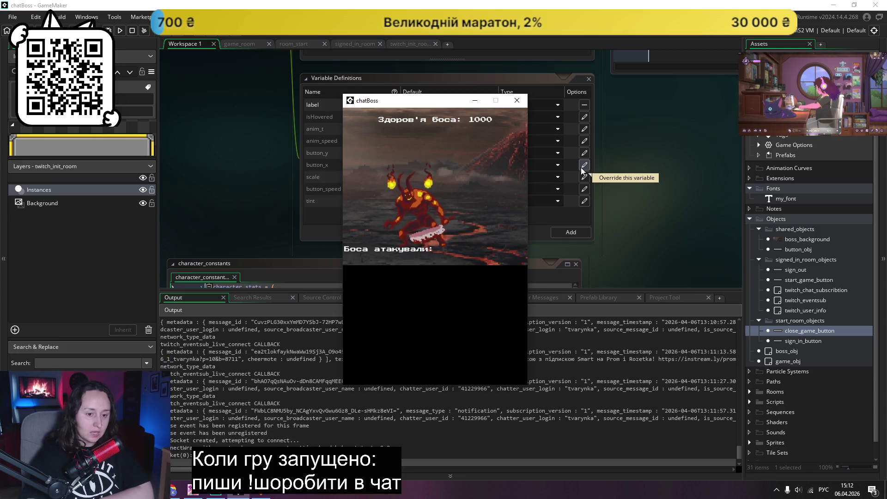
# - Switch from GameMaker to the image viewer showing Pixel Buttom.png
pyautogui.hotkey('alt', 'Tab')
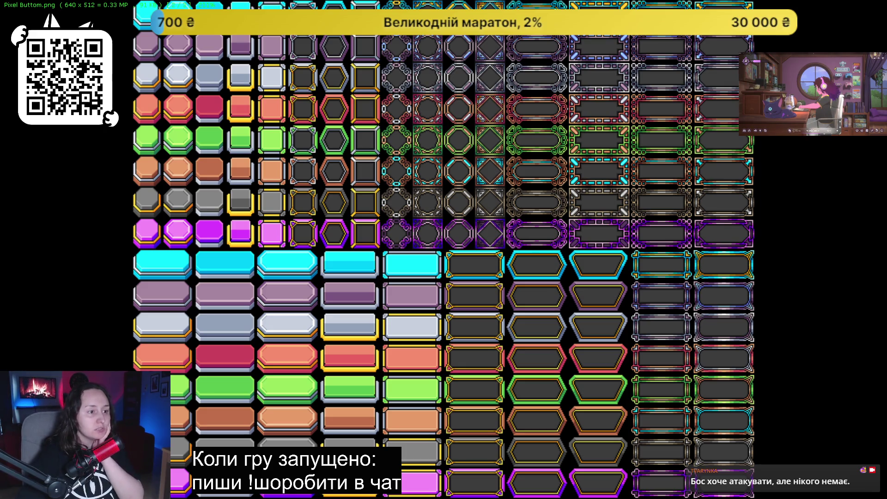
# - Zoom the Pixel Buttom.png sprite sheet out and back in, then close the image viewer
pyautogui.scroll(-5, 691, 337)
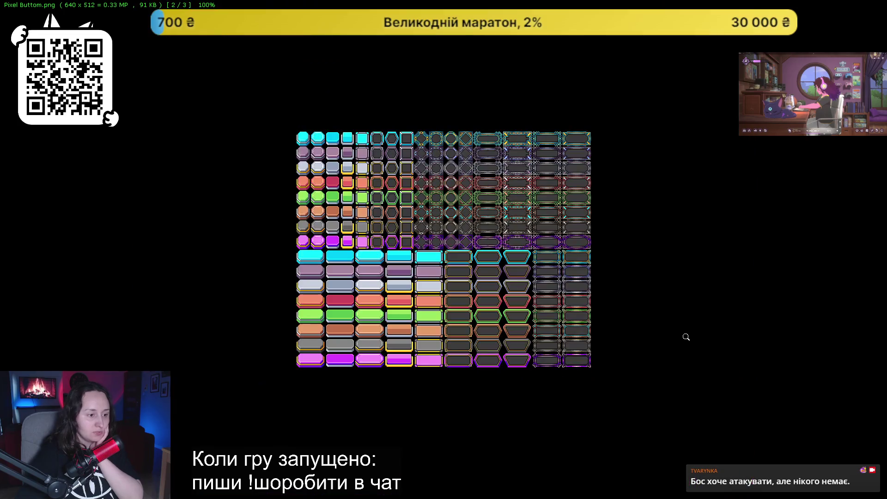
pyautogui.scroll(5, 553, 317)
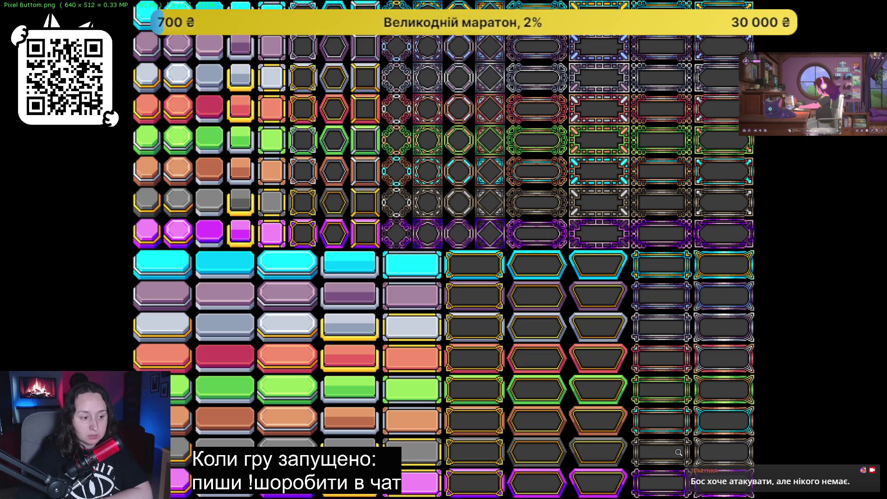
pyautogui.click(878, 6)
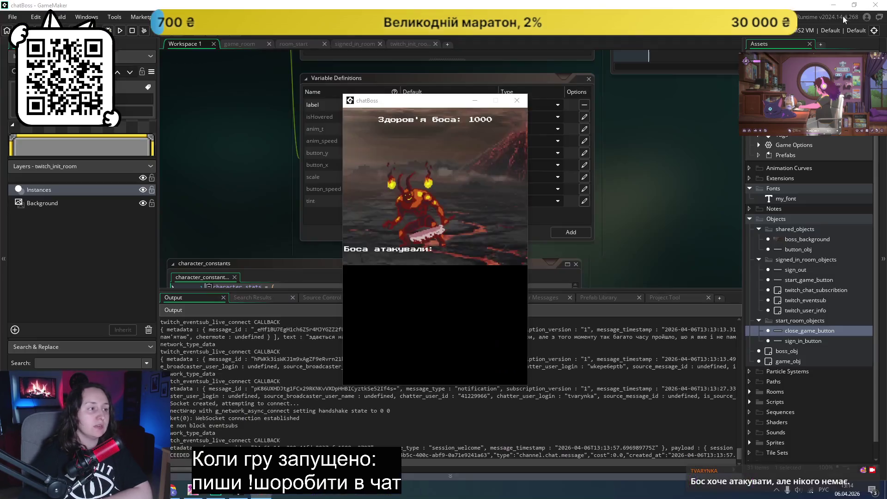
# - Move the running chatBoss game window to the right and open a new Chrome tab
pyautogui.moveTo(392, 100); pyautogui.dragTo(731, 123)
pyautogui.hotkey('alt', 'Tab')
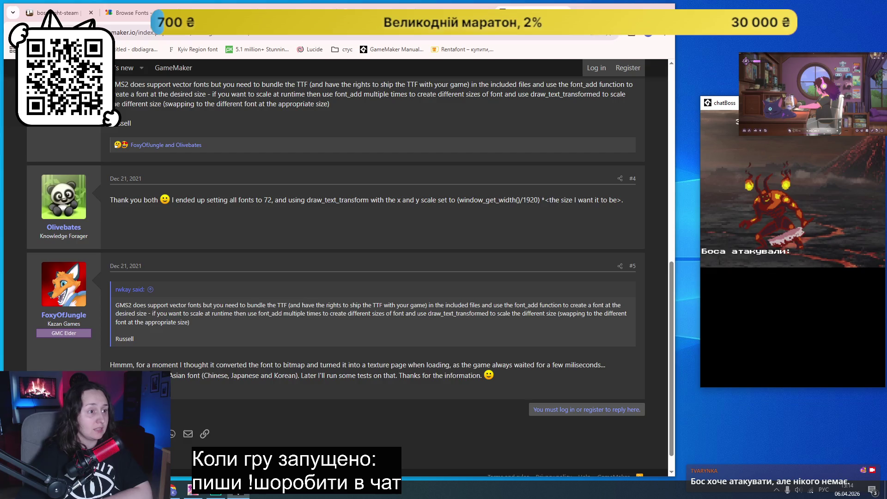
pyautogui.hotkey('ctrl', 't')
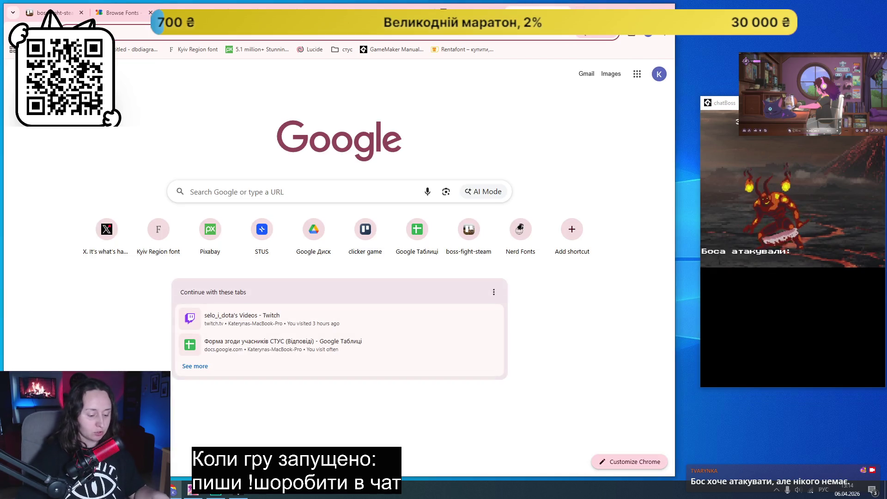
# - Search 'itch io' and go from the itch.io homepage to its login page
pyautogui.hotkey('alt', 'shift')
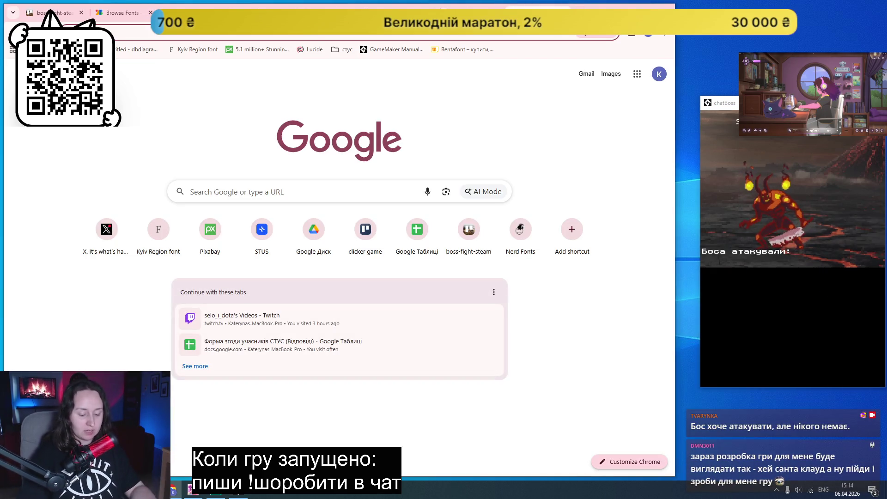
pyautogui.write('itch io')
pyautogui.press('Return')
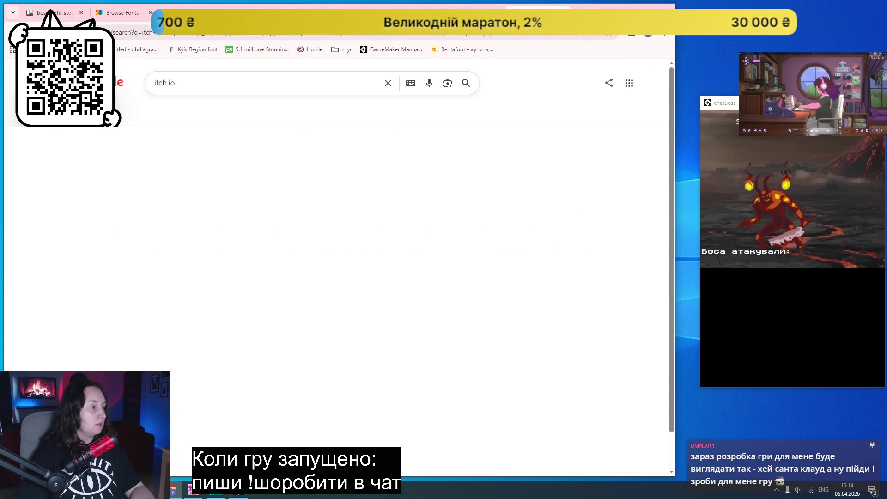
pyautogui.click(182, 162)
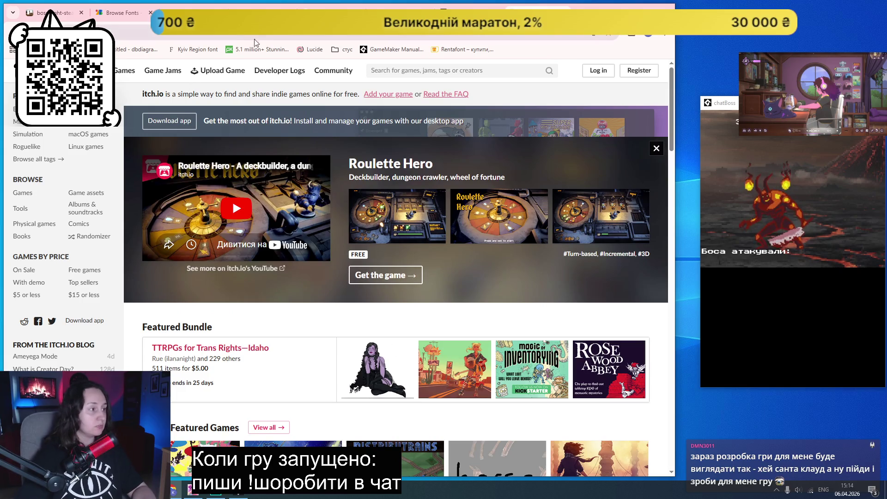
pyautogui.moveTo(384, 82)
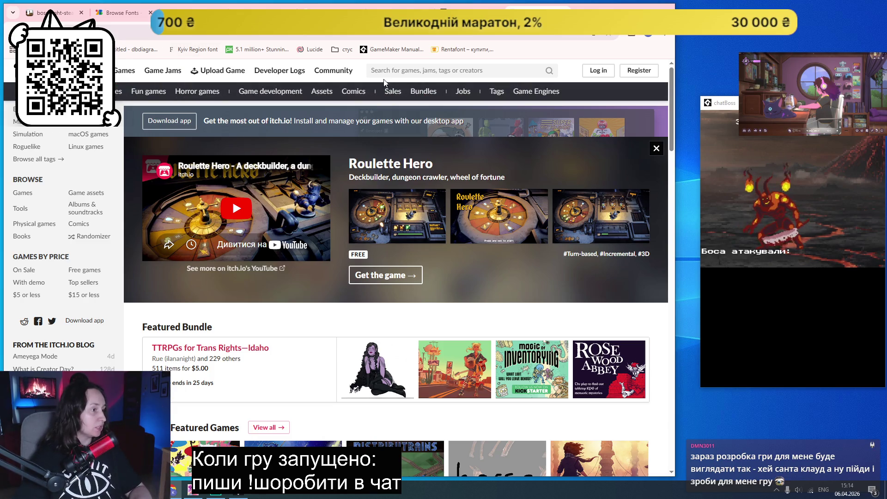
pyautogui.click(594, 71)
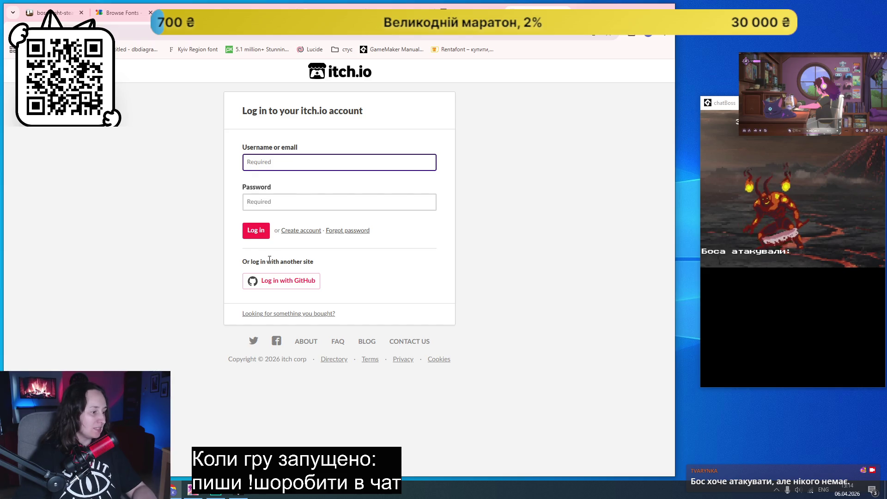
# - Enter the account username, correcting its ending, and the password, then submit the itch.io login
pyautogui.write('tvar')
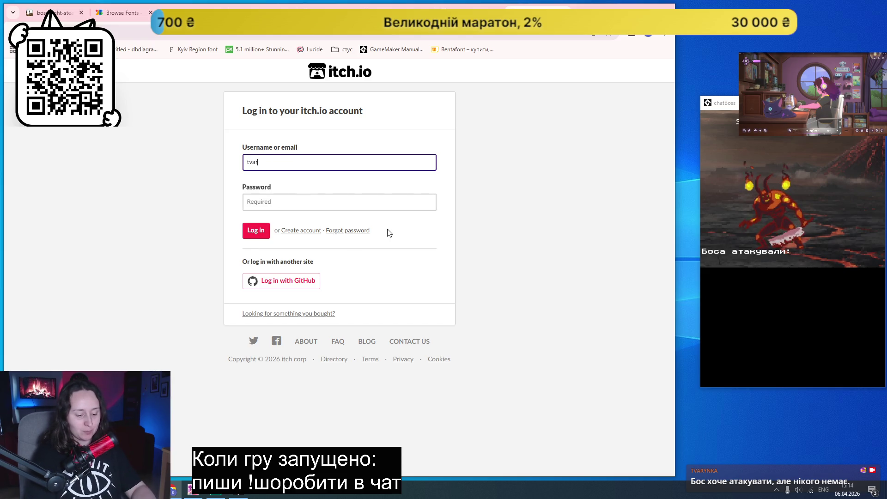
pyautogui.write('ynkastream')
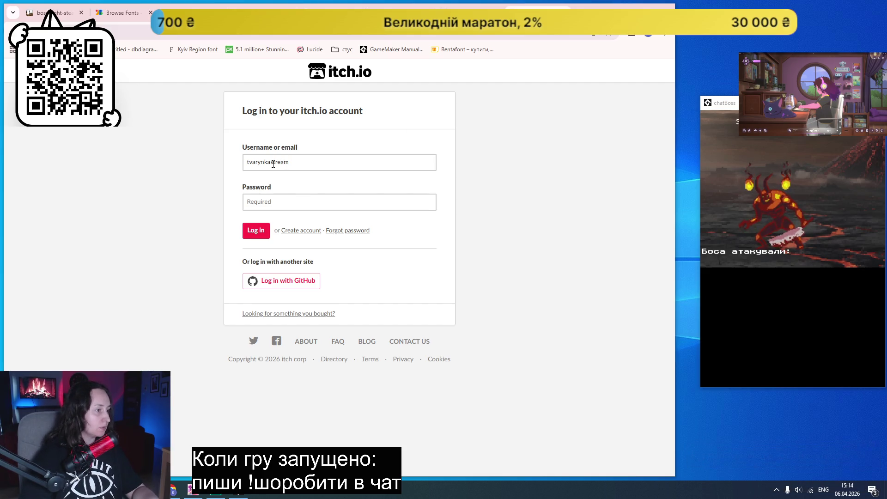
pyautogui.click(393, 170)
pyautogui.hotkey('shift', 'Left')
pyautogui.hotkey('shift', 'Left')
pyautogui.hotkey('shift', 'Left')
pyautogui.press('BackSpace')
pyautogui.press('Tab')
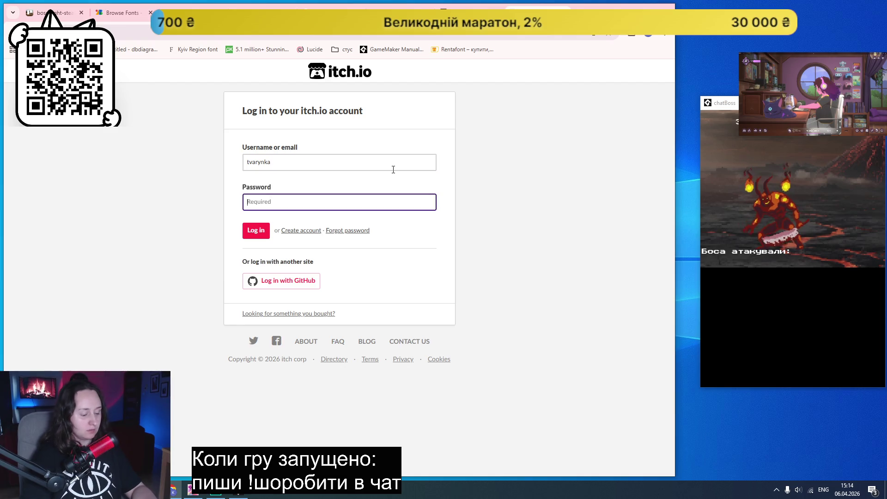
pyautogui.write('•')
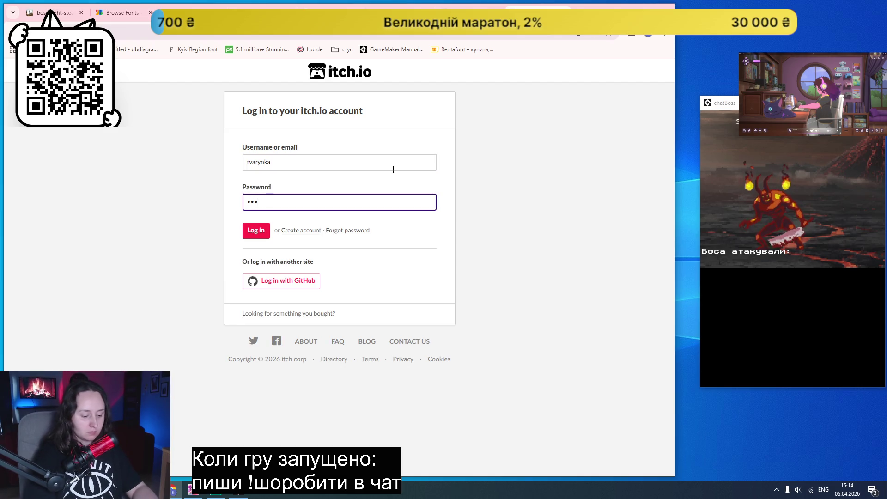
pyautogui.press('Return')
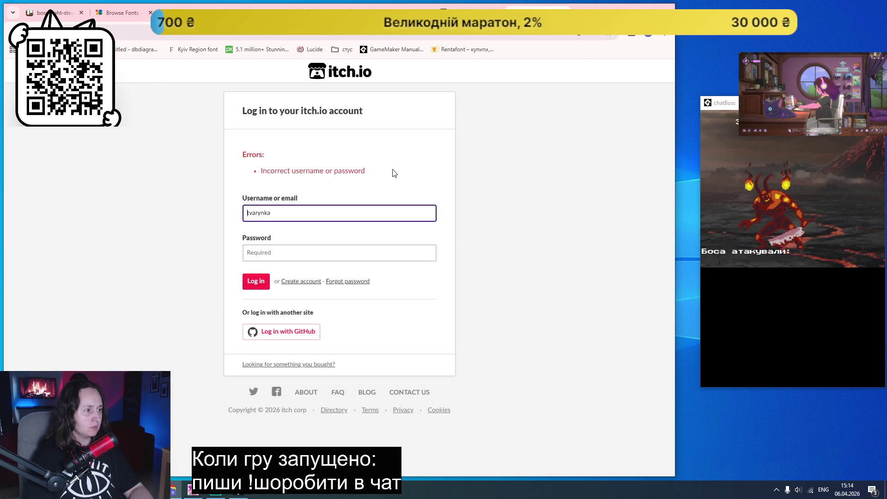
# - Re-enter the password to log in and dismiss Chrome's save-password offer
pyautogui.click(270, 252)
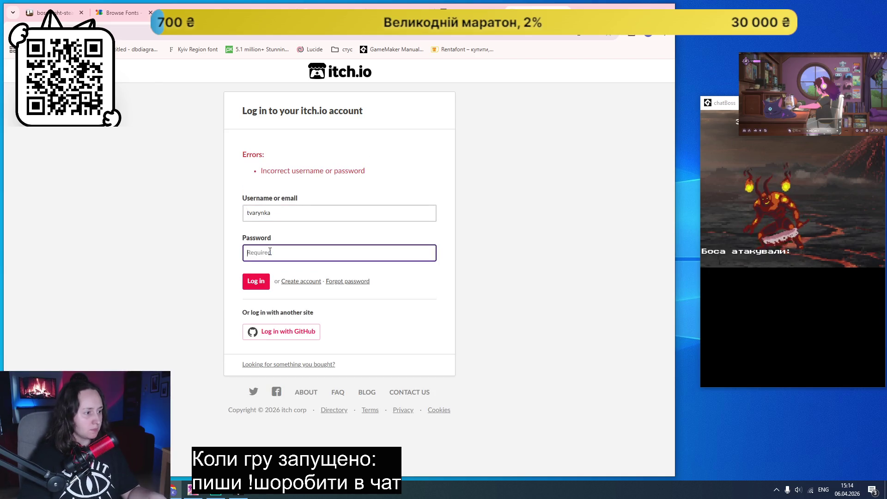
pyautogui.write('•••••')
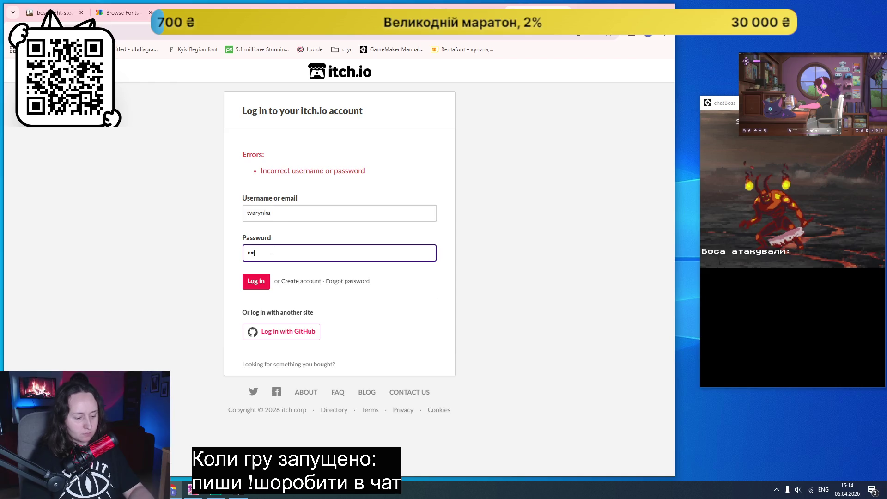
pyautogui.press('Return')
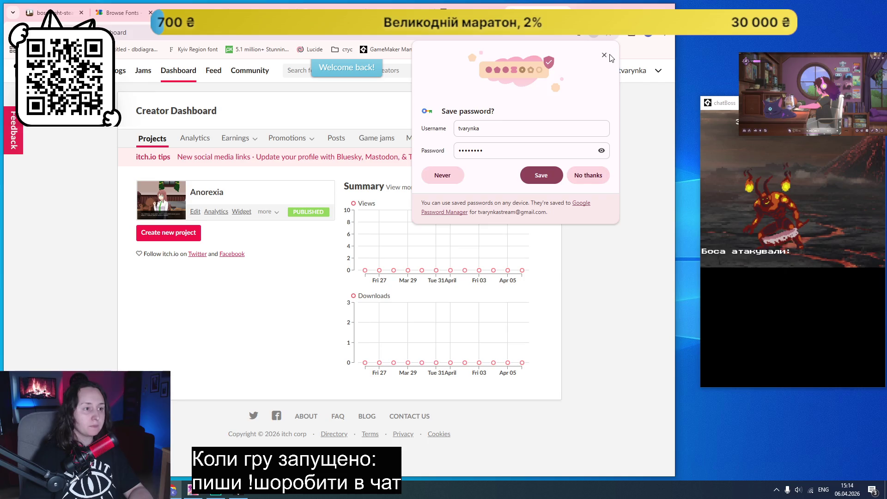
pyautogui.click(604, 54)
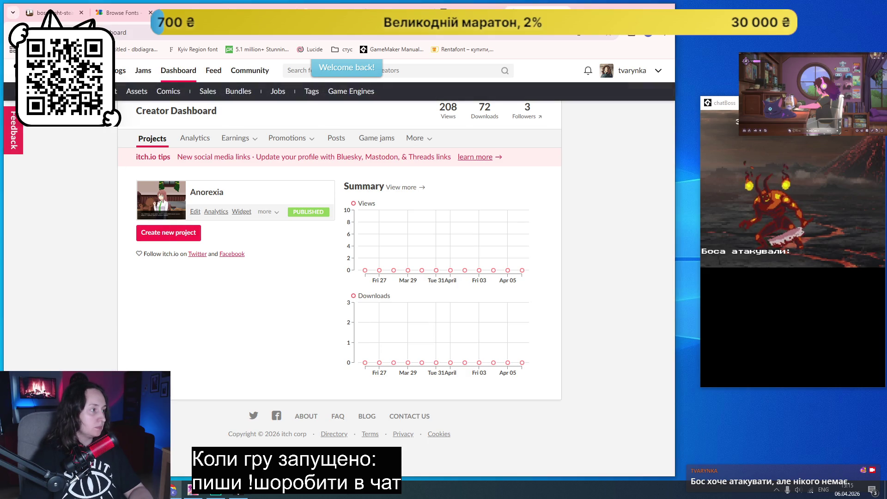
# - Open itch.io's Browse listing of top popular games
pyautogui.click(95, 70)
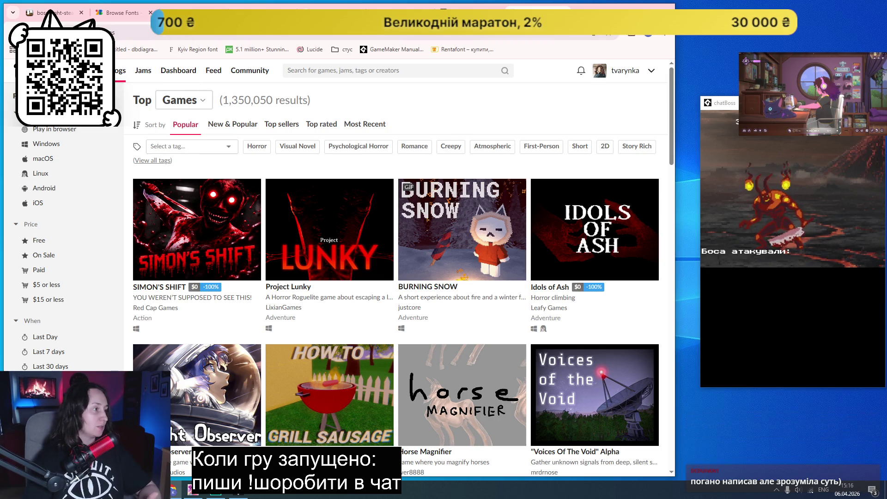
# - Switch the itch.io listing to game assets and show only free ones
pyautogui.moveTo(110, 71)
pyautogui.click(137, 91)
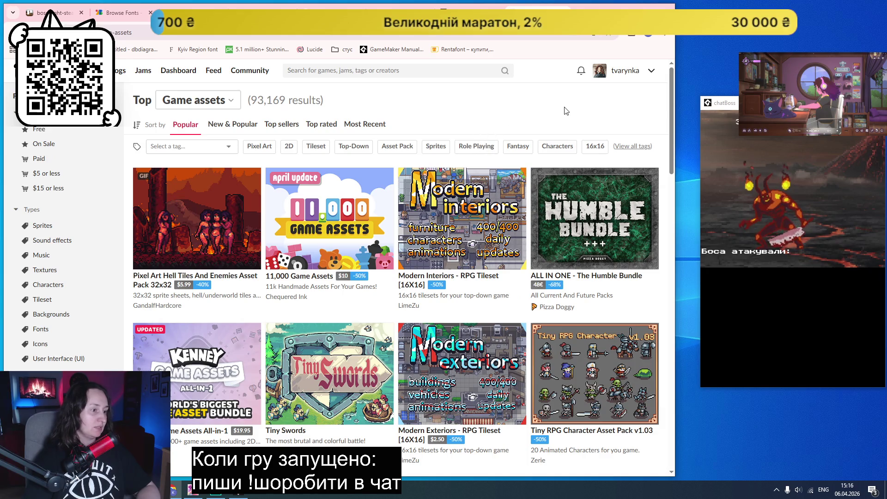
pyautogui.scroll(-12, 566, 110)
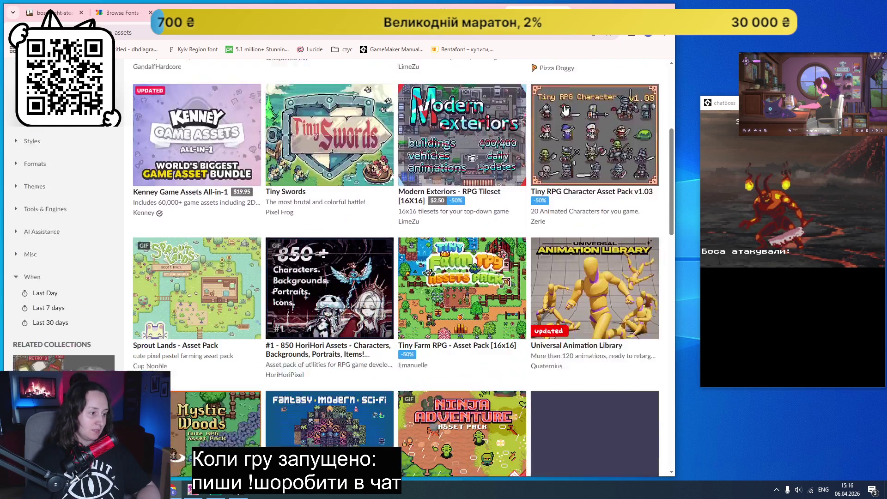
pyautogui.scroll(12, 532, 180)
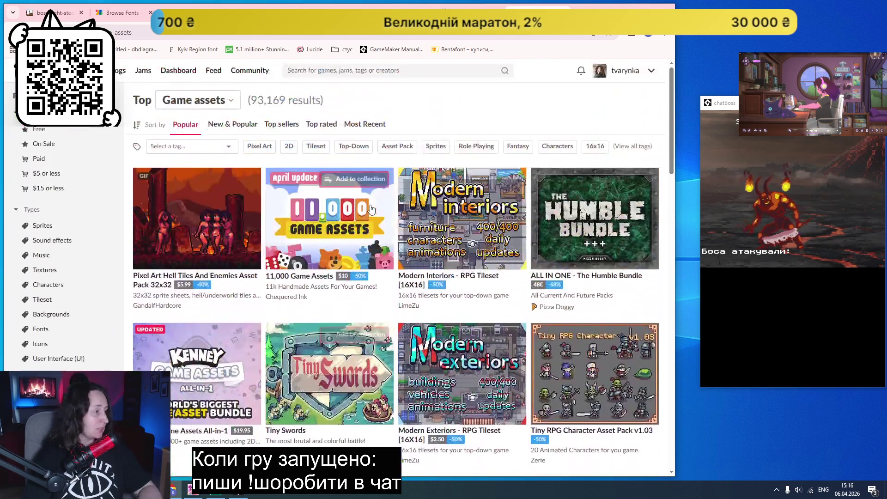
pyautogui.click(37, 131)
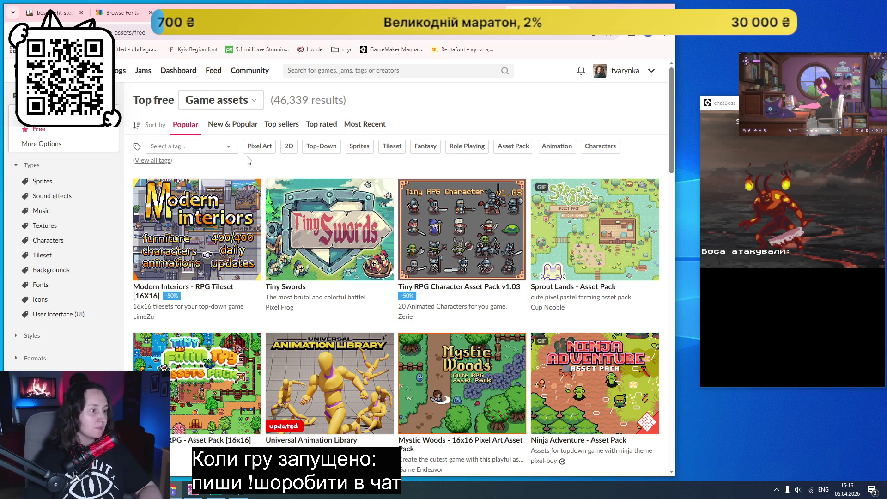
# - Filter the free assets by the Pixel Art and User Interface (UI) tags
pyautogui.click(219, 147)
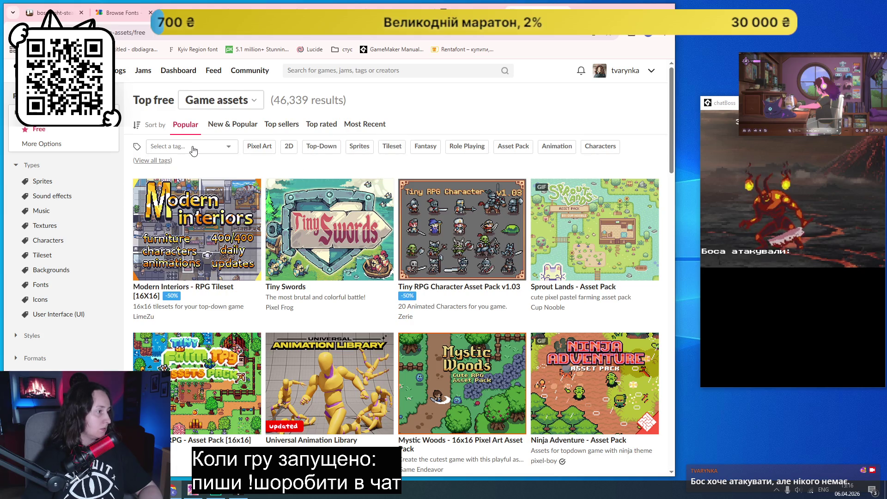
pyautogui.scroll(-2, 39, 315)
pyautogui.click(17, 243)
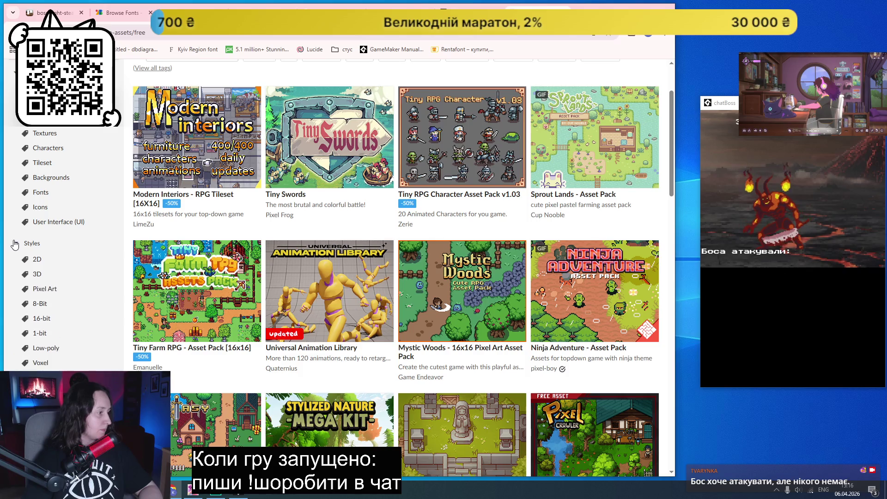
pyautogui.click(51, 294)
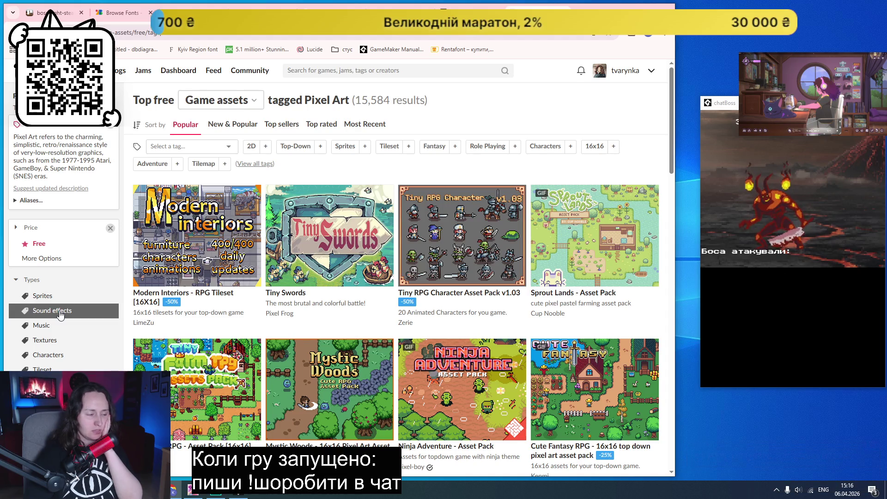
pyautogui.scroll(-2, 79, 334)
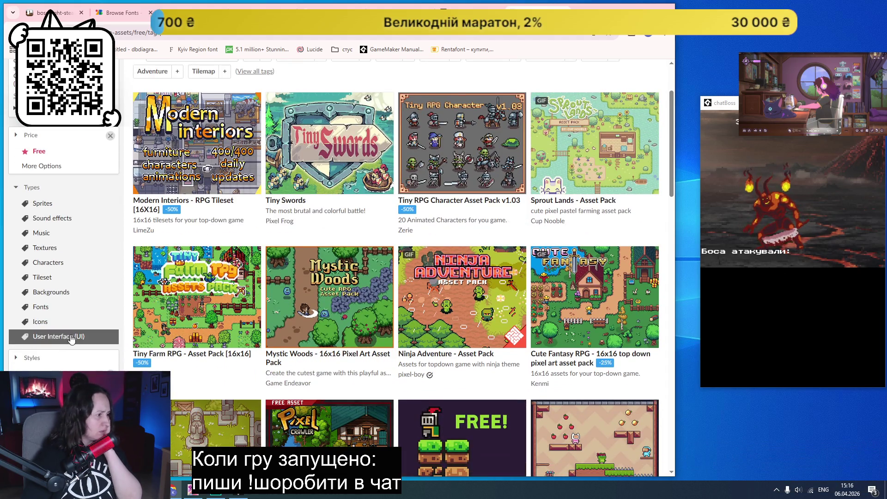
pyautogui.click(61, 339)
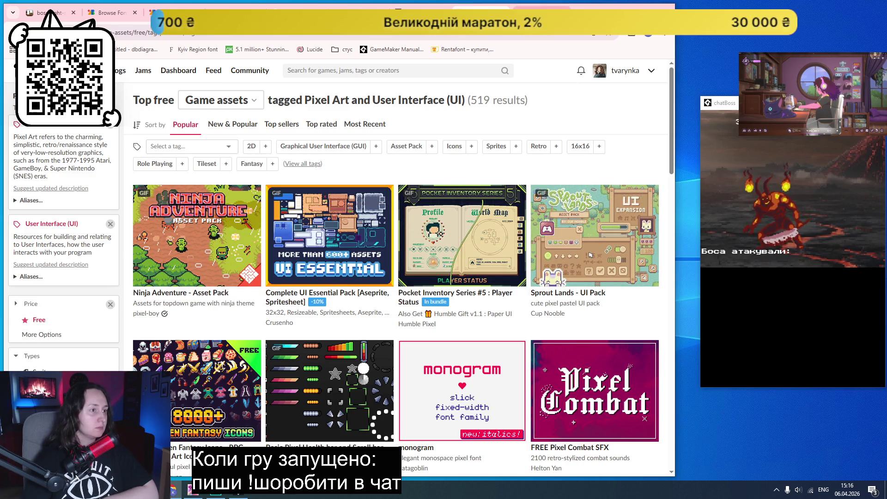
pyautogui.scroll(-3, 453, 180)
# - Scroll through the Complete UI Essential Pack page, then go back to the 519-result listing
pyautogui.scroll(-10, 425, 193)
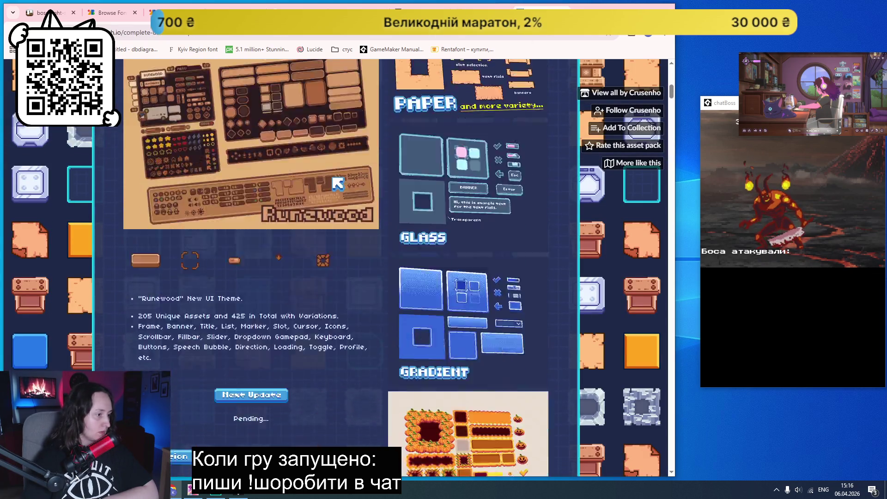
pyautogui.scroll(4, 337, 184)
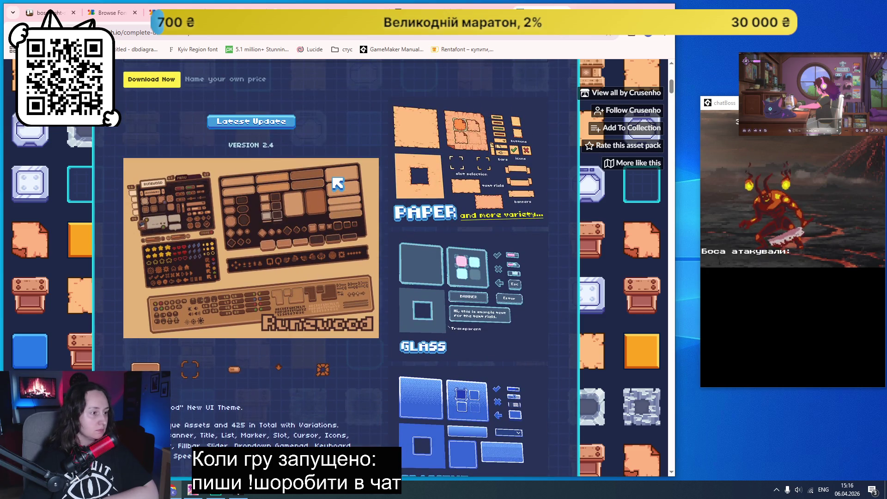
pyautogui.scroll(-11, 338, 184)
pyautogui.scroll(-6, 338, 184)
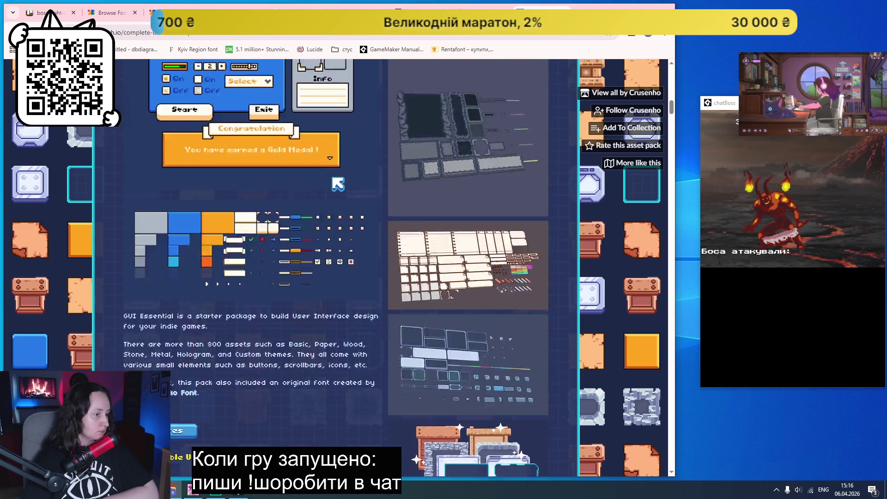
pyautogui.scroll(-5, 337, 184)
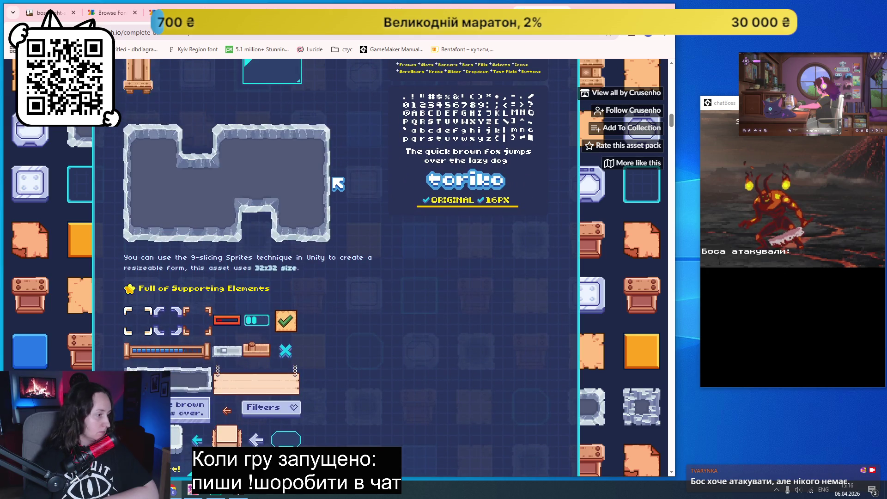
pyautogui.scroll(-9, 337, 184)
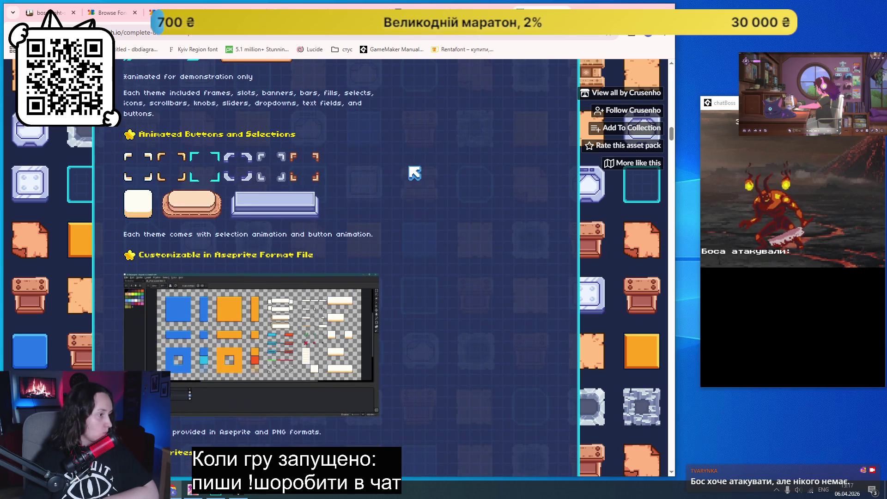
pyautogui.scroll(-5, 418, 172)
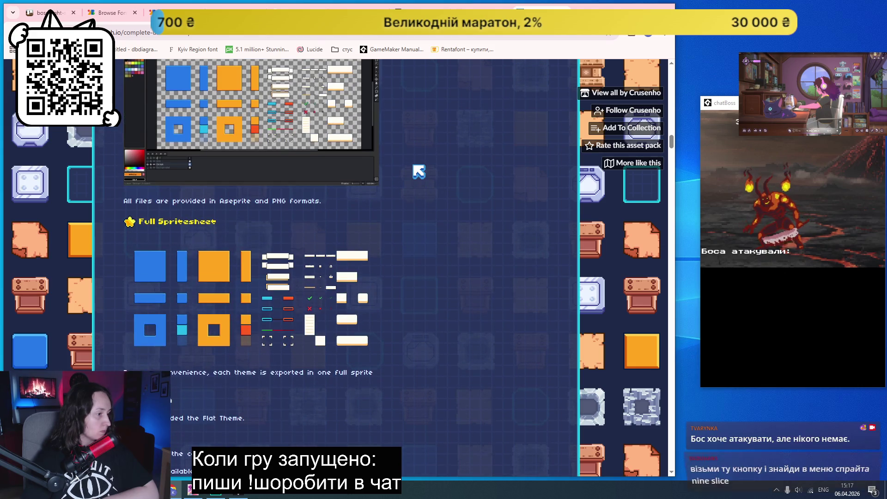
pyautogui.scroll(-3, 419, 172)
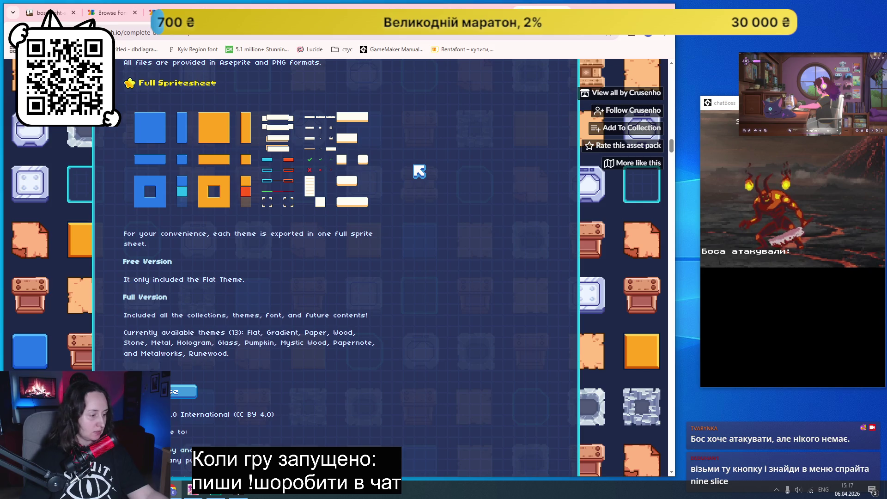
pyautogui.scroll(-4, 419, 172)
pyautogui.hotkey('alt', 'Left')
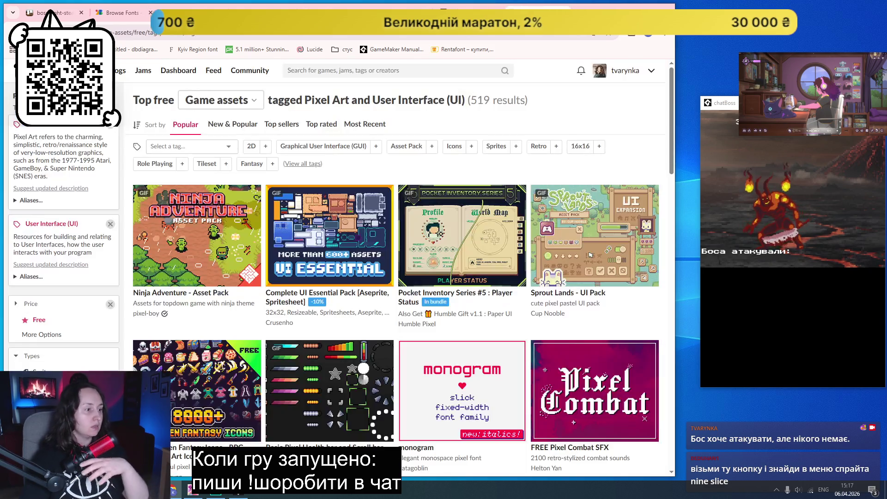
pyautogui.scroll(-2, 526, 151)
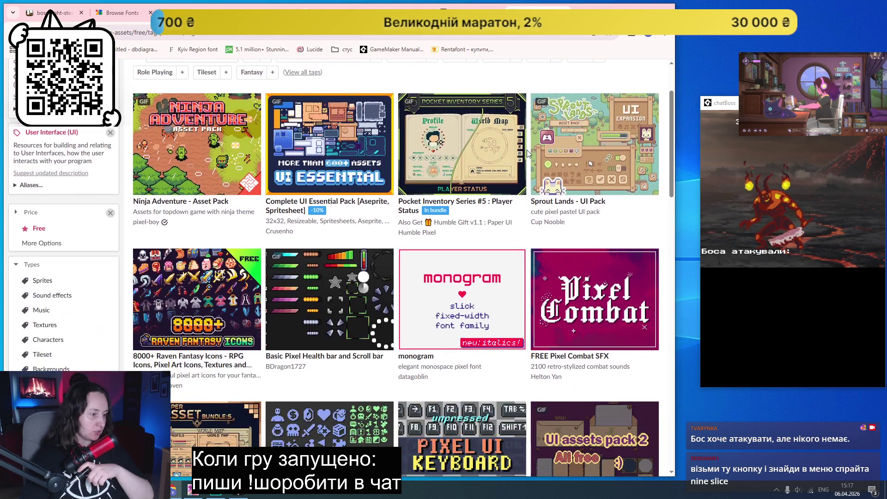
pyautogui.scroll(-4, 525, 151)
pyautogui.scroll(6, 522, 157)
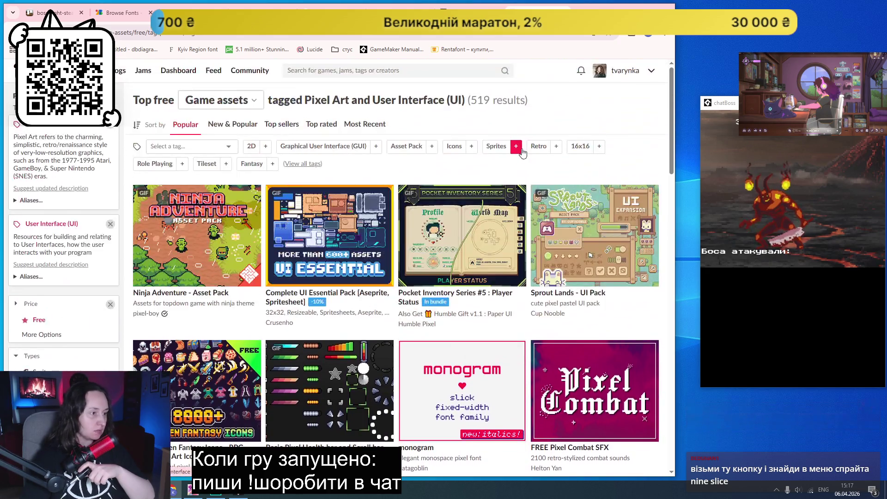
pyautogui.moveTo(359, 228)
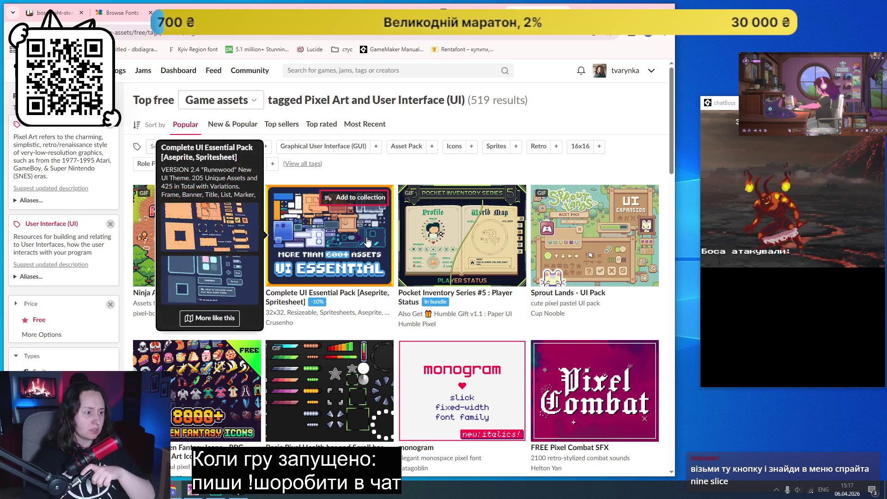
pyautogui.moveTo(594, 234)
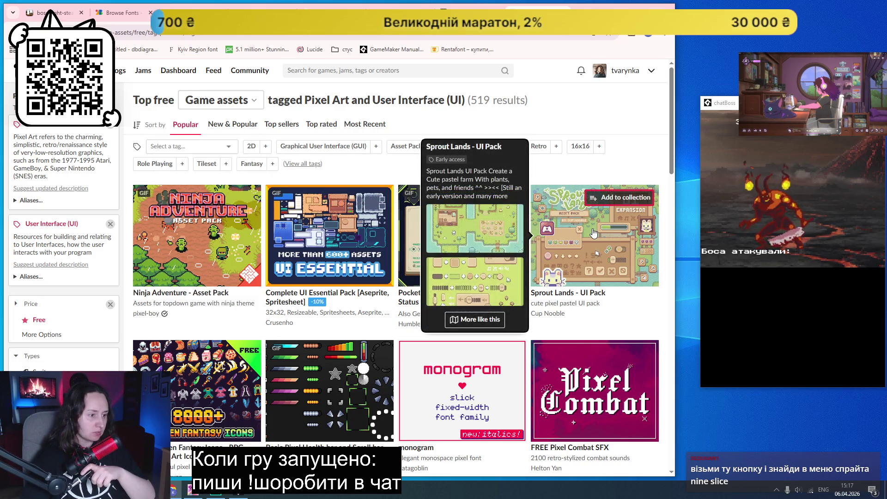
pyautogui.scroll(-3, 439, 231)
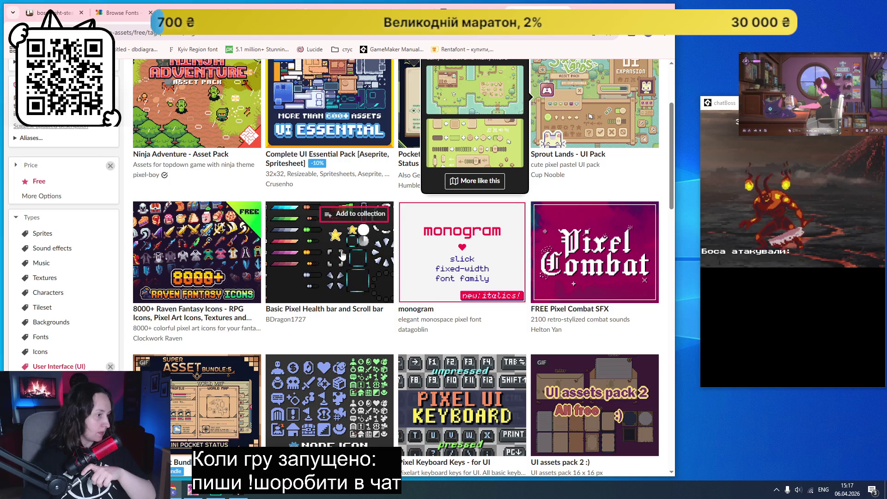
pyautogui.moveTo(341, 258)
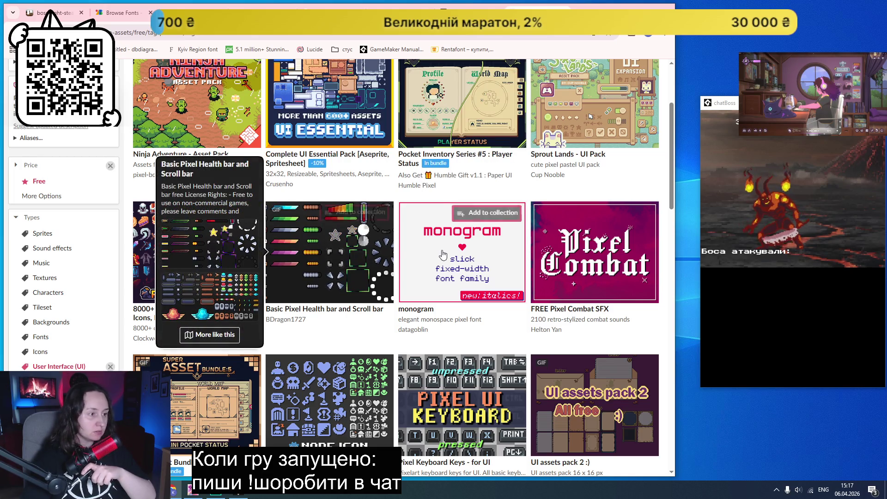
pyautogui.scroll(-3, 573, 257)
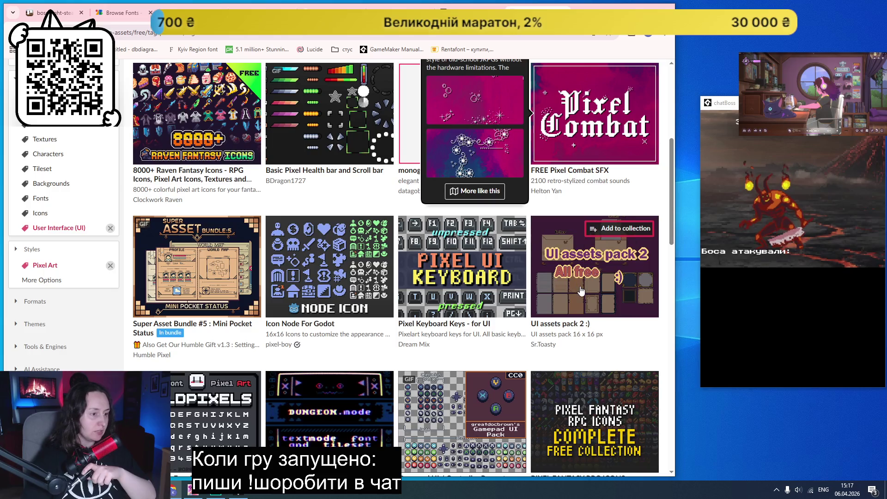
pyautogui.moveTo(375, 285)
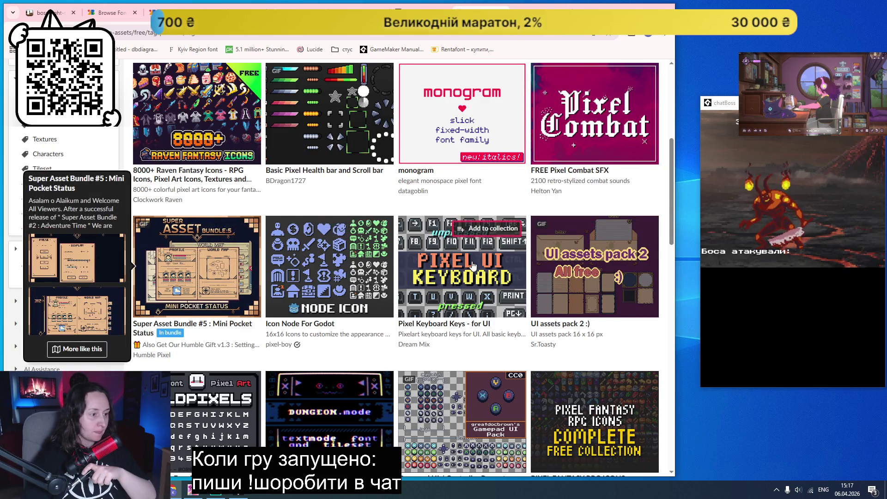
pyautogui.scroll(-4, 239, 273)
pyautogui.moveTo(238, 273)
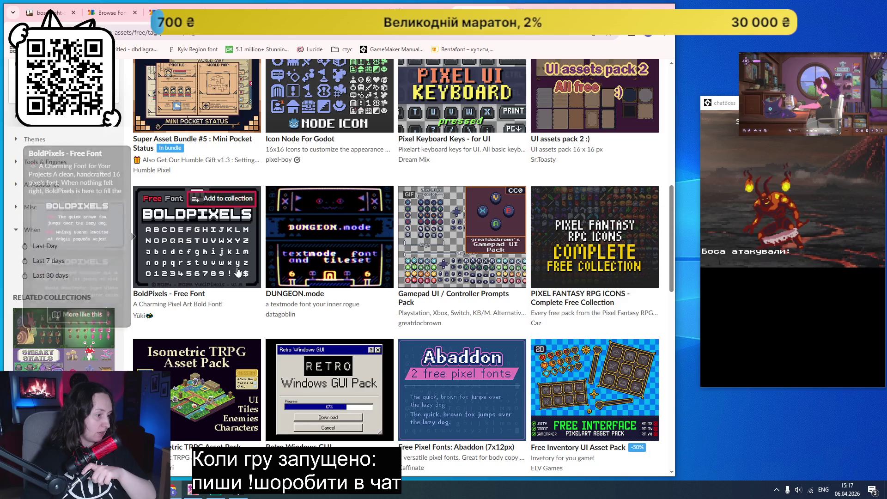
# - Scroll through the UI assets pack 2 description and examples down to its Download section
pyautogui.scroll(-2, 239, 273)
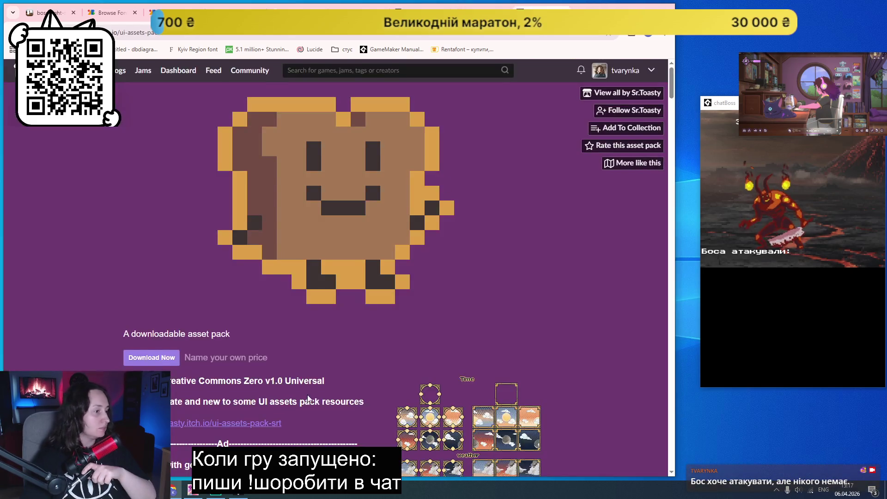
pyautogui.scroll(-5, 307, 395)
pyautogui.scroll(-2, 291, 343)
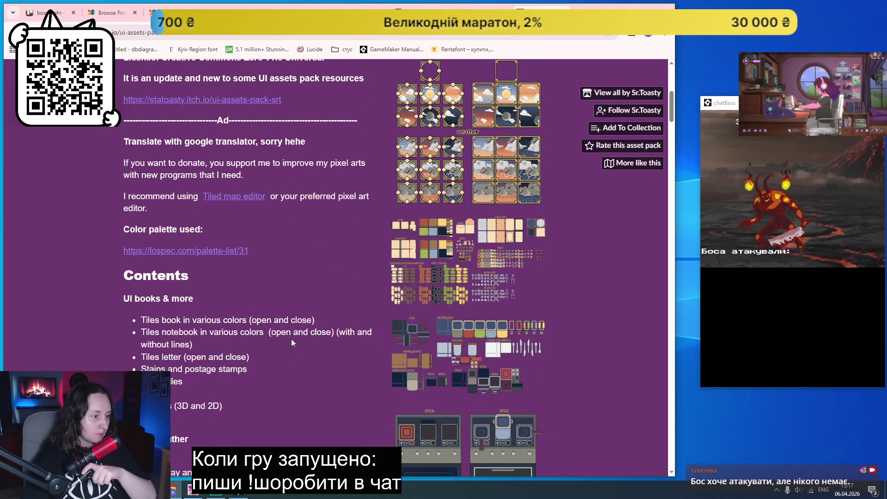
pyautogui.scroll(-7, 292, 340)
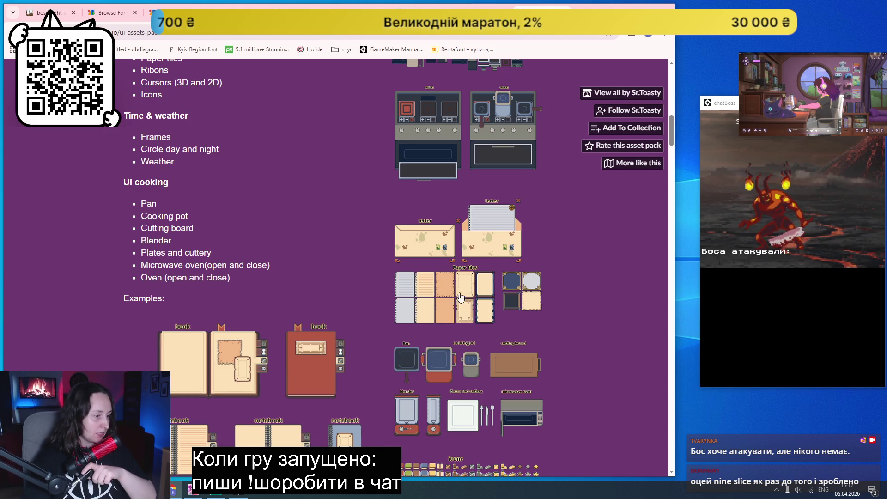
pyautogui.scroll(-4, 590, 281)
pyautogui.scroll(-8, 580, 276)
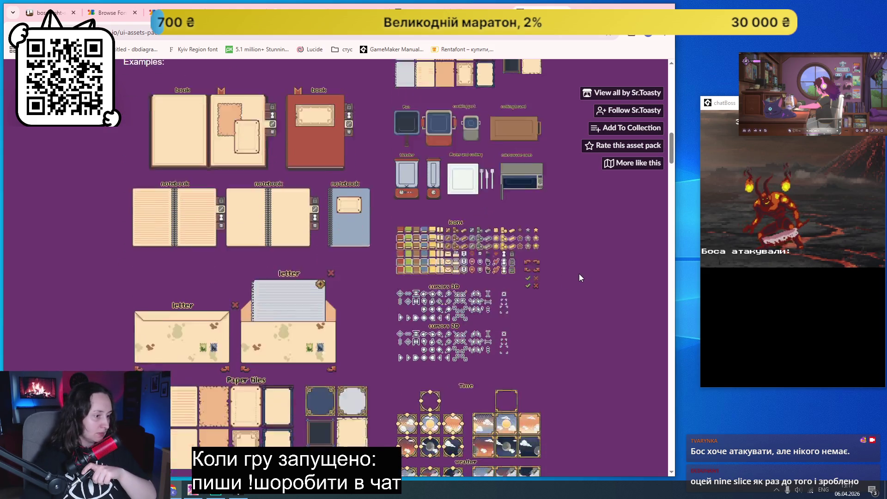
pyautogui.scroll(-12, 579, 276)
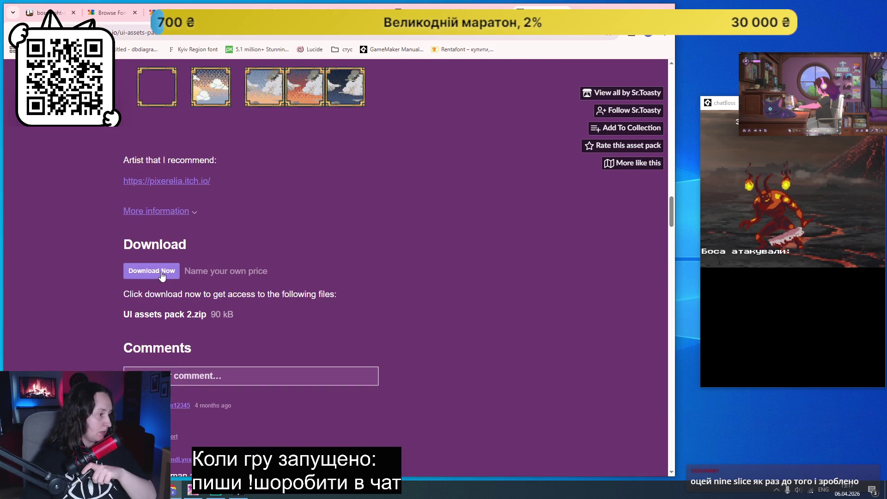
# - Get UI assets pack 2 at a $0.00 price, skipping payment to reach the downloads
pyautogui.click(160, 273)
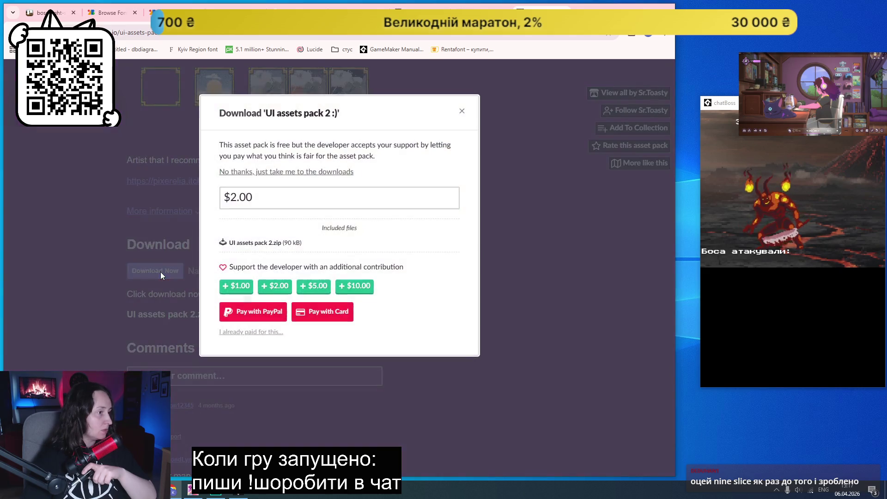
pyautogui.tripleClick(274, 200)
pyautogui.write('$0.00')
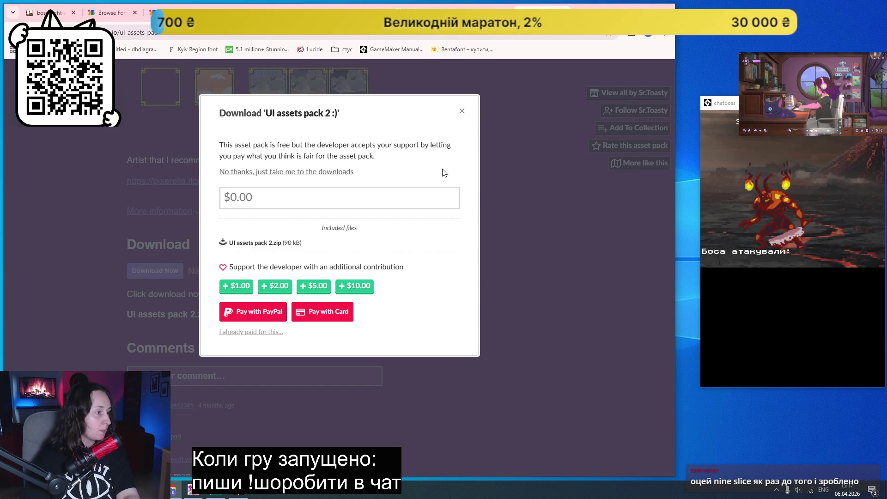
pyautogui.click(292, 173)
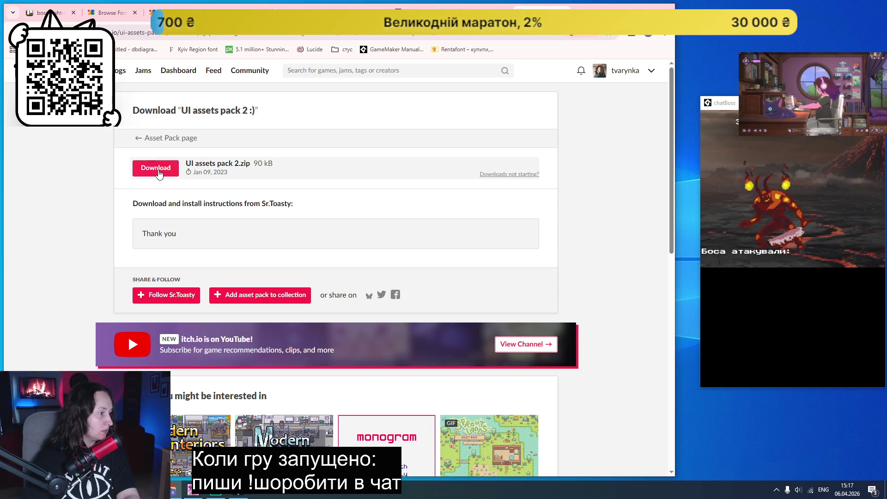
# - Add UI assets pack 2 to a new collection and follow its creator
pyautogui.click(259, 295)
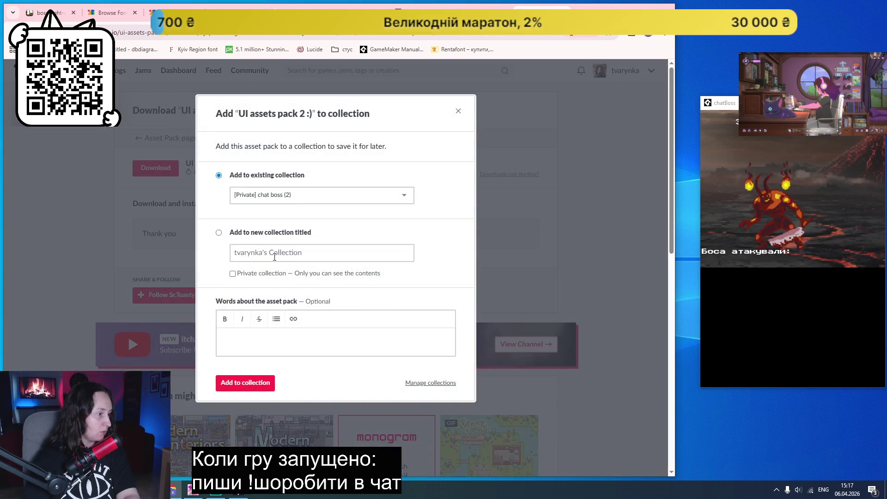
pyautogui.click(295, 232)
pyautogui.click(249, 384)
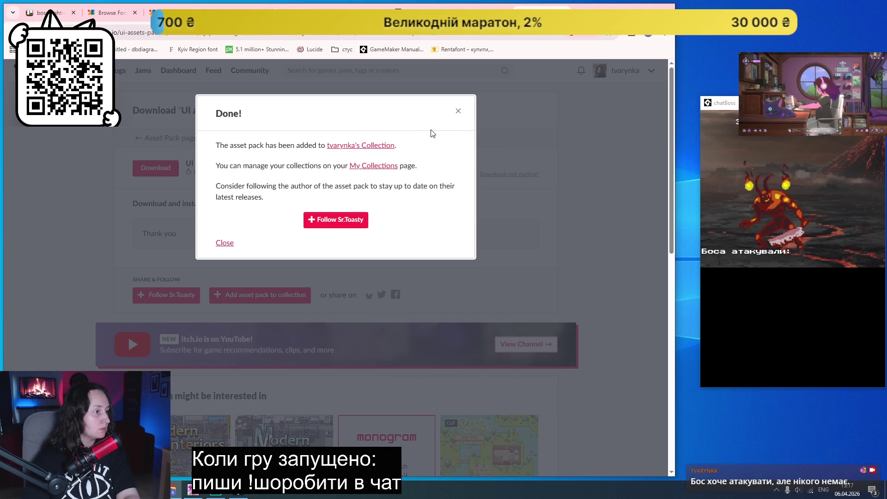
pyautogui.click(457, 112)
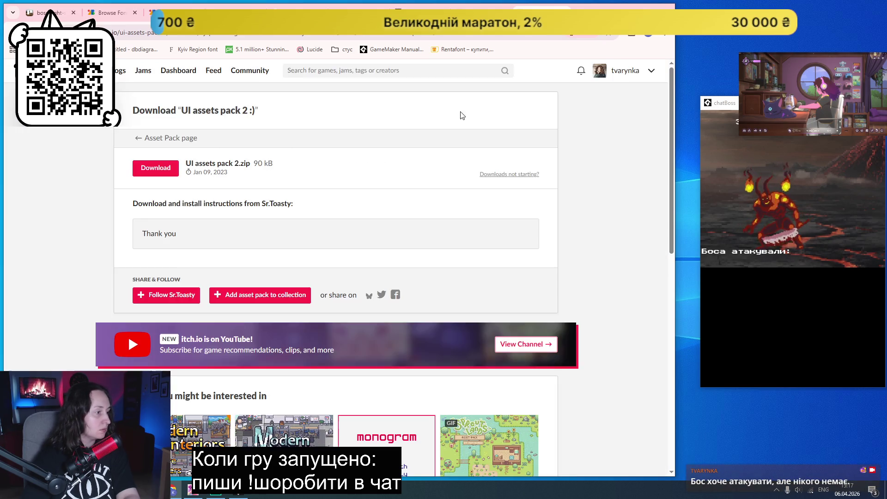
pyautogui.click(146, 298)
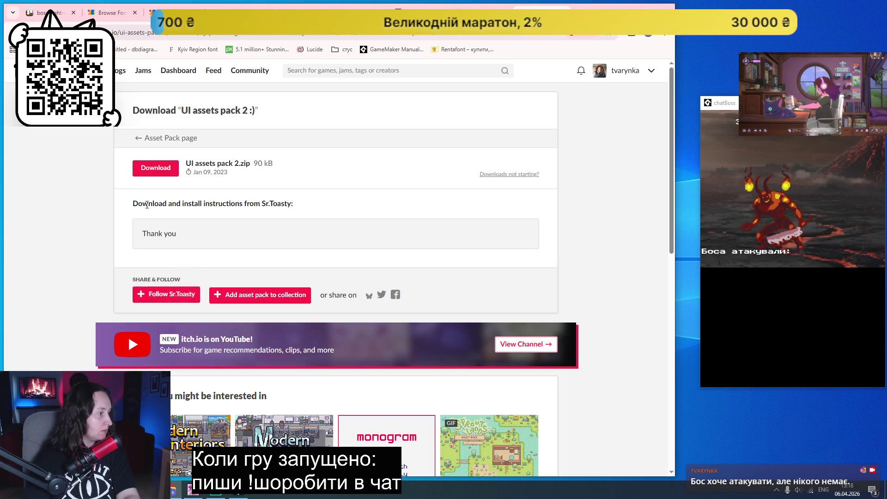
# - Download UI assets pack 2.zip and return to the GameMaker project
pyautogui.click(621, 36)
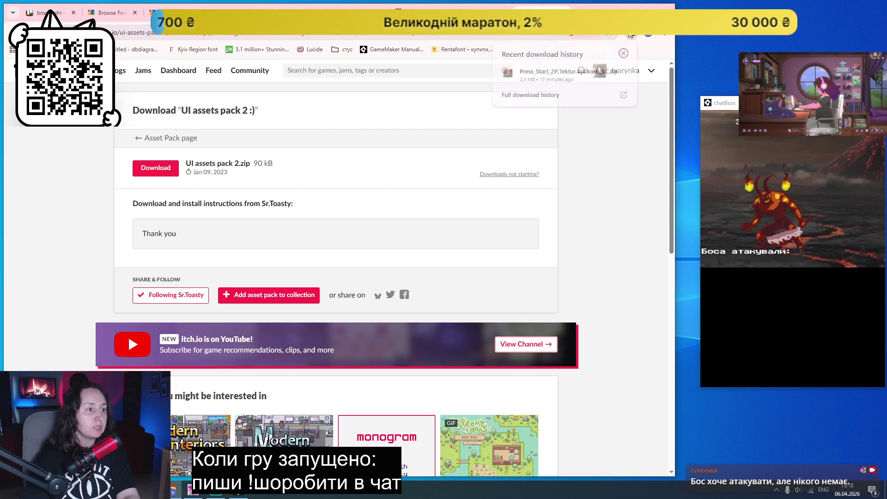
pyautogui.click(153, 175)
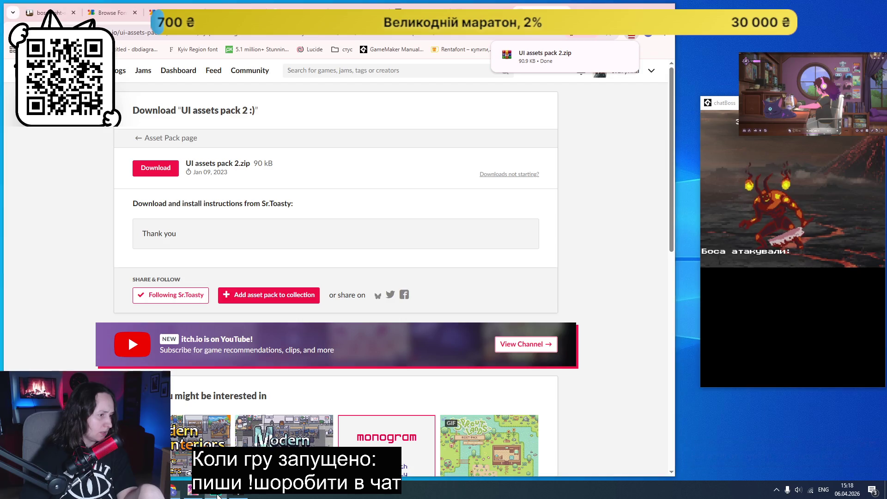
pyautogui.click(244, 494)
# - Resize the GameMaker window and expand the asset browser to show the existing Sprites
pyautogui.click(854, 5)
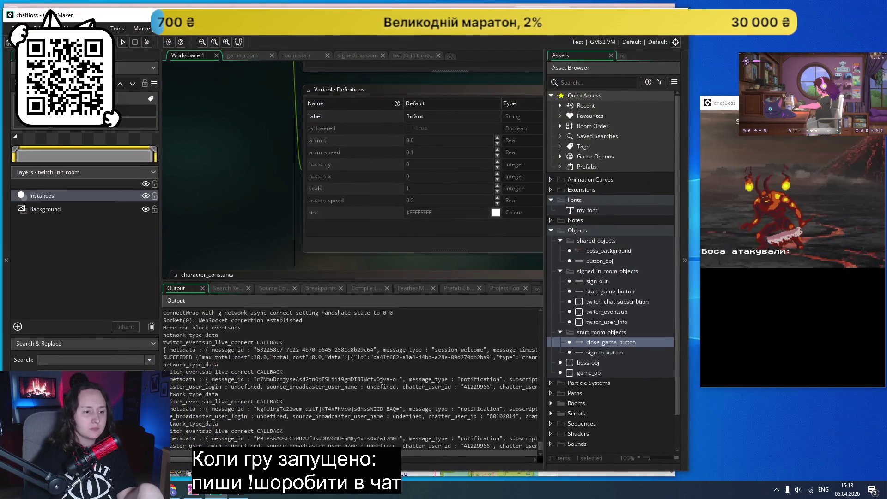
pyautogui.scroll(-1, 614, 300)
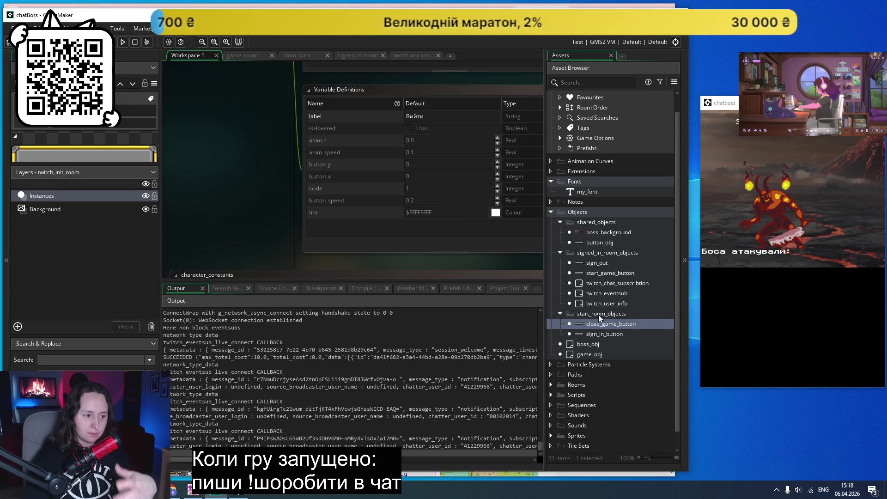
pyautogui.scroll(-1, 576, 347)
pyautogui.click(551, 377)
pyautogui.scroll(-3, 608, 334)
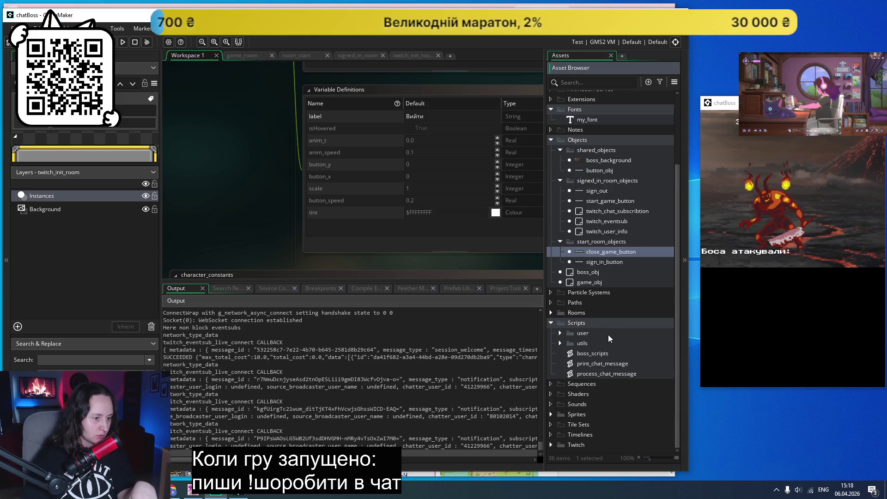
pyautogui.click(554, 326)
pyautogui.click(551, 417)
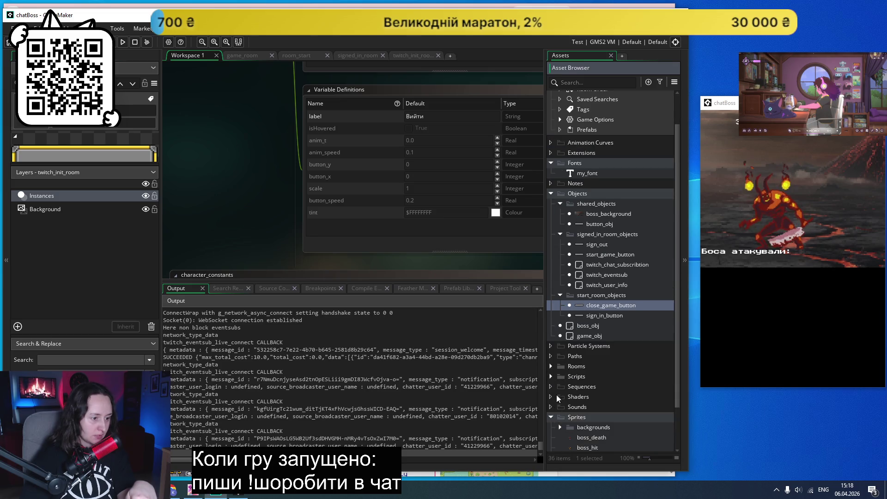
pyautogui.scroll(-3, 556, 395)
# - Create Sprite7 in Sprites and import the pink button image from the graphics folder
pyautogui.rightClick(575, 364)
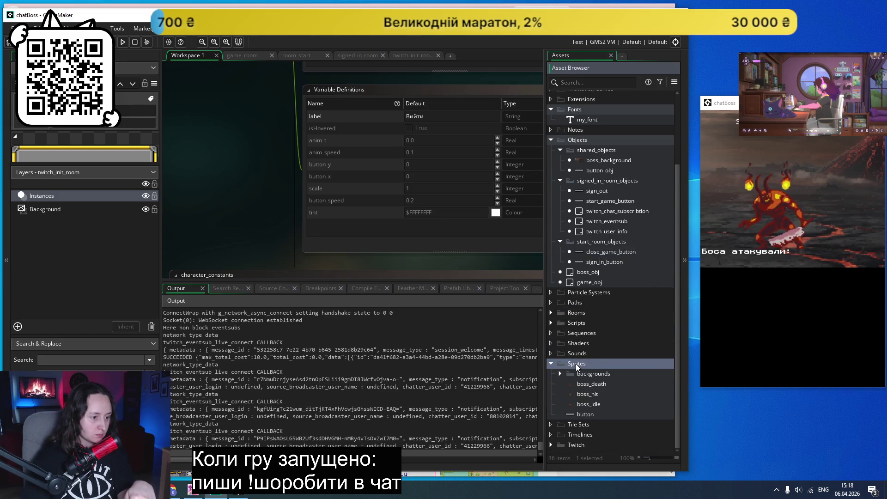
pyautogui.moveTo(606, 220)
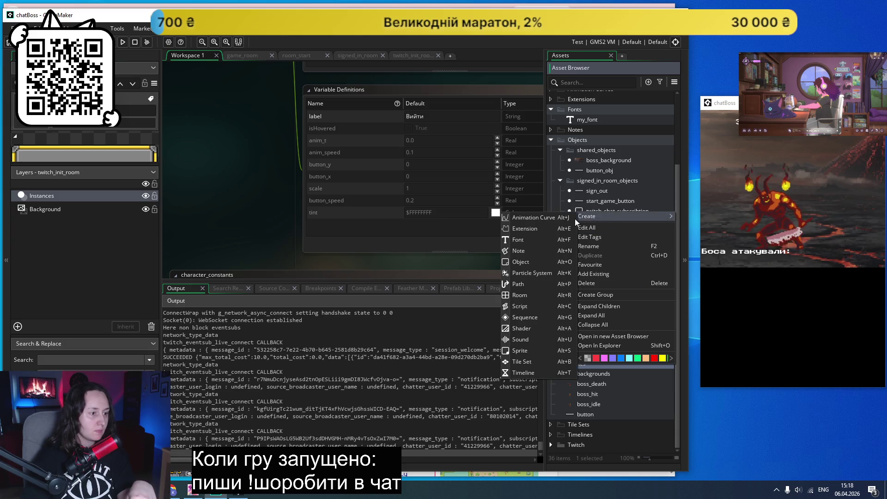
pyautogui.click(520, 352)
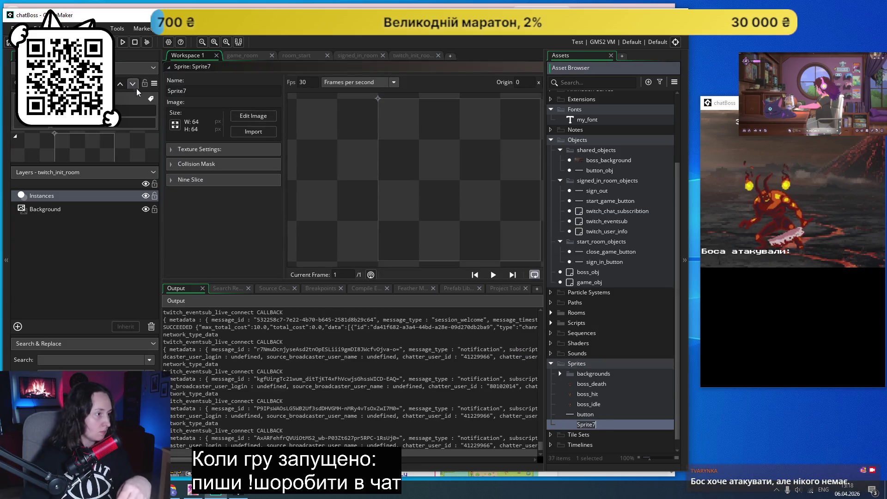
pyautogui.click(256, 132)
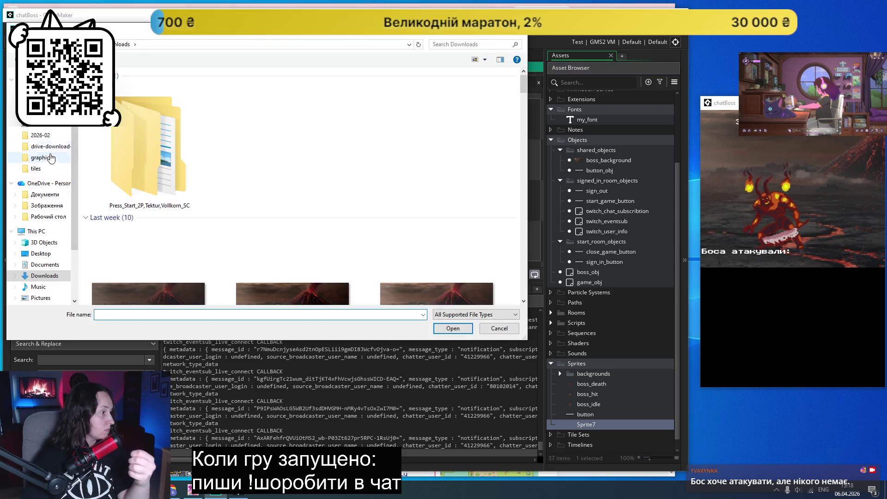
pyautogui.click(45, 160)
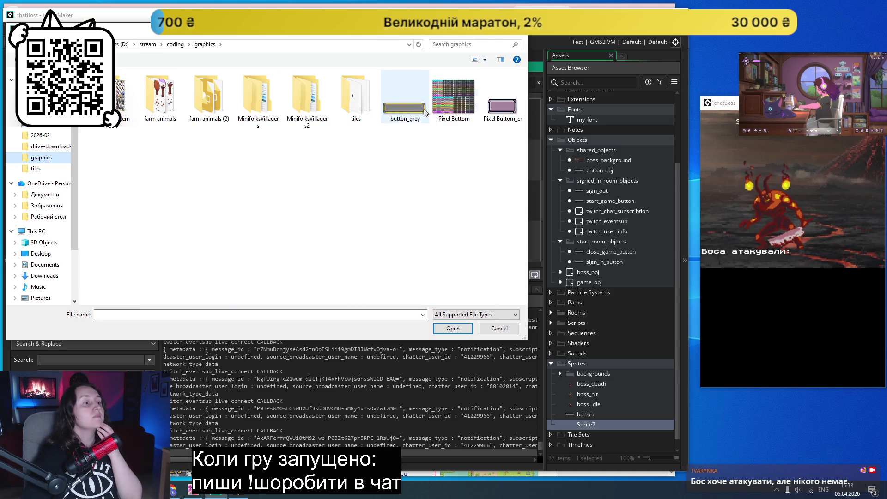
pyautogui.doubleClick(502, 106)
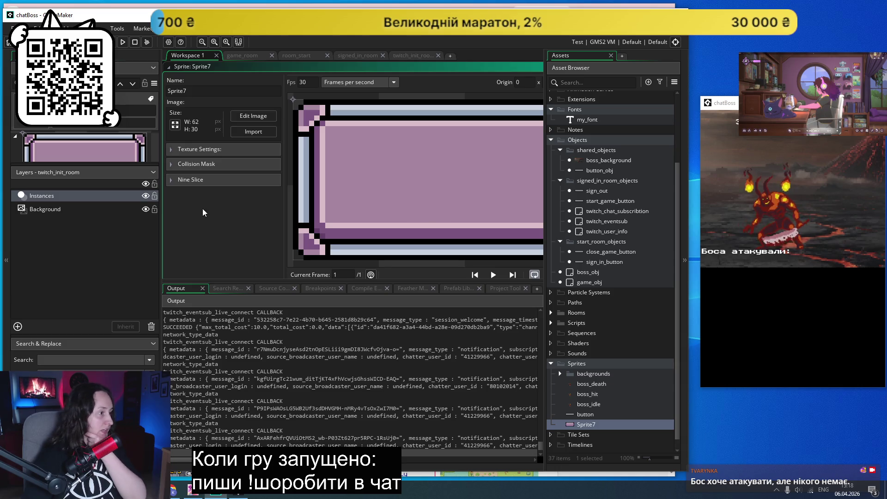
# - Expand Sprite7's Nine Slice section, reset the Right guide to 0, and toggle nine slicing on then off
pyautogui.click(175, 181)
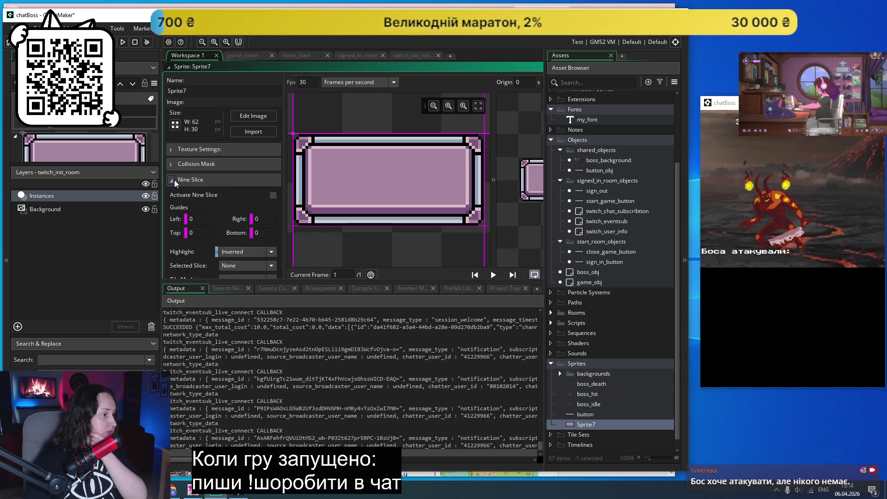
pyautogui.scroll(-1, 209, 181)
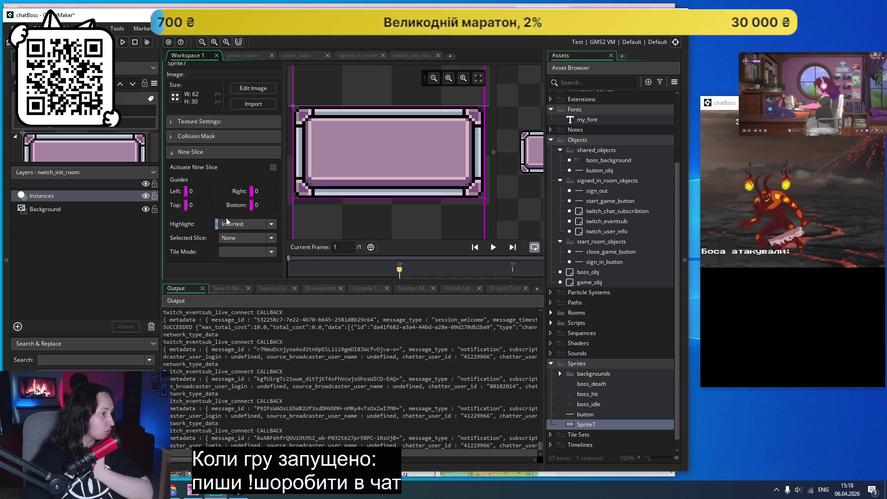
pyautogui.click(254, 192)
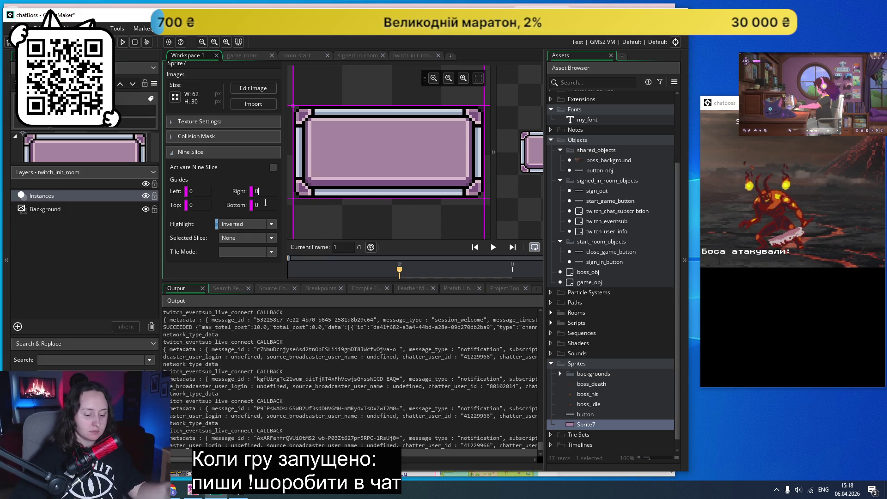
pyautogui.press('BackSpace')
pyautogui.write('1')
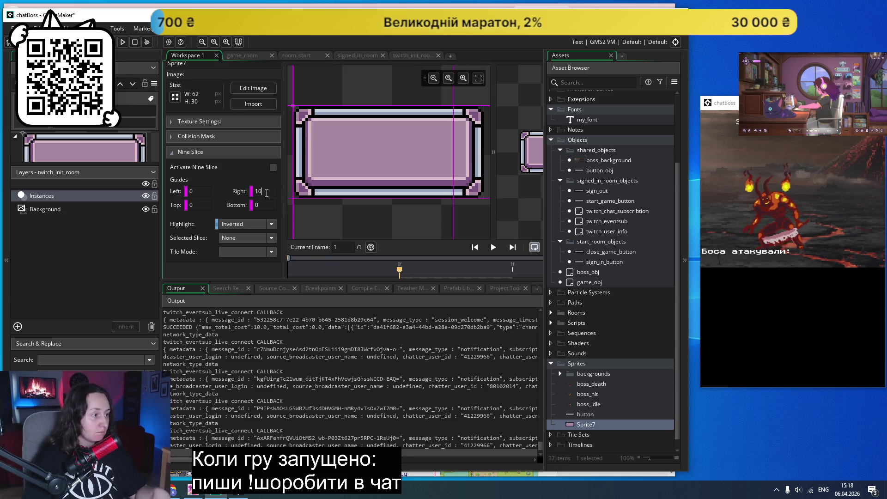
pyautogui.press('BackSpace')
pyautogui.press('BackSpace')
pyautogui.write('0')
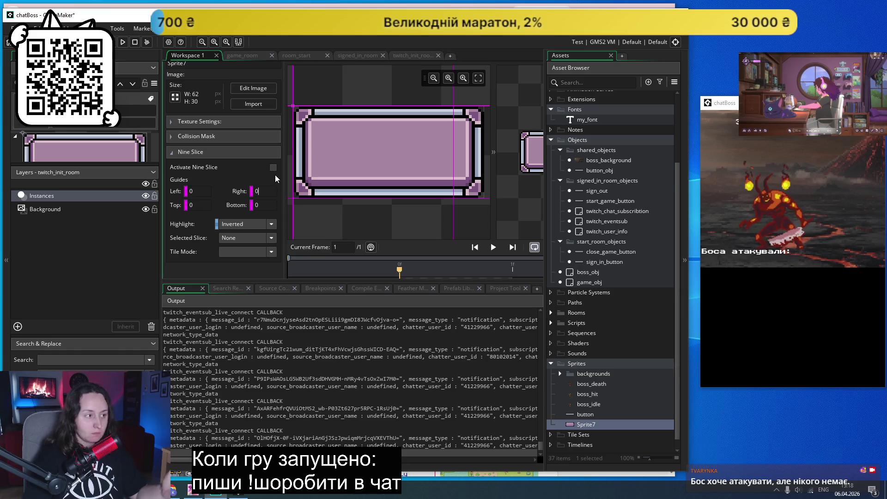
pyautogui.click(273, 168)
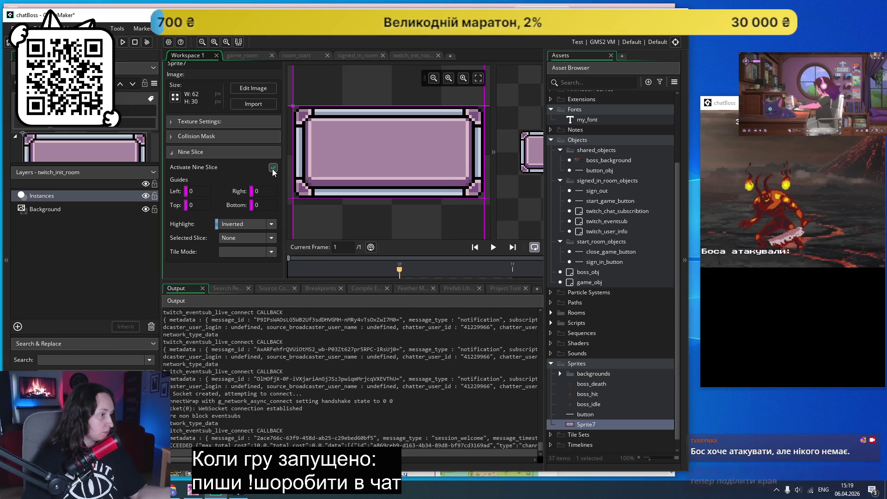
pyautogui.click(273, 169)
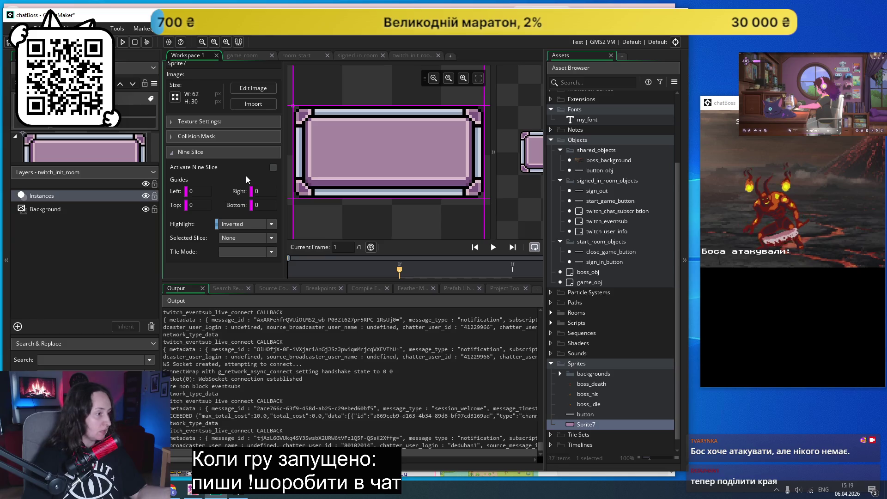
# - Browse the Highlight, Selected Slice and Tile Mode dropdown options without changing them
pyautogui.scroll(-1, 246, 177)
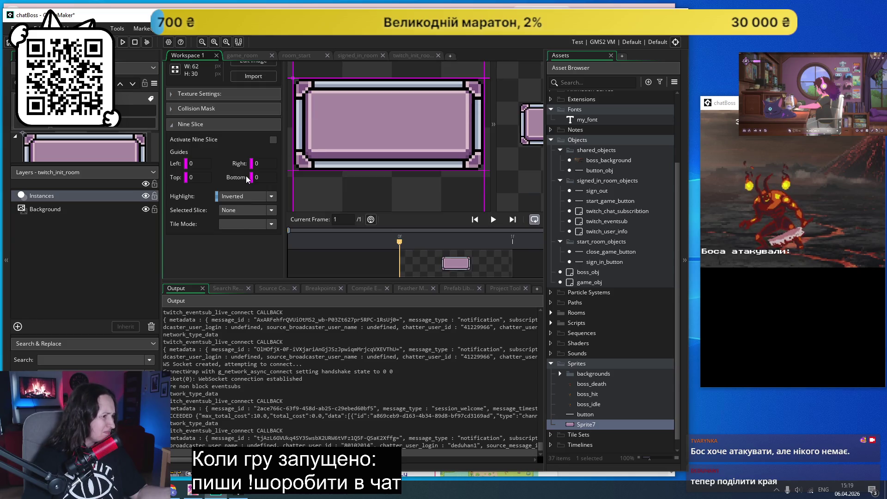
pyautogui.scroll(1, 245, 178)
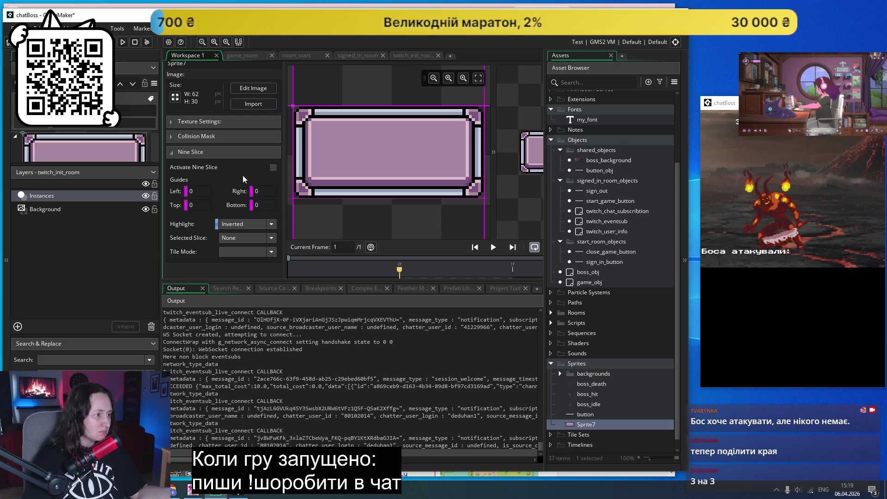
pyautogui.click(266, 225)
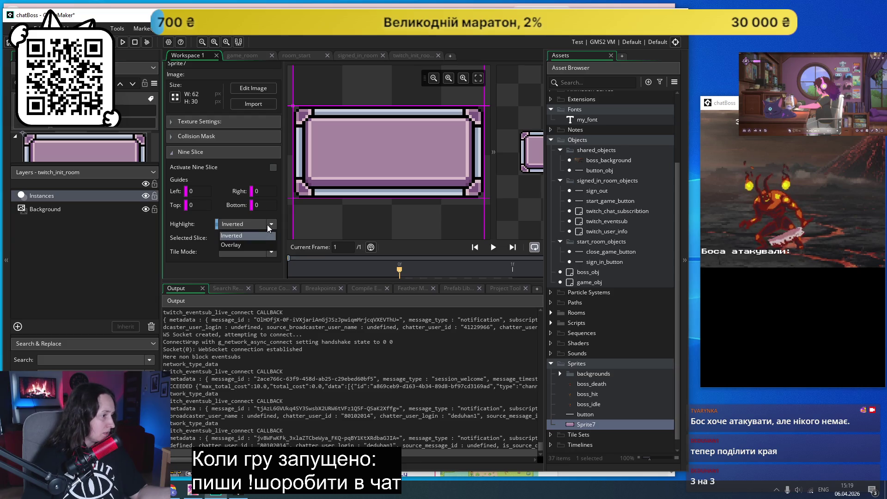
pyautogui.click(265, 236)
pyautogui.click(265, 237)
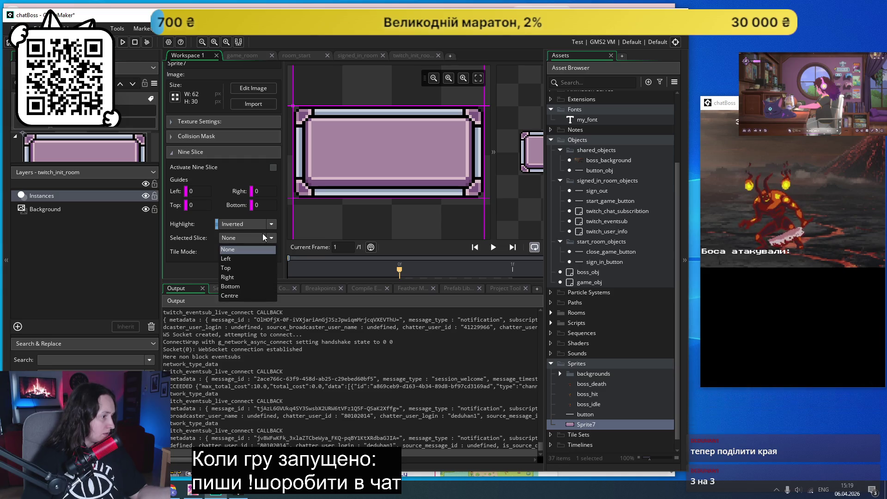
pyautogui.click(195, 261)
pyautogui.click(242, 251)
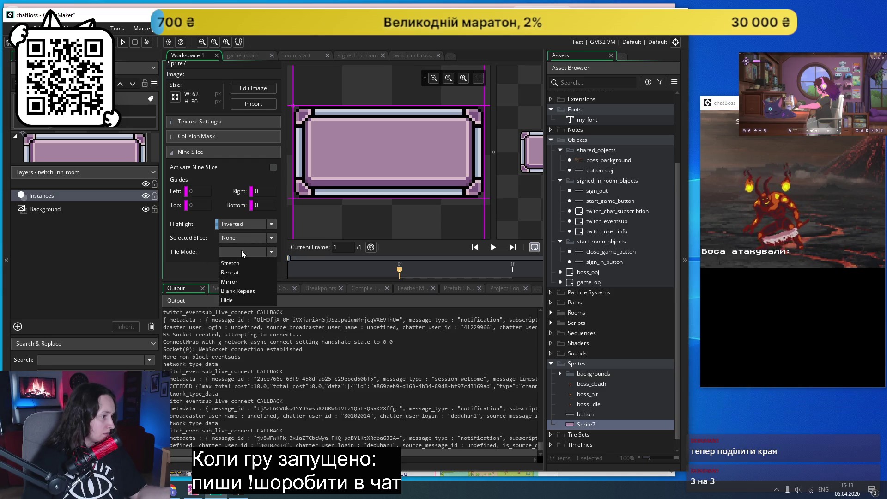
pyautogui.scroll(-1, 241, 250)
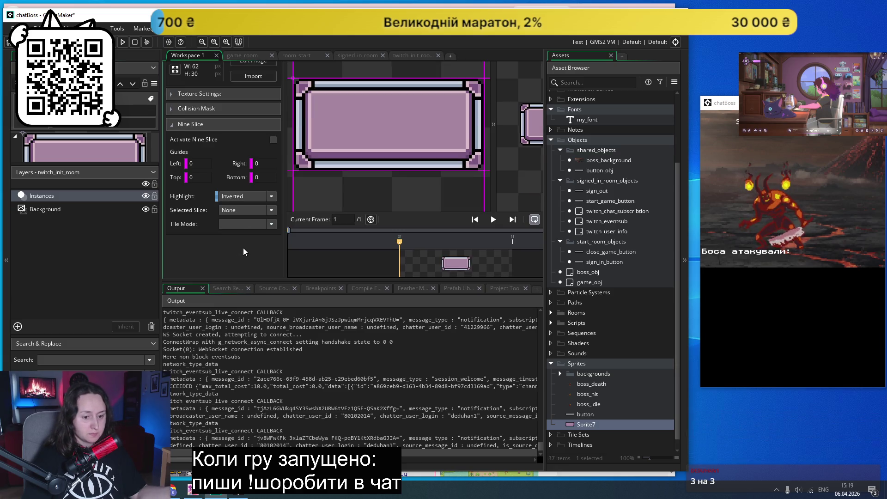
pyautogui.scroll(1, 240, 253)
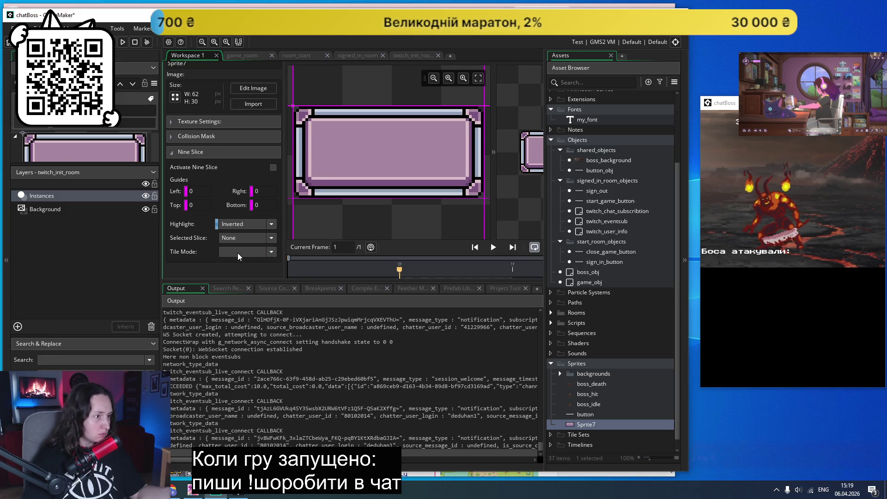
pyautogui.scroll(1, 237, 252)
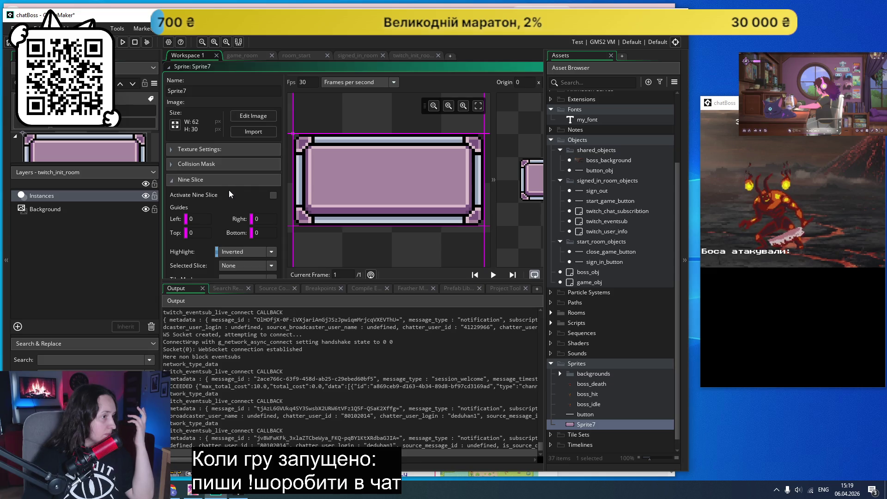
# - Maximise the GameMaker window, then make the sprite editor taller and move it lower
pyautogui.scroll(-5, 400, 134)
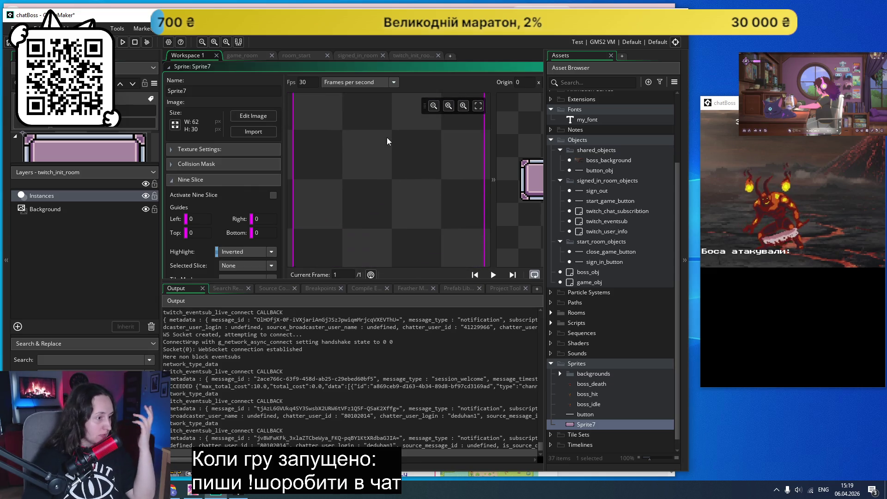
pyautogui.moveTo(637, 2); pyautogui.dragTo(637, 2)
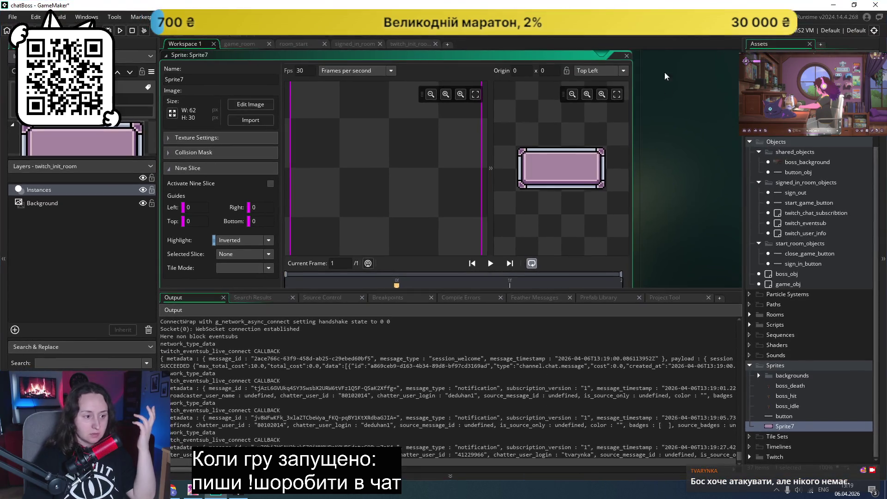
pyautogui.scroll(-4, 435, 145)
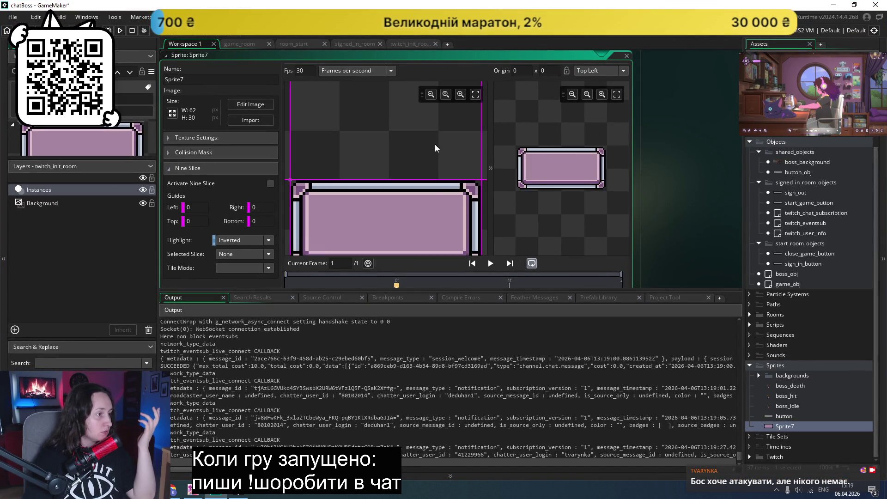
pyautogui.scroll(4, 434, 144)
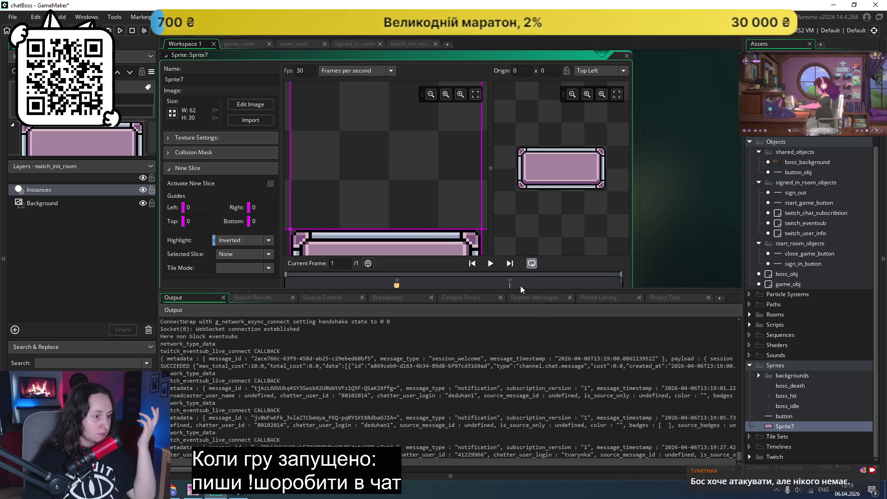
pyautogui.moveTo(517, 289); pyautogui.dragTo(503, 362)
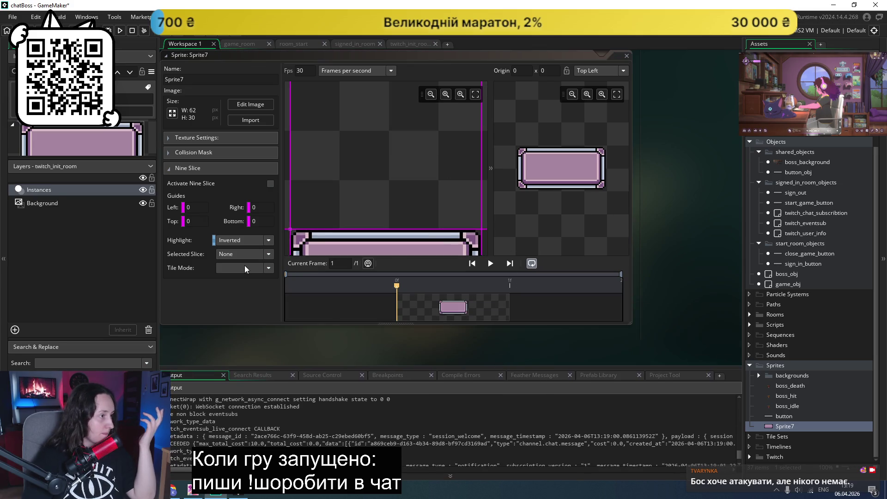
pyautogui.moveTo(195, 57); pyautogui.dragTo(195, 84)
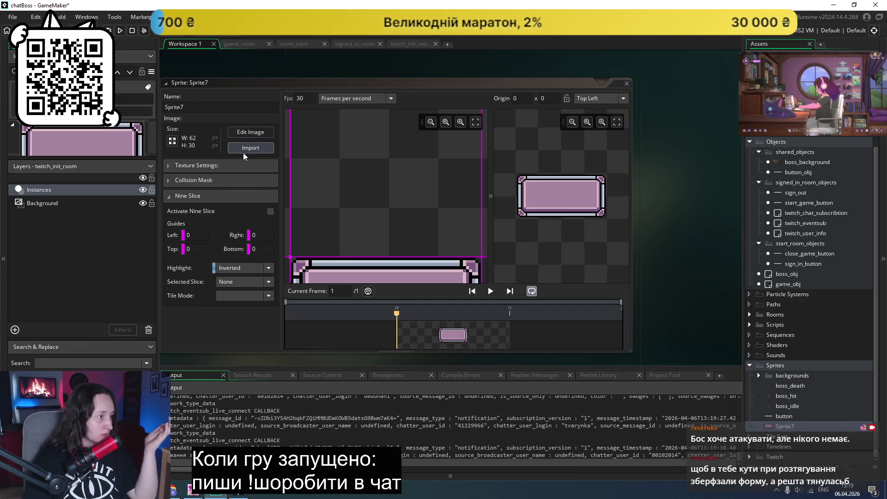
# - Inspect Sprite7's Texture Settings and Collision Mask sections
pyautogui.click(169, 165)
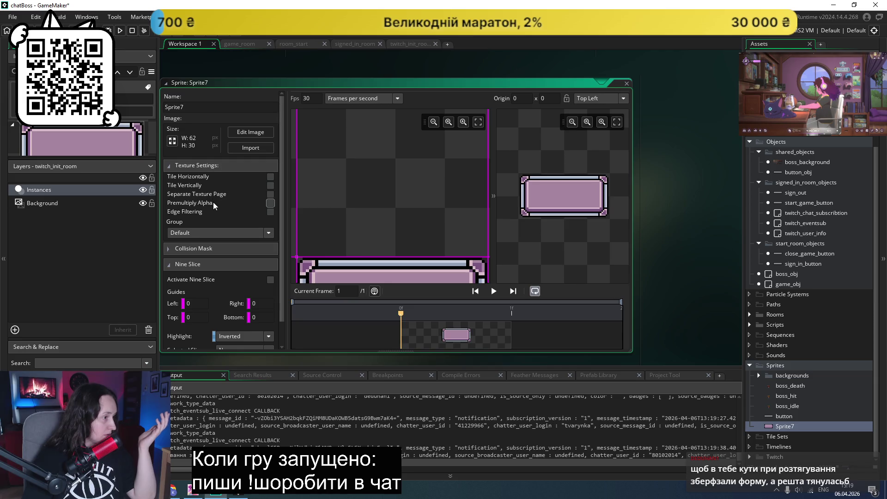
pyautogui.click(176, 249)
pyautogui.scroll(-2, 211, 204)
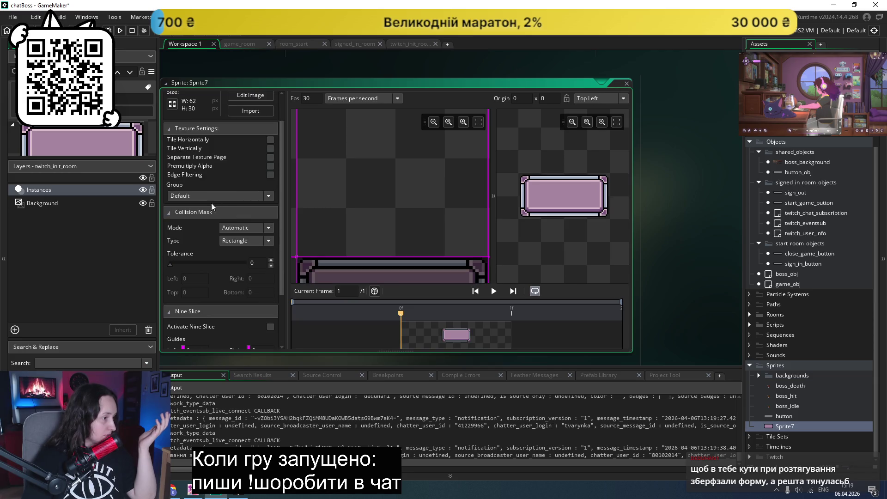
pyautogui.click(169, 212)
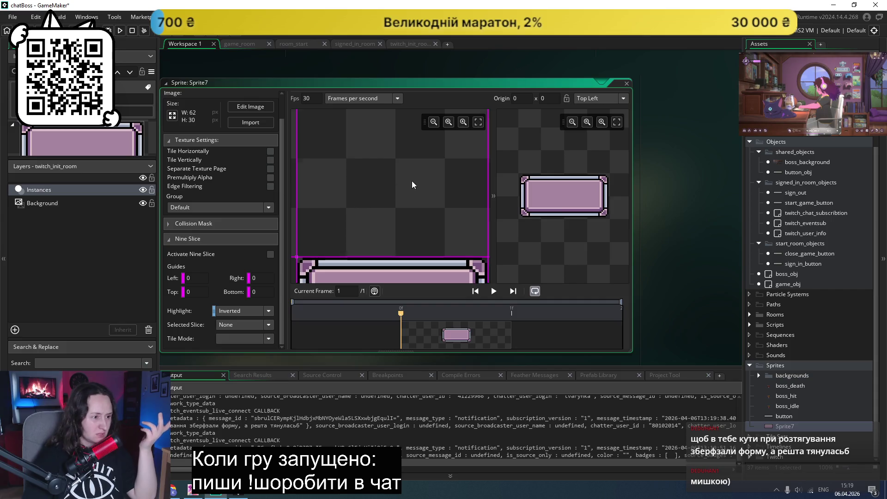
pyautogui.scroll(-3, 412, 181)
pyautogui.scroll(1, 467, 200)
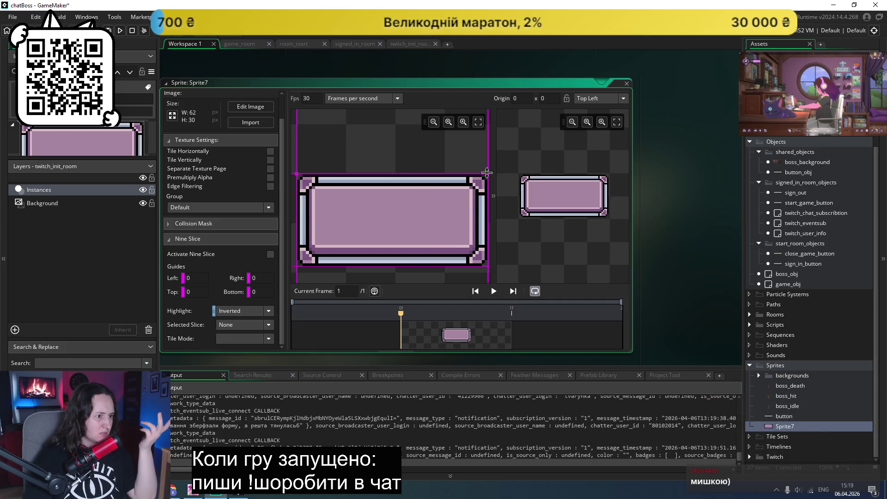
# - Select the centre slice and drag the top slice guide to 5 pixels
pyautogui.click(416, 233)
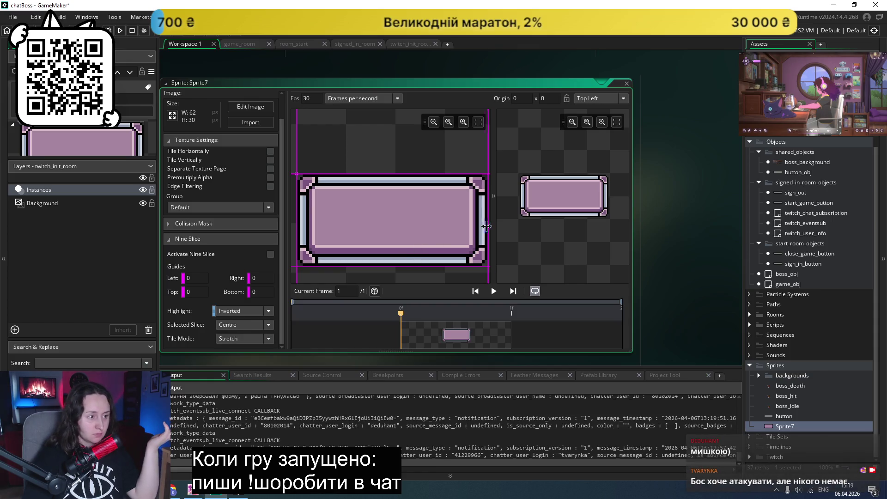
pyautogui.click(493, 196)
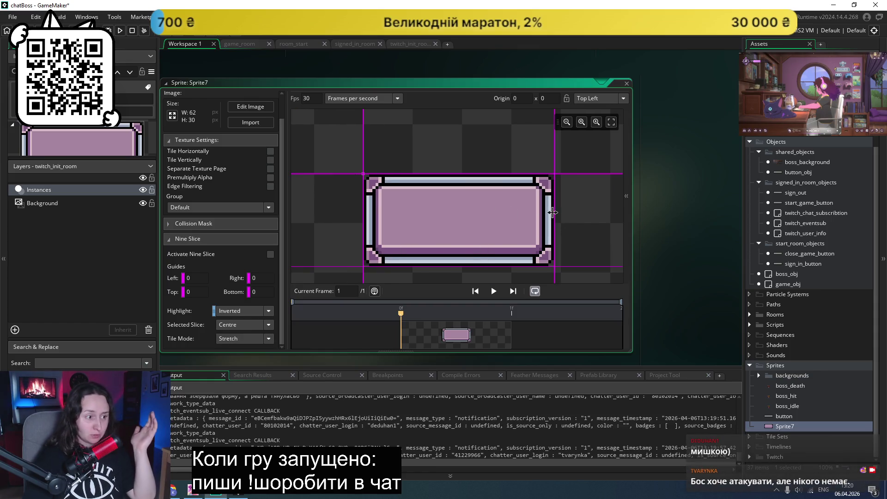
pyautogui.moveTo(545, 174); pyautogui.dragTo(546, 176)
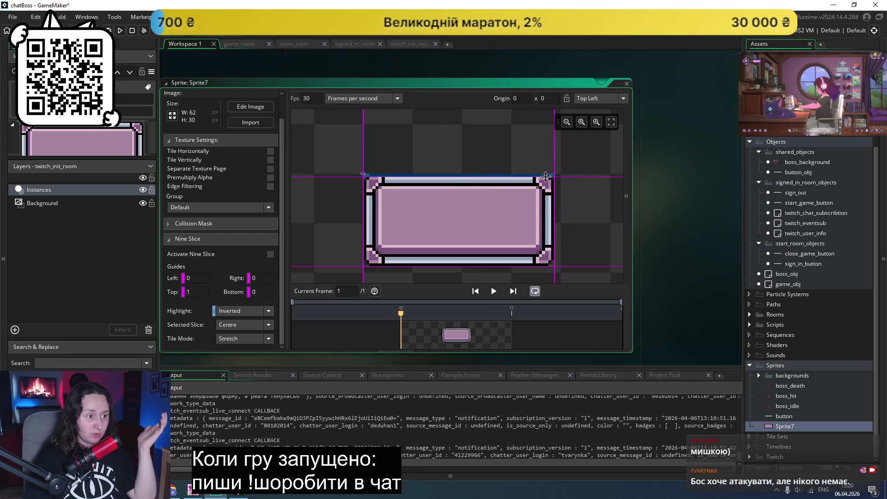
pyautogui.moveTo(456, 176)
pyautogui.mouseDown()
pyautogui.moveTo(447, 190)
pyautogui.moveTo(459, 133)
pyautogui.mouseUp()
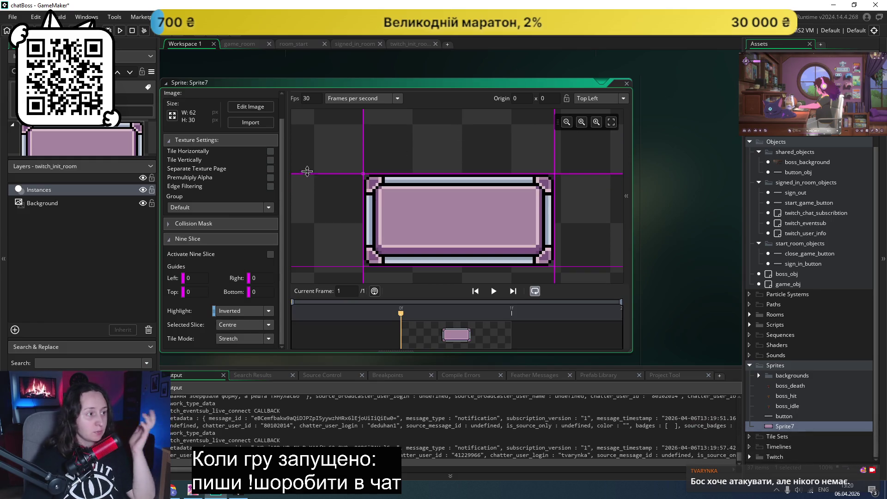
# - Delete Sprite7 from the Sprites list and return to Chrome's UI assets pack 2 downloads
pyautogui.rightClick(790, 424)
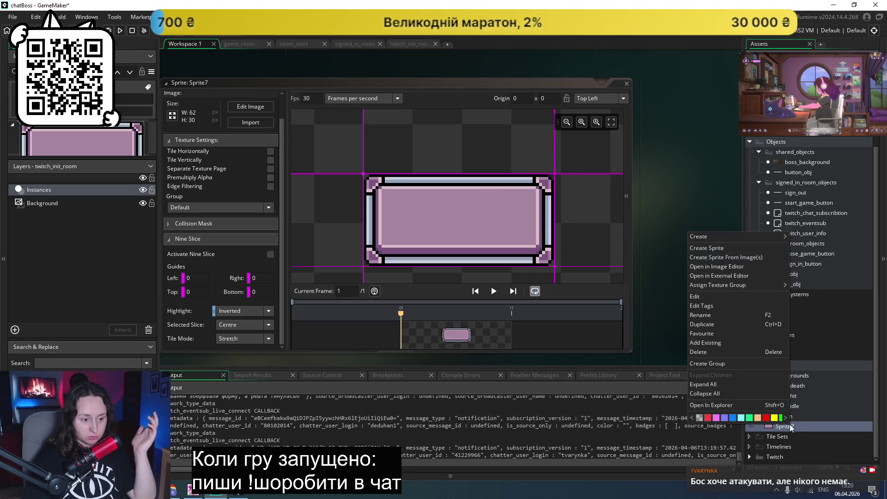
pyautogui.click(712, 342)
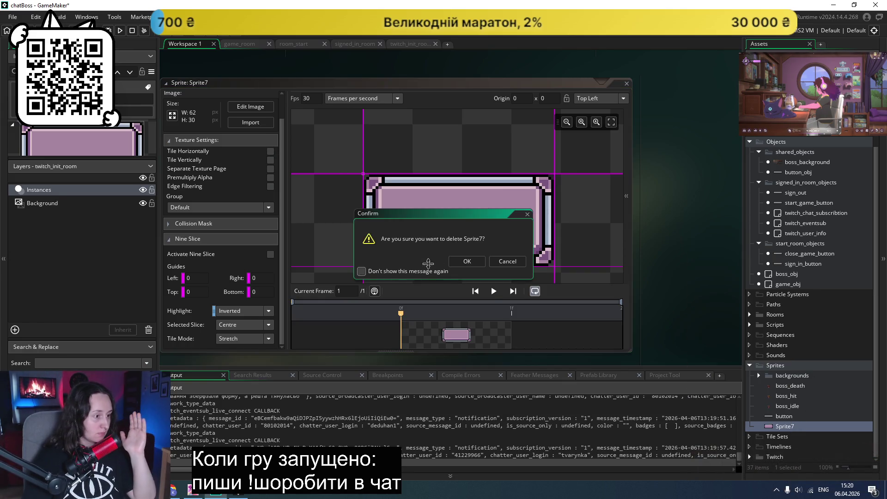
pyautogui.click(467, 261)
pyautogui.click(190, 494)
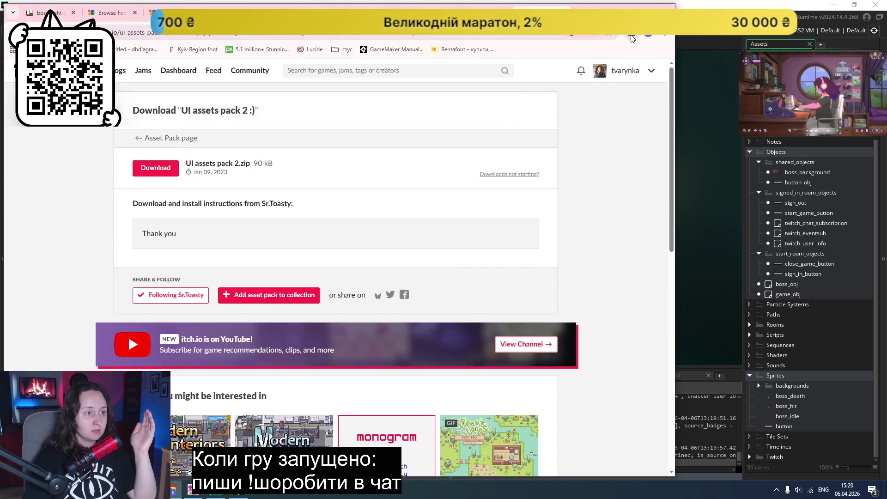
pyautogui.click(633, 34)
# - Open the downloaded UI assets pack 2.zip and advance to its UI books & more.png sheet
pyautogui.click(568, 74)
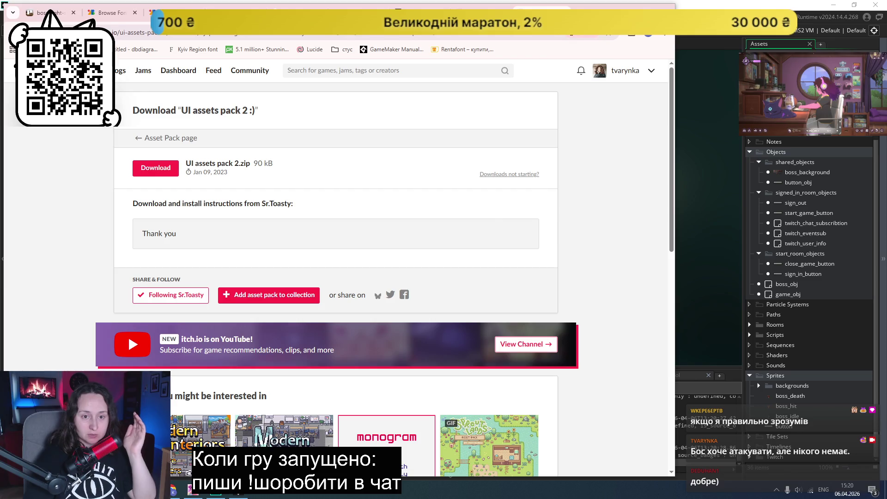
pyautogui.press('Right')
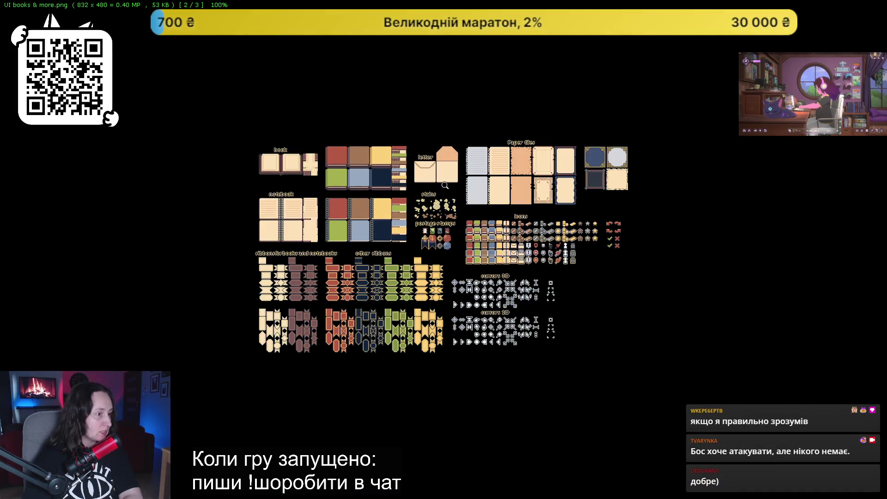
# - Zoom in and out on the books sheet, advance to UI cooking.png, then close the viewer
pyautogui.scroll(2, 445, 185)
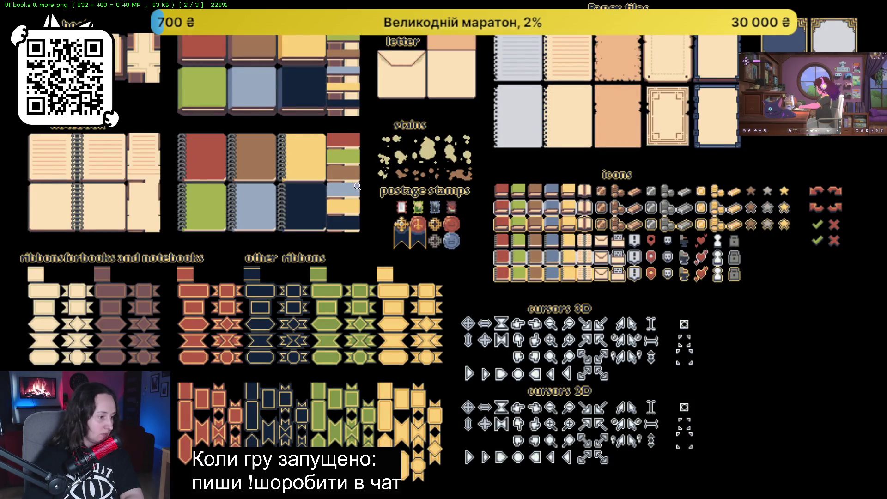
pyautogui.scroll(-3, 357, 186)
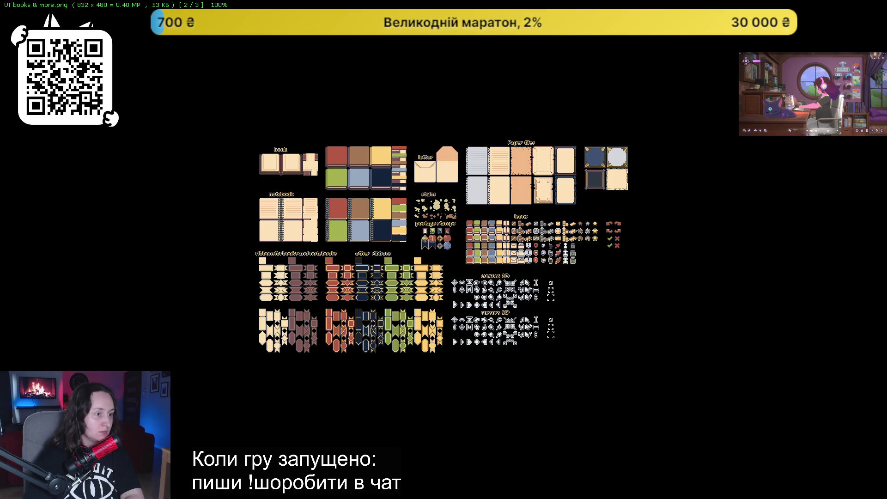
pyautogui.scroll(2, 580, 144)
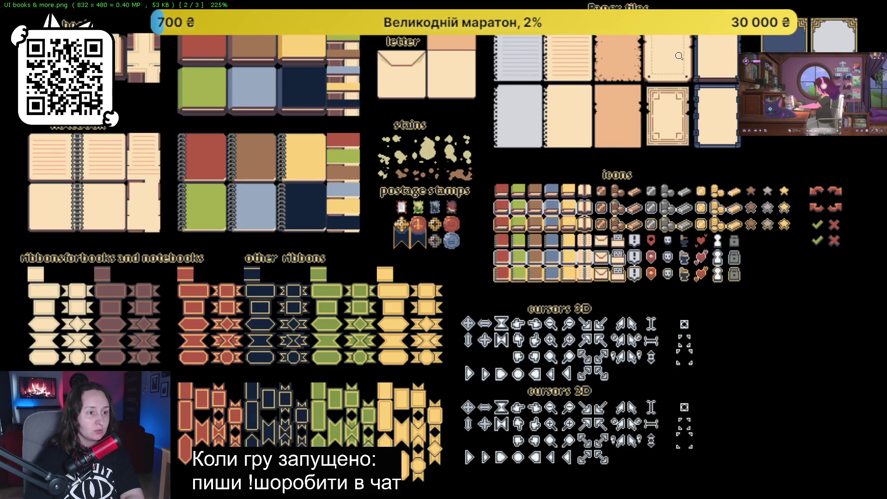
pyautogui.press('Right')
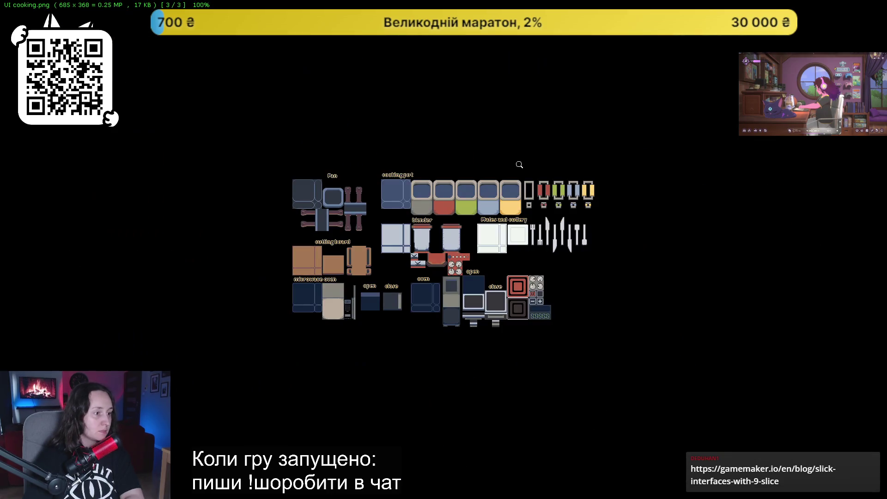
pyautogui.click(881, 10)
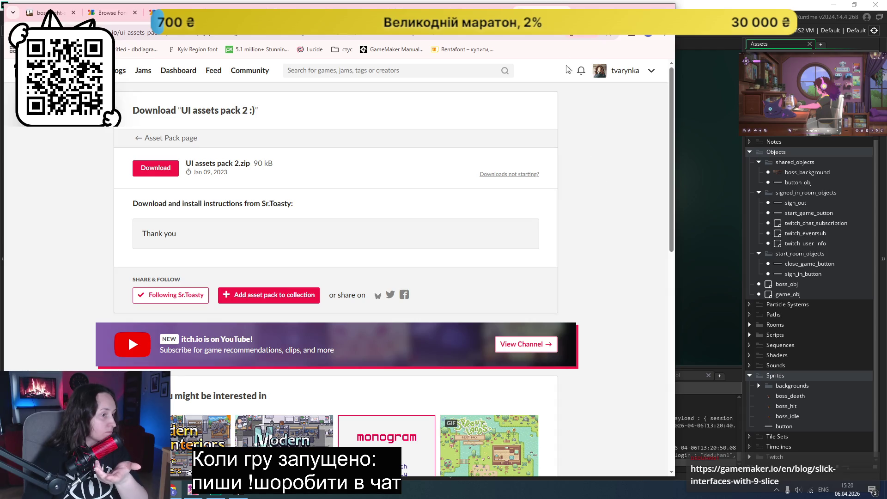
# - Open the UI assets pack 2 :) page from the itch.io asset listings tab, then a new tab
pyautogui.click(480, 13)
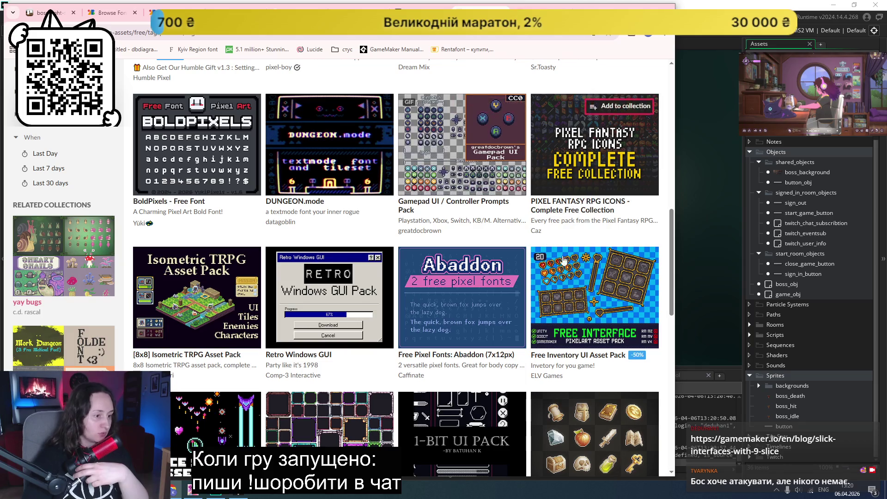
pyautogui.scroll(2, 450, 163)
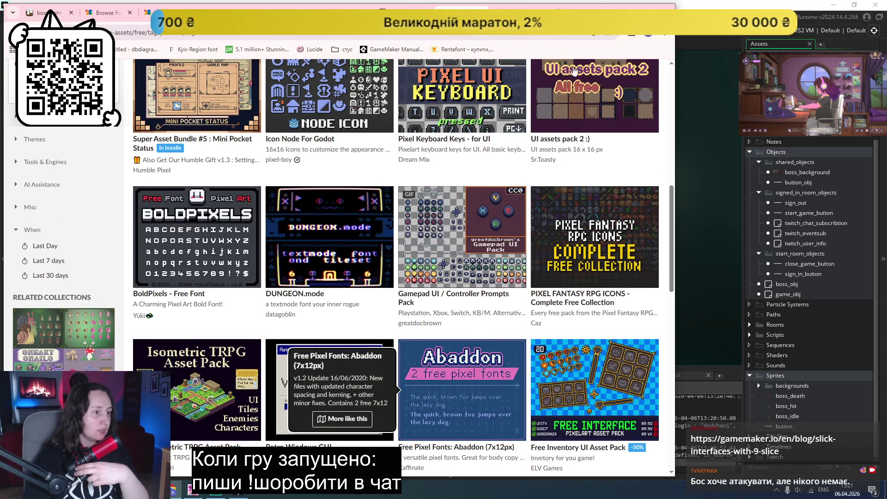
pyautogui.click(572, 110)
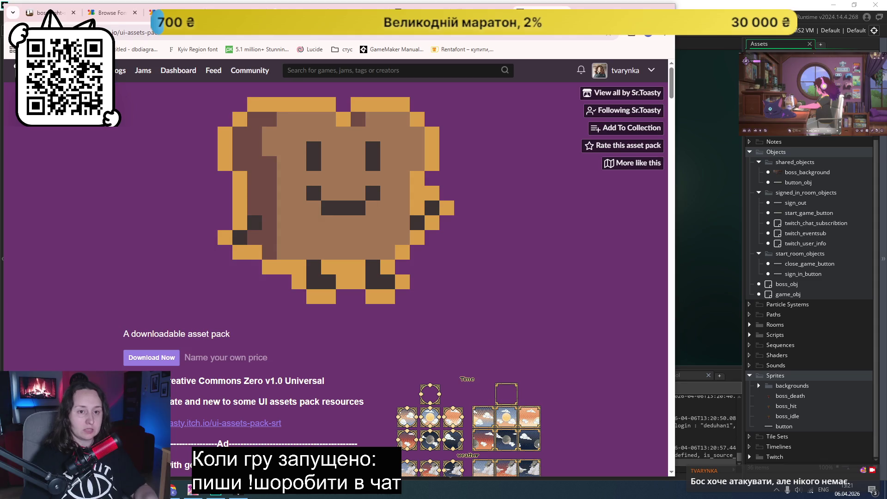
pyautogui.hotkey('ctrl', 't')
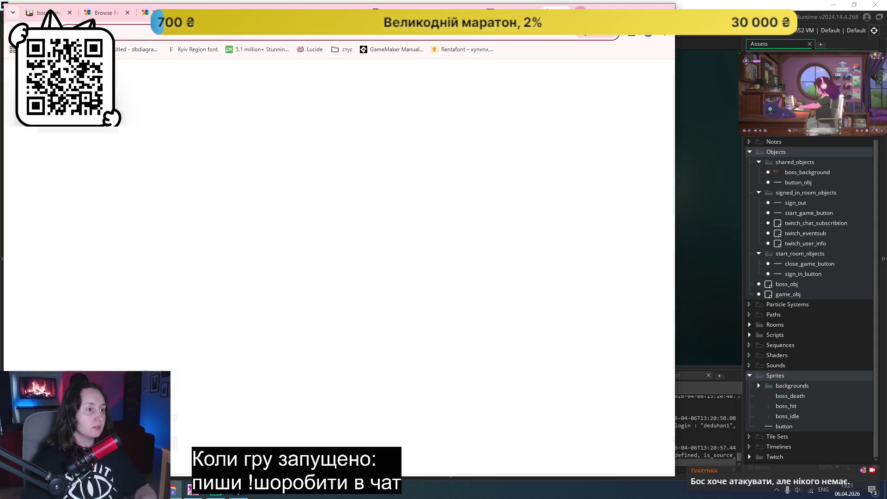
# - Load the pasted gamemaker.io 9-slice blog URL and scroll to its five tile modes section
pyautogui.hotkey('ctrl', 'v')
pyautogui.press('Return')
pyautogui.scroll(-5, 555, 245)
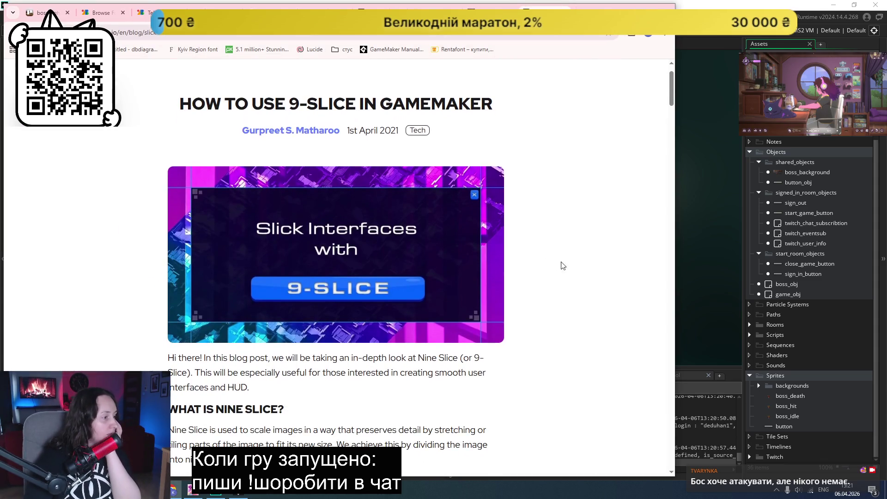
pyautogui.scroll(-2, 591, 251)
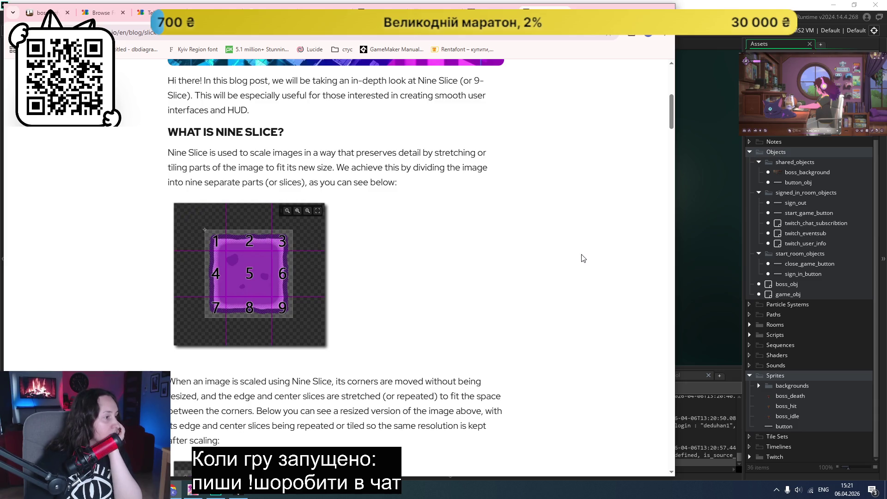
pyautogui.scroll(-1, 581, 257)
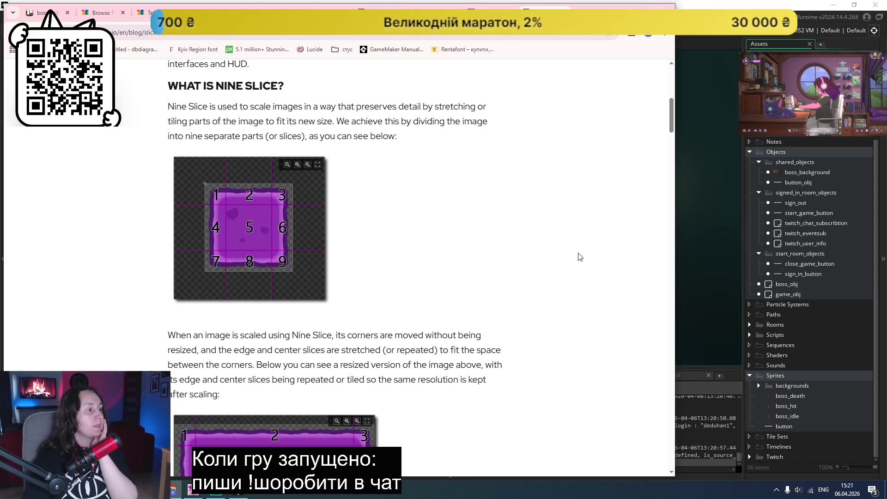
pyautogui.scroll(-2, 589, 261)
pyautogui.scroll(-1, 592, 262)
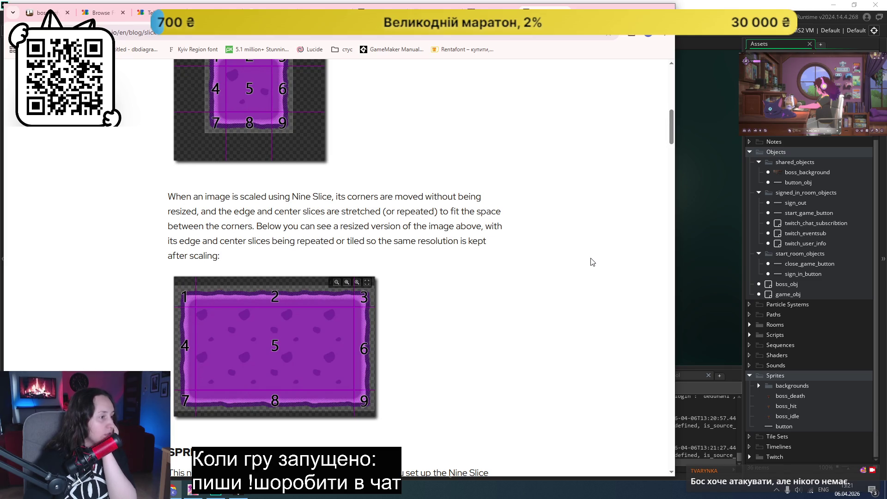
pyautogui.scroll(-1, 593, 262)
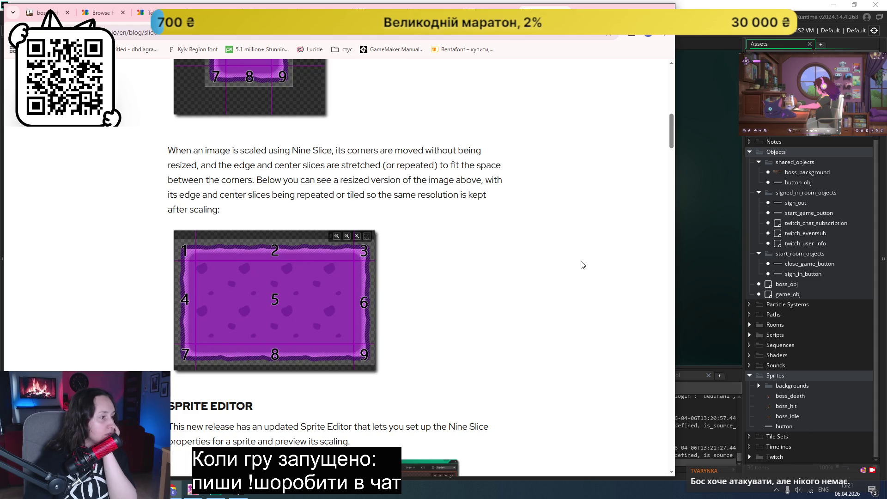
pyautogui.scroll(1, 582, 264)
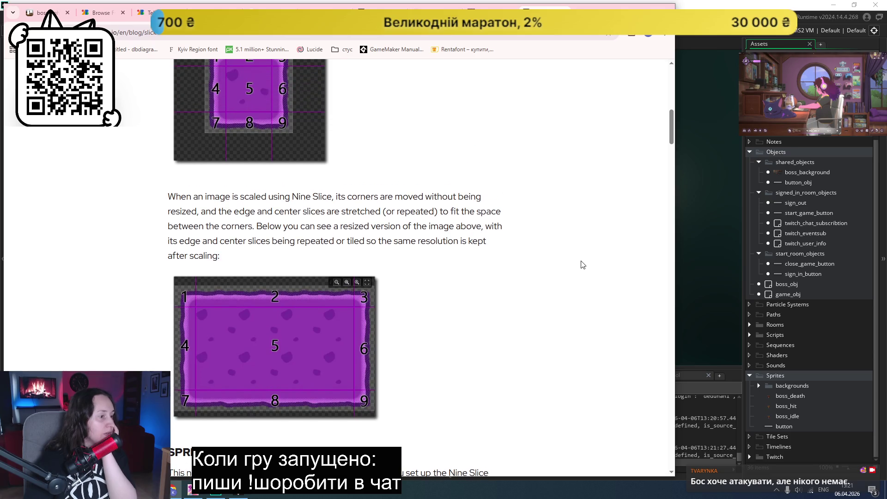
pyautogui.scroll(-5, 582, 264)
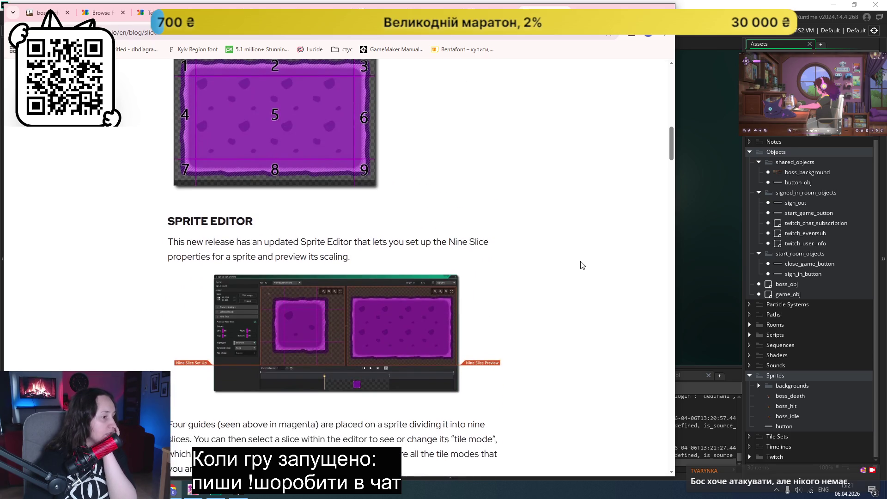
pyautogui.scroll(-1, 582, 265)
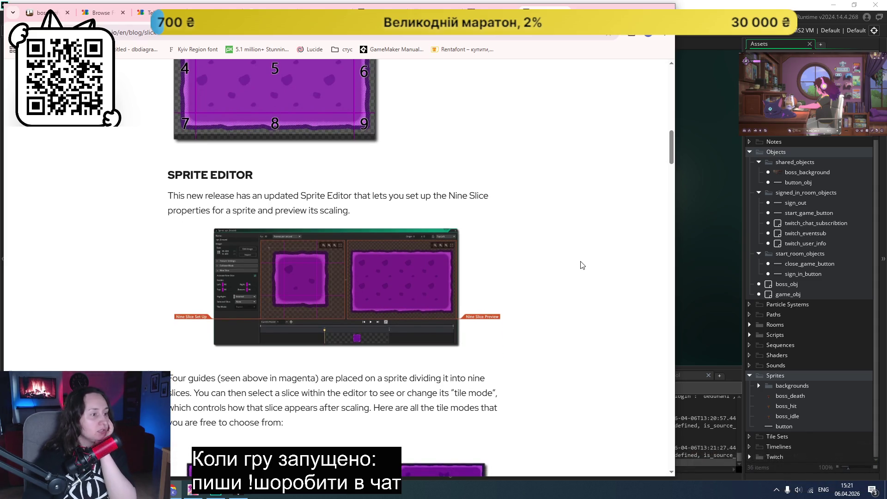
pyautogui.scroll(-1, 574, 264)
pyautogui.scroll(-4, 574, 264)
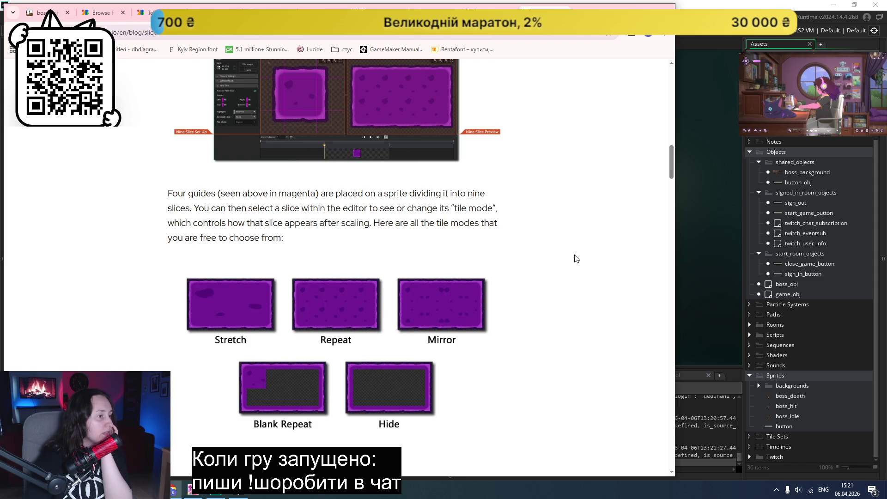
pyautogui.scroll(-5, 576, 259)
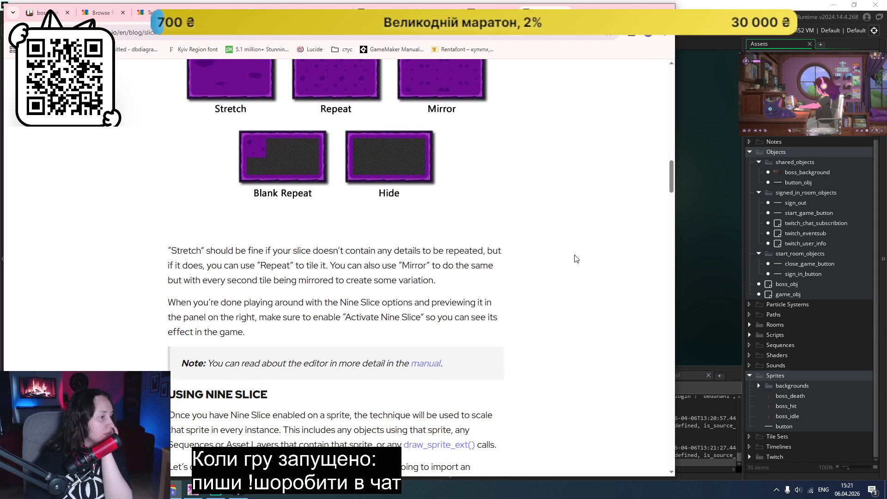
# - Read the nine-slice article down to The GUI Layer, then open GameMaker's 200×50 button sprite
pyautogui.scroll(-3, 577, 259)
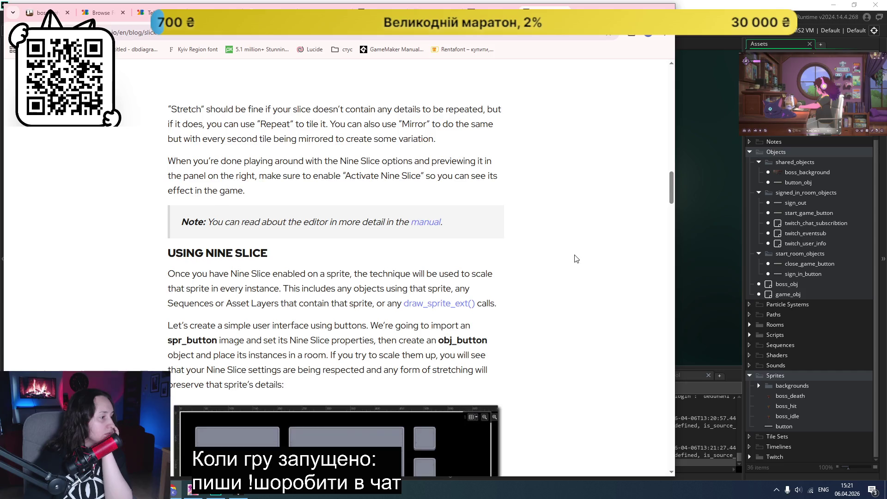
pyautogui.scroll(-2, 576, 259)
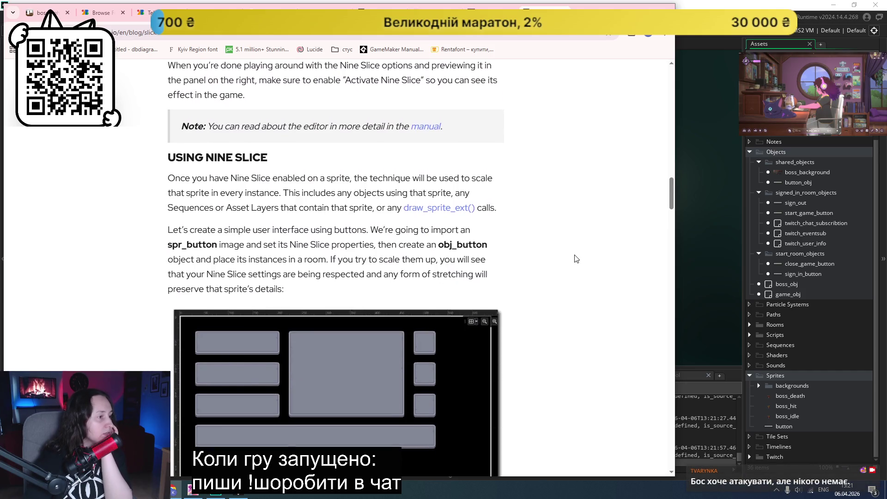
pyautogui.scroll(-1, 576, 259)
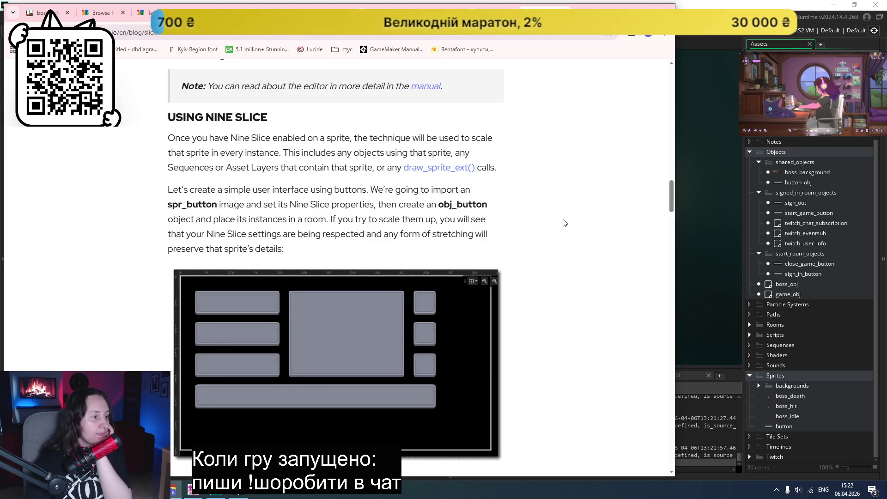
pyautogui.scroll(-5, 565, 218)
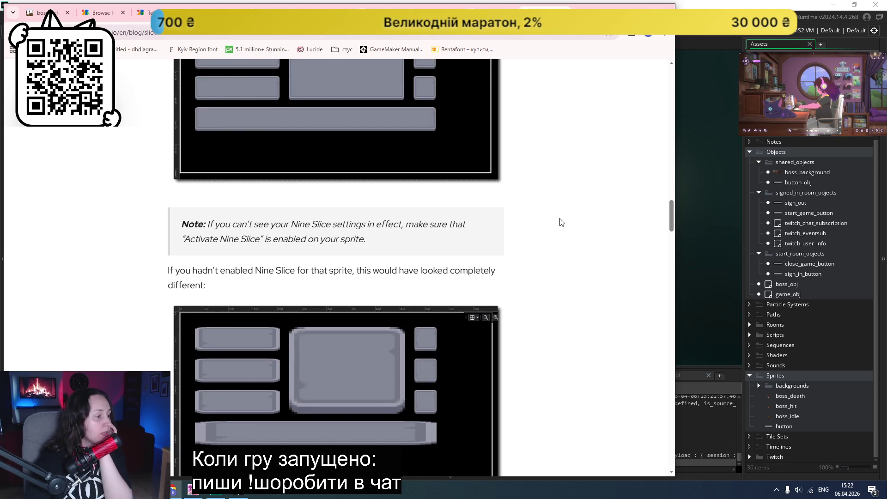
pyautogui.scroll(-1, 561, 223)
pyautogui.scroll(-1, 562, 222)
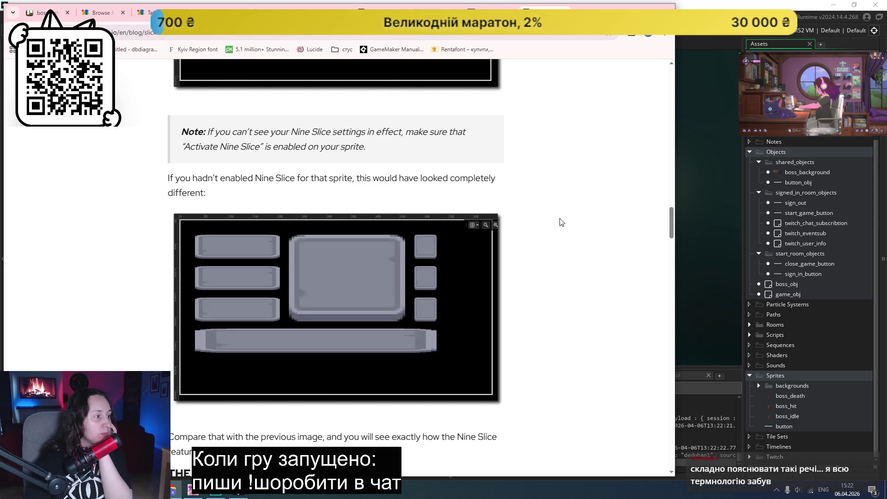
pyautogui.scroll(-1, 562, 223)
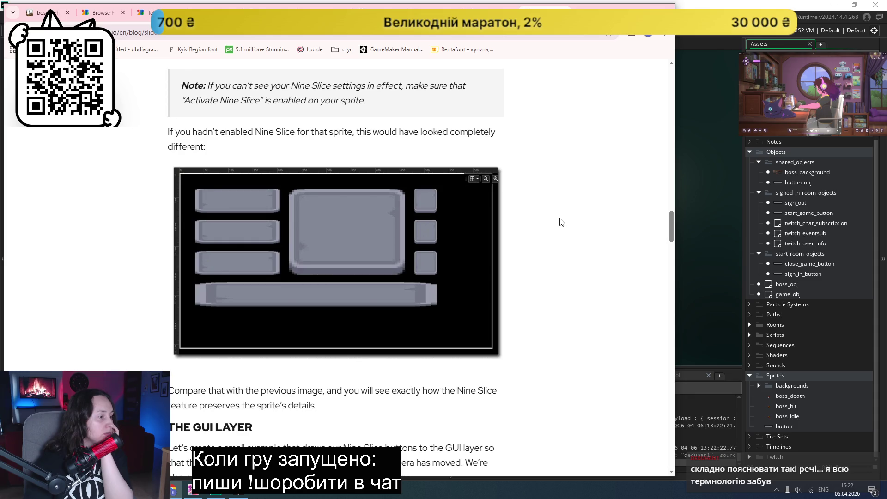
pyautogui.scroll(-2, 562, 223)
pyautogui.scroll(-3, 561, 223)
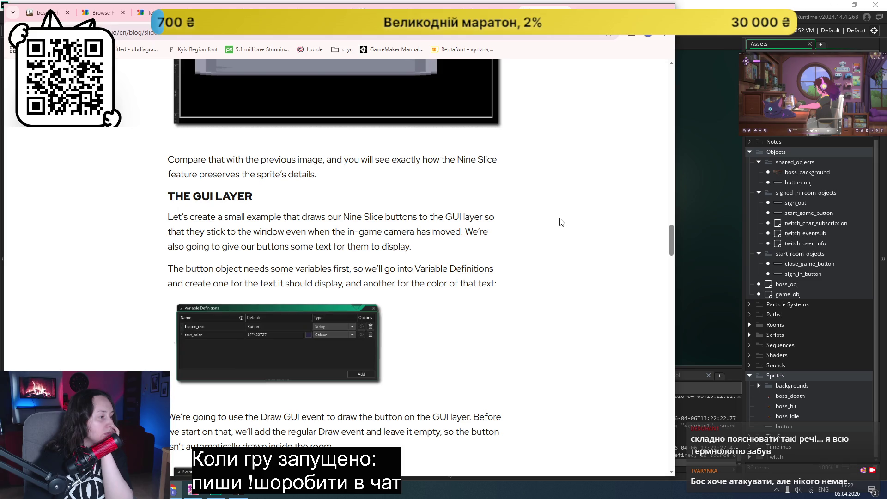
pyautogui.scroll(-3, 561, 223)
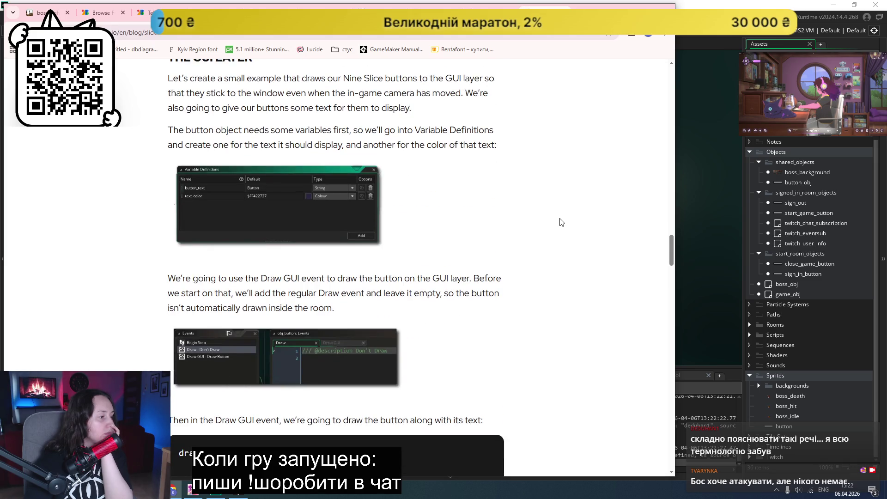
pyautogui.click(767, 368)
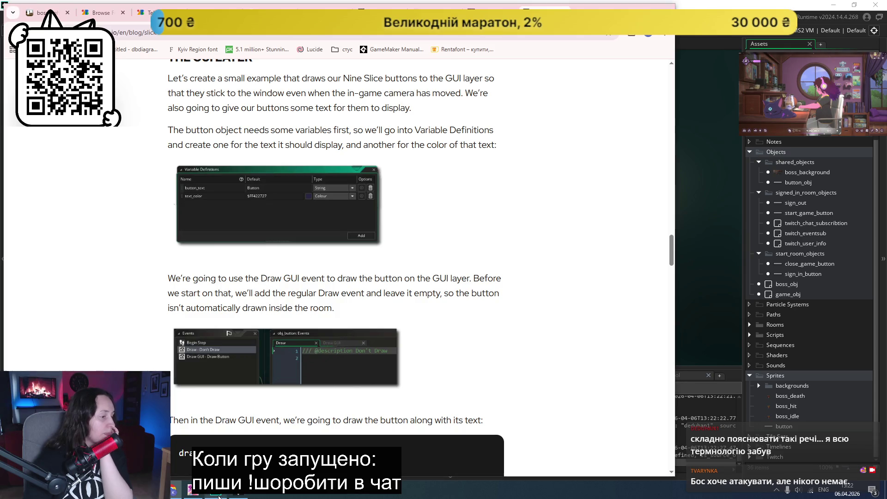
pyautogui.doubleClick(784, 426)
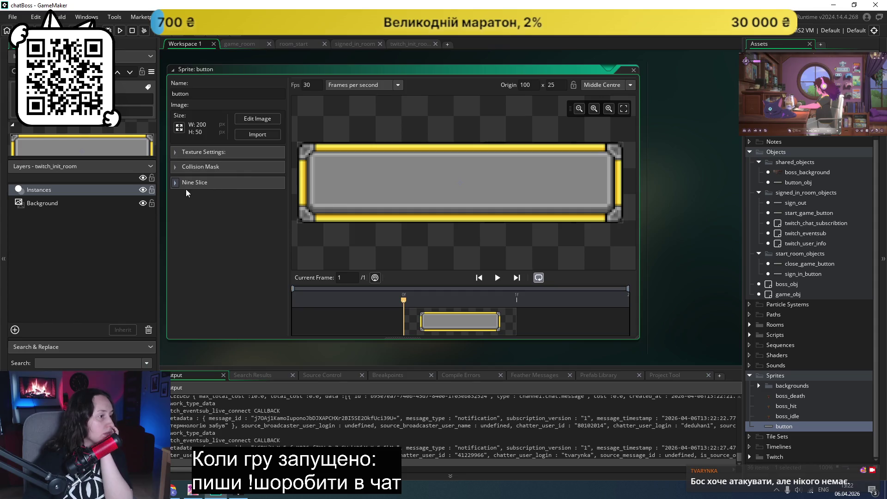
# - Expand the button sprite's Nine Slice section and start importing a replacement image
pyautogui.click(176, 184)
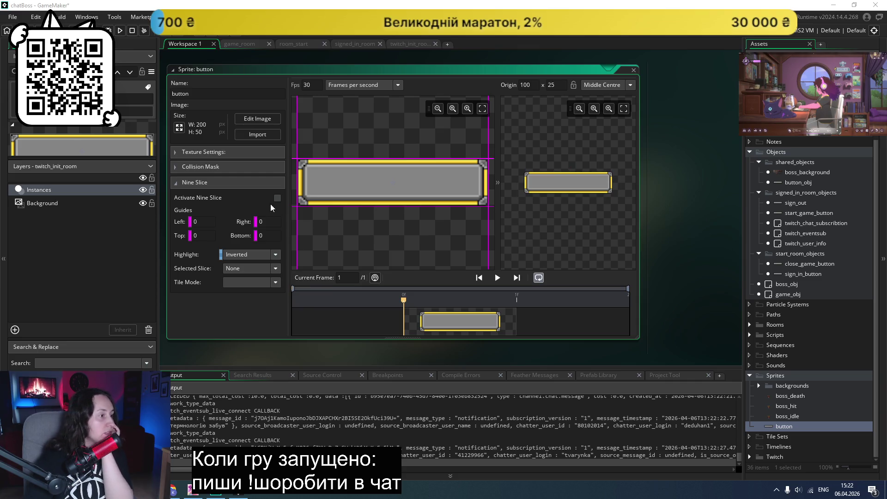
pyautogui.click(257, 134)
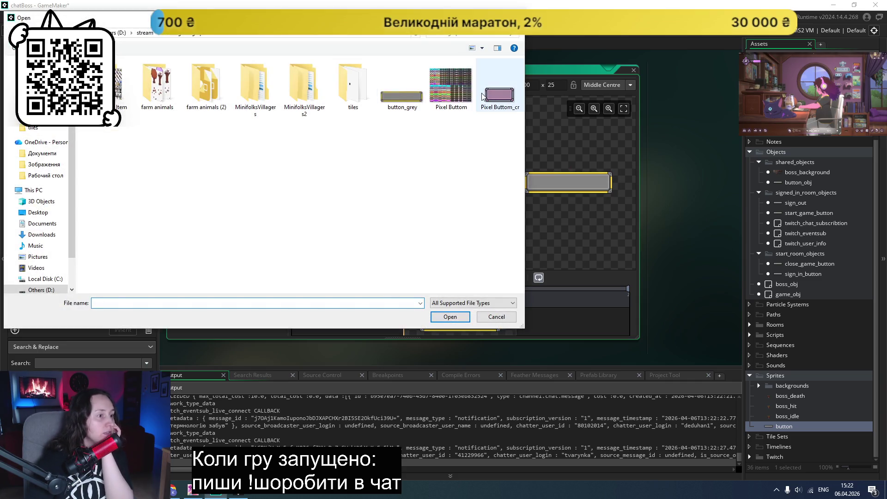
# - Load the pink pixel button image and set slice guides Top 8, Bottom 8, Left 7, Right 7
pyautogui.doubleClick(495, 93)
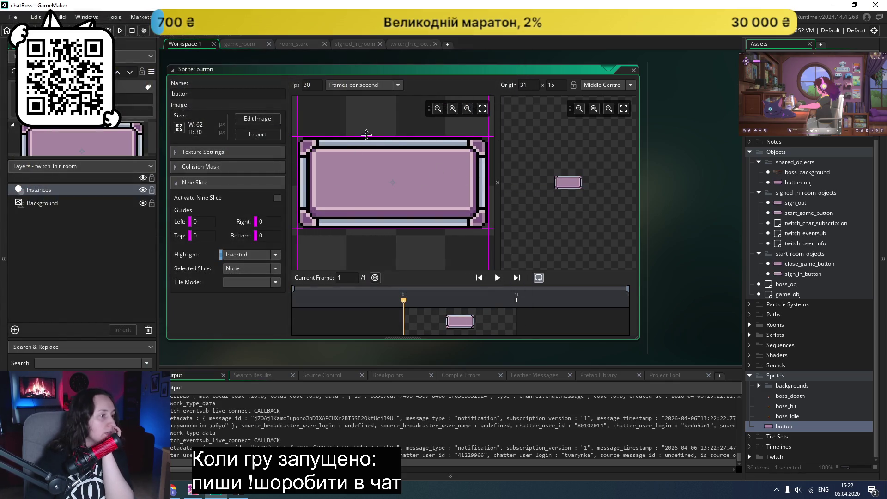
pyautogui.moveTo(366, 137); pyautogui.dragTo(366, 162)
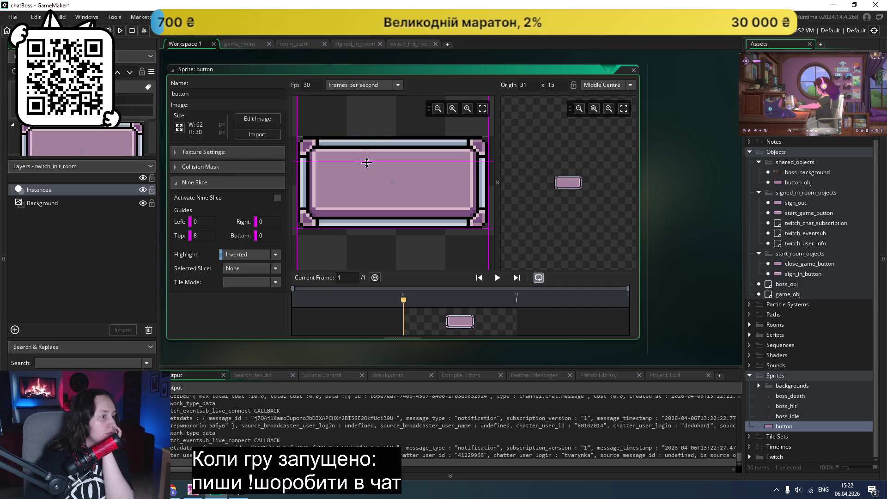
pyautogui.moveTo(377, 227); pyautogui.dragTo(373, 204)
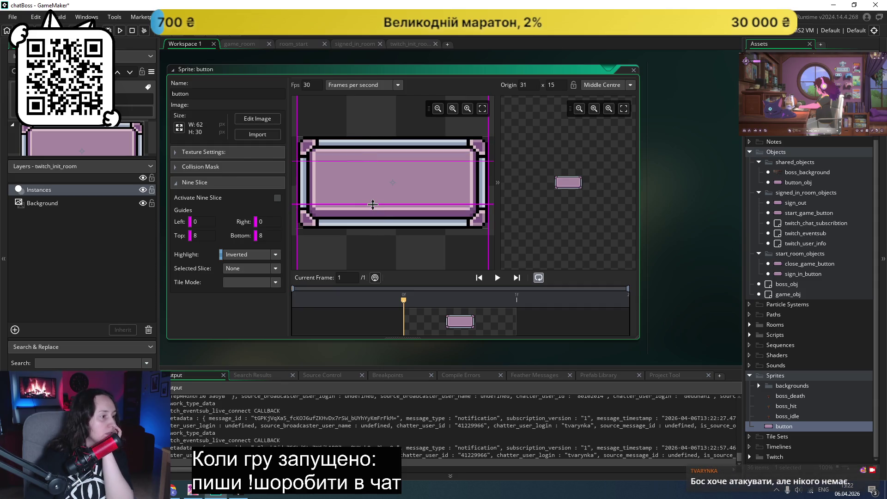
pyautogui.moveTo(297, 173); pyautogui.dragTo(319, 174)
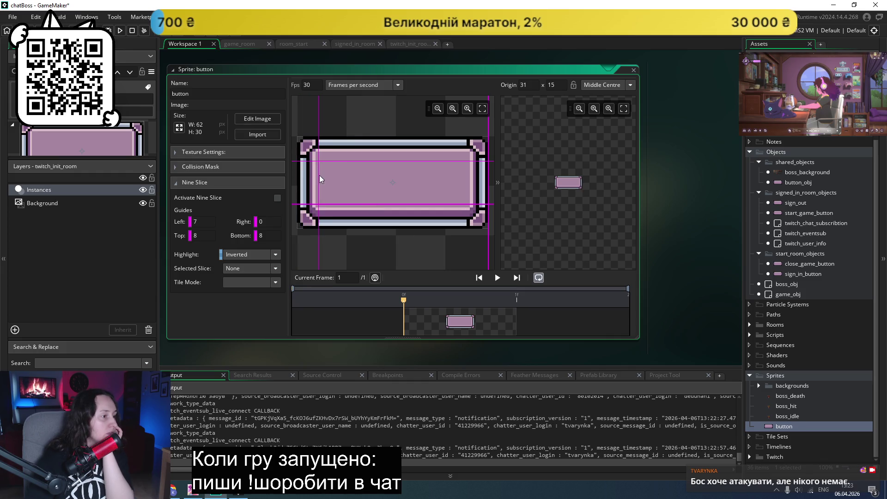
pyautogui.moveTo(489, 182); pyautogui.dragTo(467, 182)
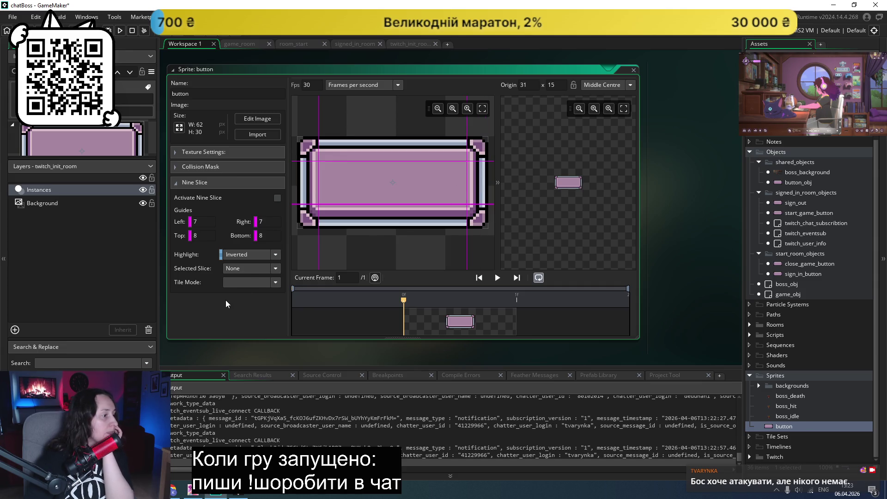
# - Set Tile Mode to Repeat, activate nine slicing, keep Selected Slice at None, and return to the article
pyautogui.click(251, 284)
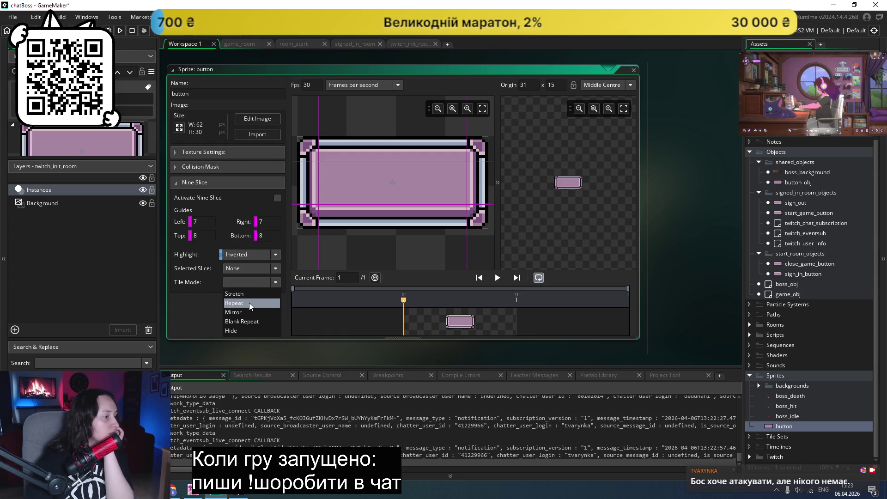
pyautogui.click(248, 303)
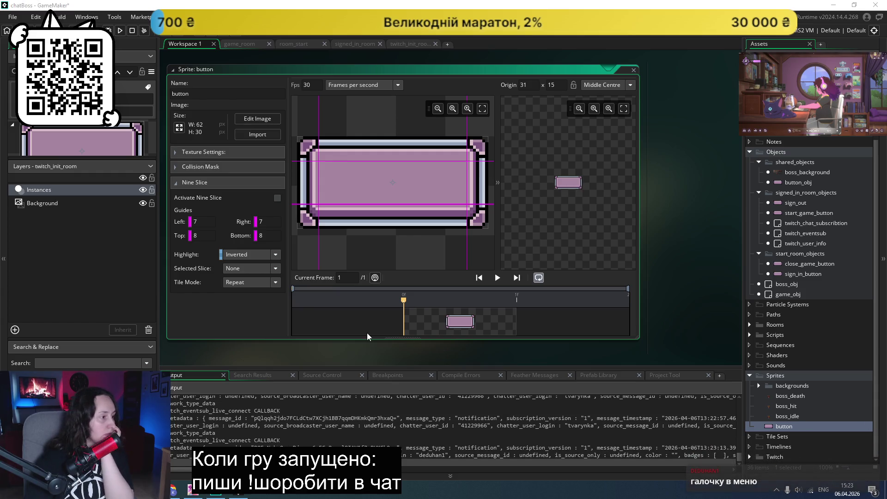
pyautogui.click(276, 198)
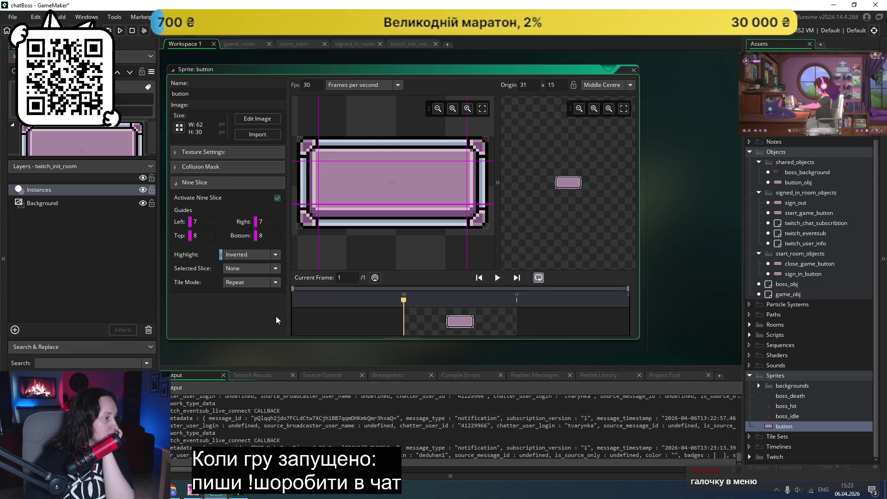
pyautogui.click(276, 269)
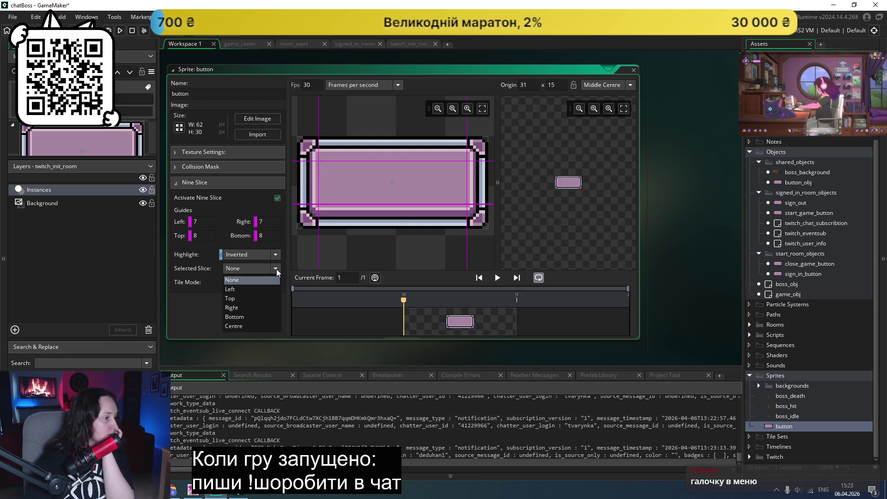
pyautogui.click(188, 312)
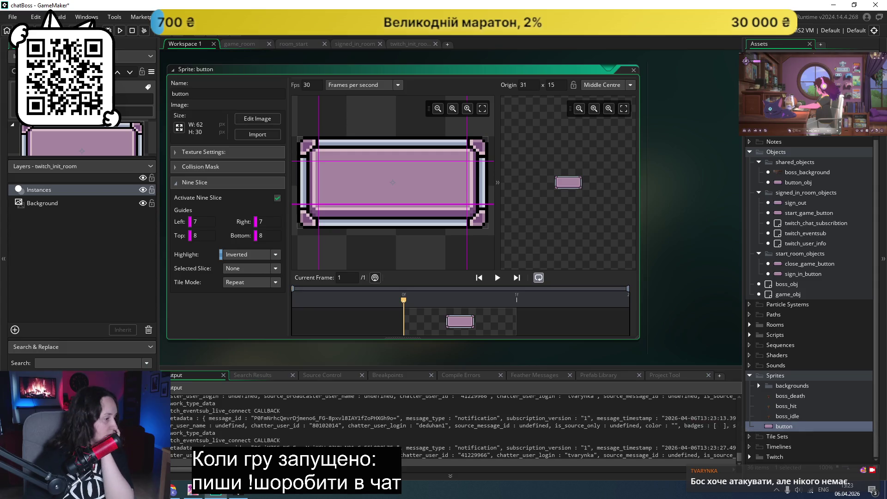
pyautogui.click(176, 490)
pyautogui.scroll(-4, 517, 308)
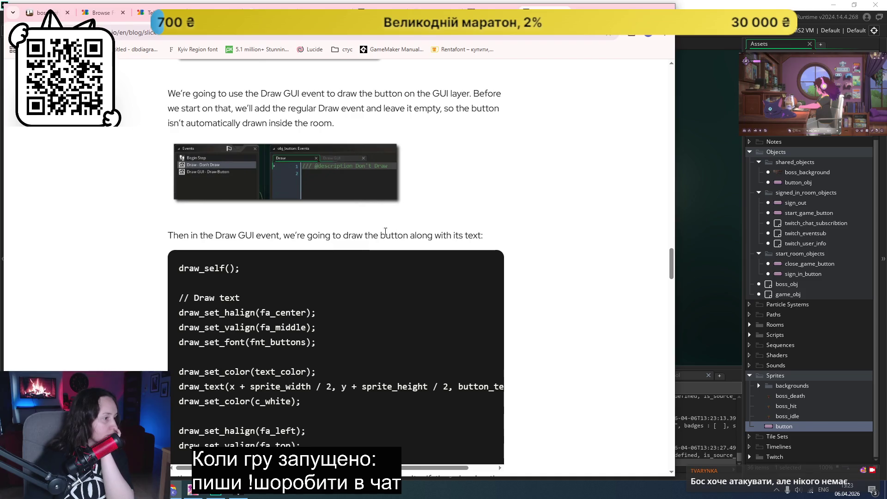
# - Read through the Draw GUI code and Nine Slice in Sequences section, then return to GameMaker
pyautogui.scroll(-2, 155, 363)
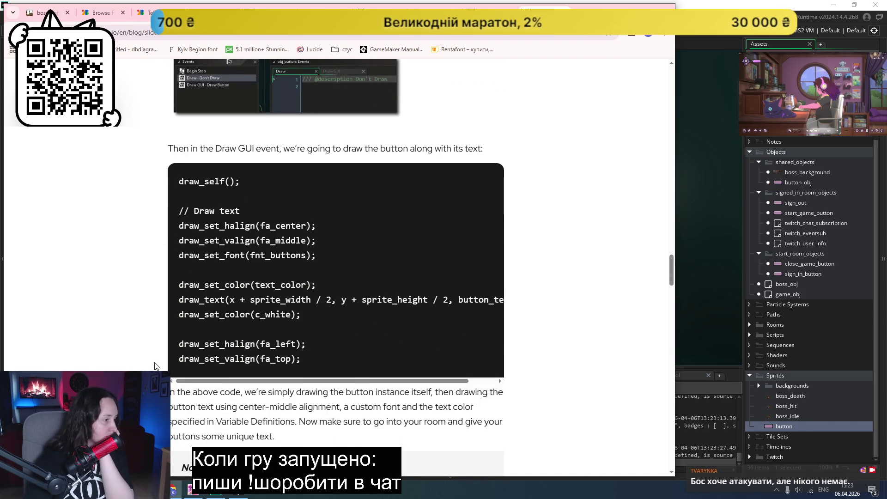
pyautogui.scroll(-3, 115, 360)
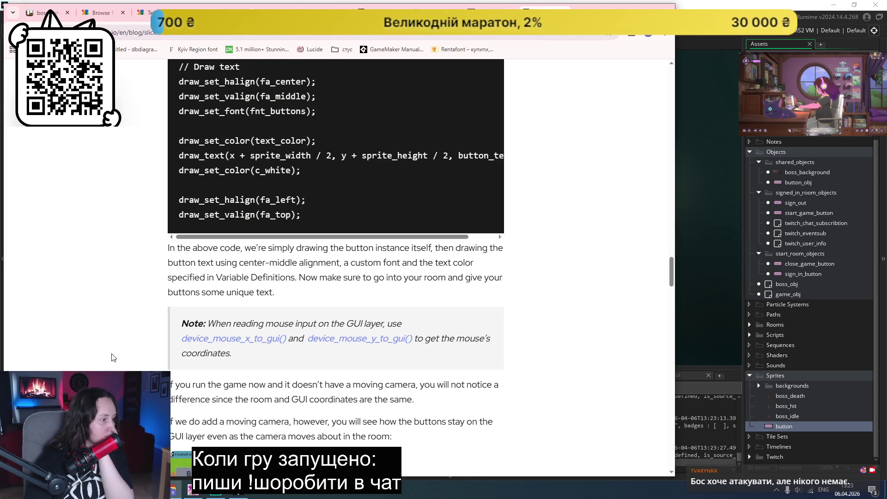
pyautogui.scroll(-3, 114, 357)
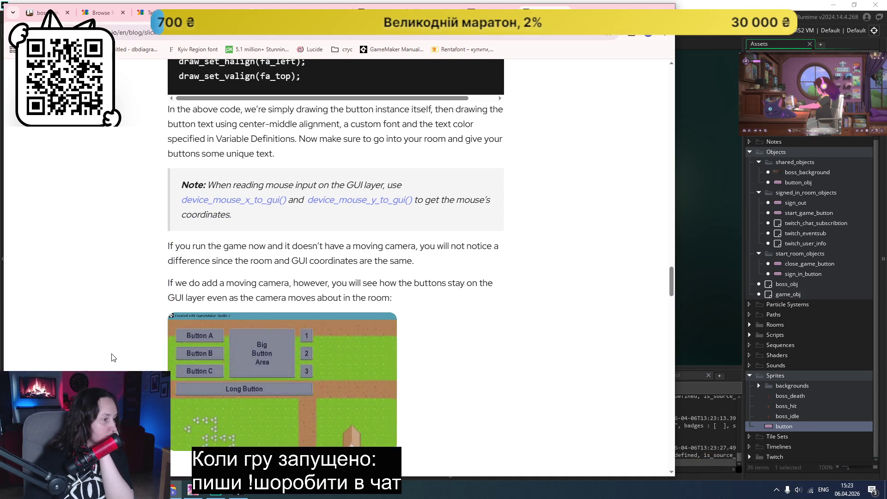
pyautogui.scroll(-1, 90, 365)
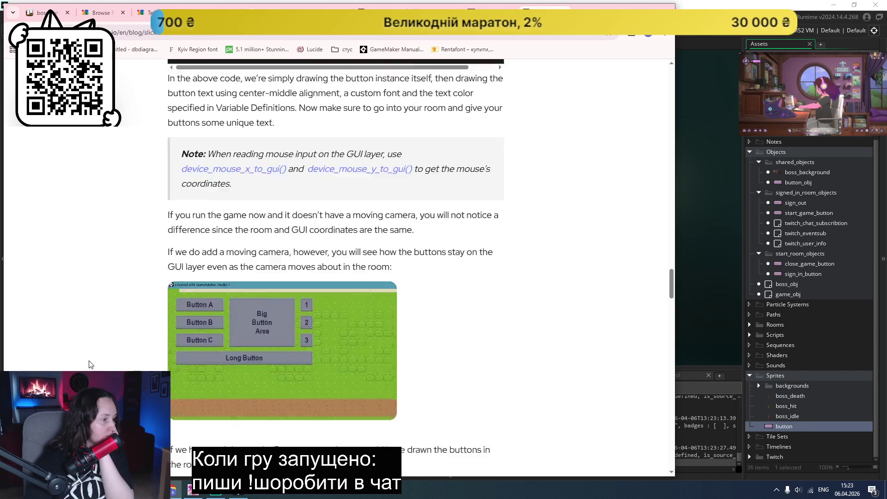
pyautogui.scroll(-8, 89, 364)
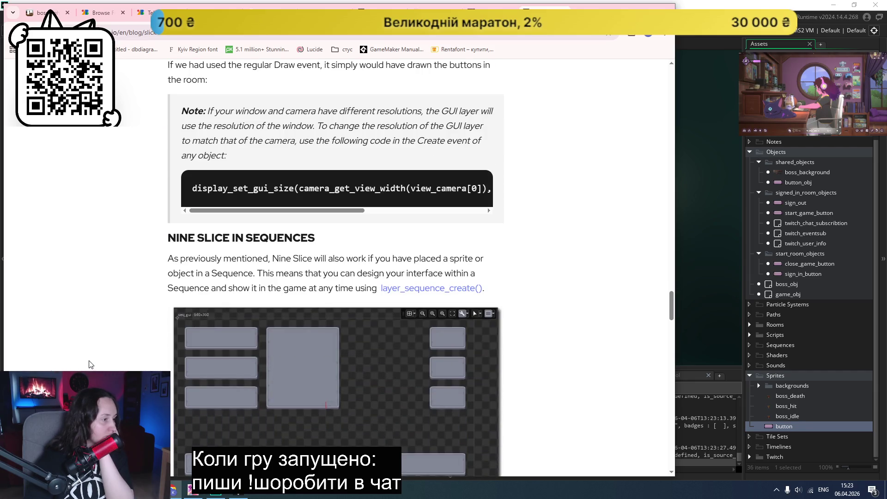
pyautogui.scroll(-2, 89, 365)
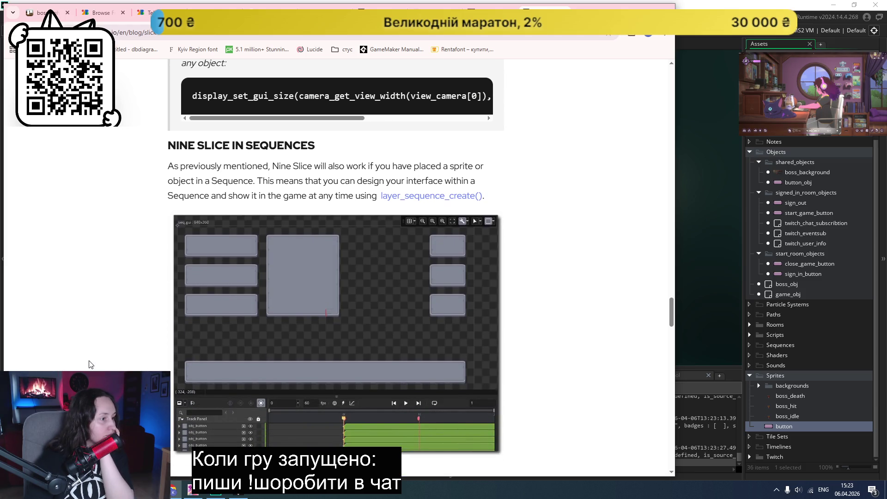
pyautogui.scroll(-5, 89, 365)
pyautogui.scroll(-3, 89, 365)
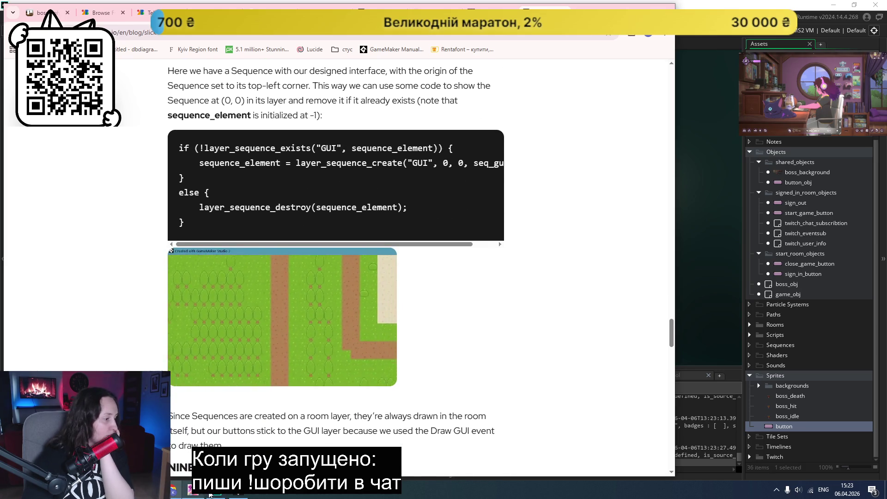
pyautogui.hotkey('alt', 'Tab')
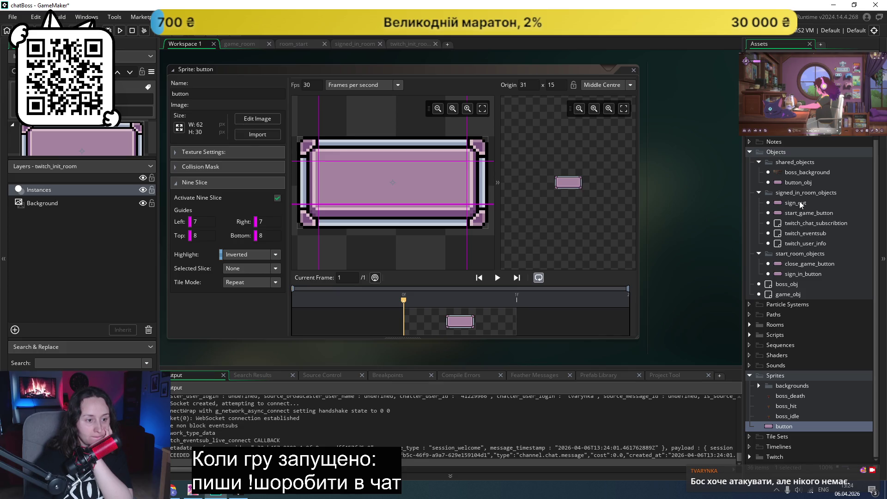
# - Open the sign_out object, then open signed_in_room and bring its placed buttons into view
pyautogui.doubleClick(795, 203)
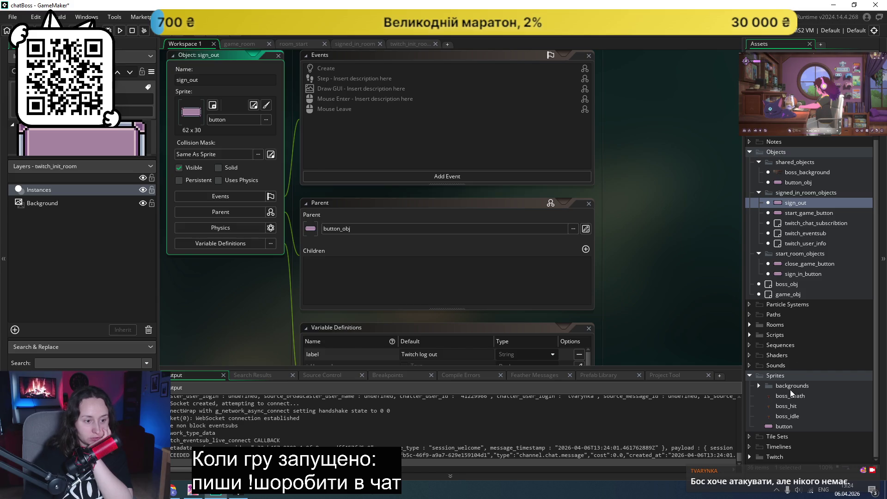
pyautogui.click(749, 325)
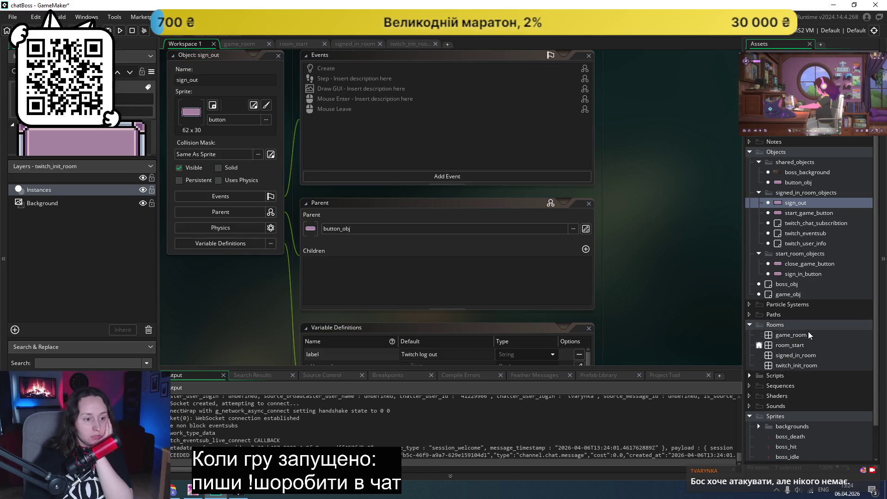
pyautogui.doubleClick(789, 353)
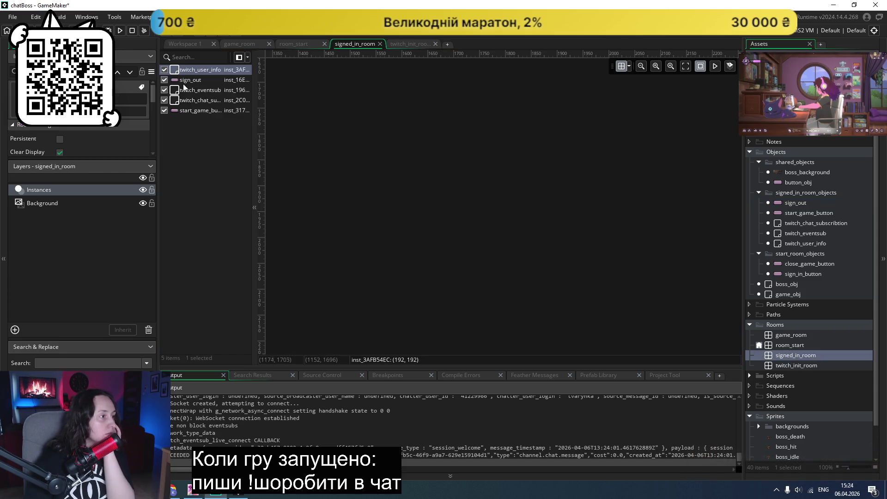
pyautogui.scroll(-4, 396, 232)
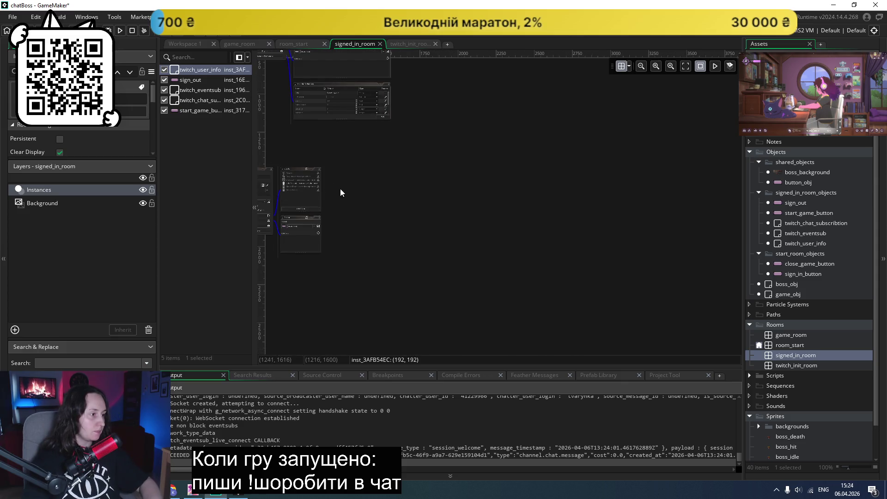
pyautogui.scroll(2, 341, 192)
pyautogui.moveTo(341, 192)
pyautogui.mouseDown()
pyautogui.moveTo(381, 181)
pyautogui.moveTo(417, 152)
pyautogui.moveTo(522, 136)
pyautogui.moveTo(551, 108)
pyautogui.moveTo(509, 134)
pyautogui.moveTo(501, 196)
pyautogui.mouseUp()
pyautogui.scroll(4, 504, 206)
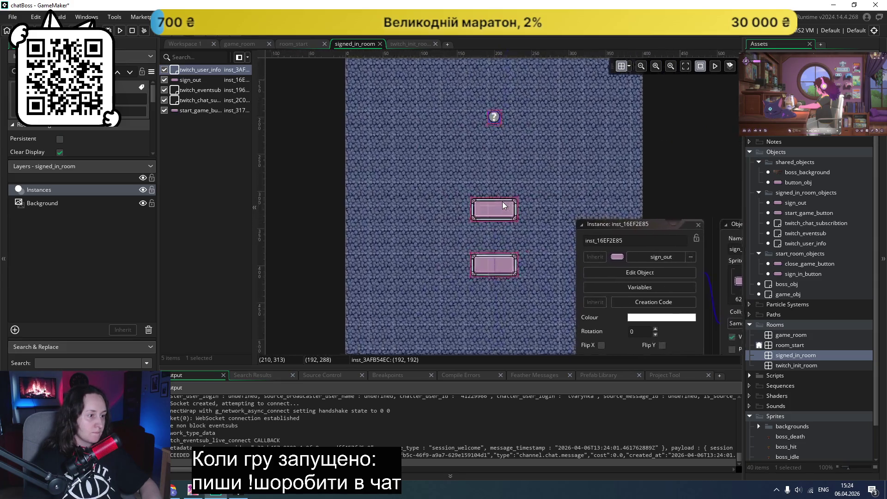
pyautogui.scroll(3, 504, 206)
# - Stretch start_game_button much wider, place it at (192, 288) above sign-out, and restore the window
pyautogui.click(499, 212)
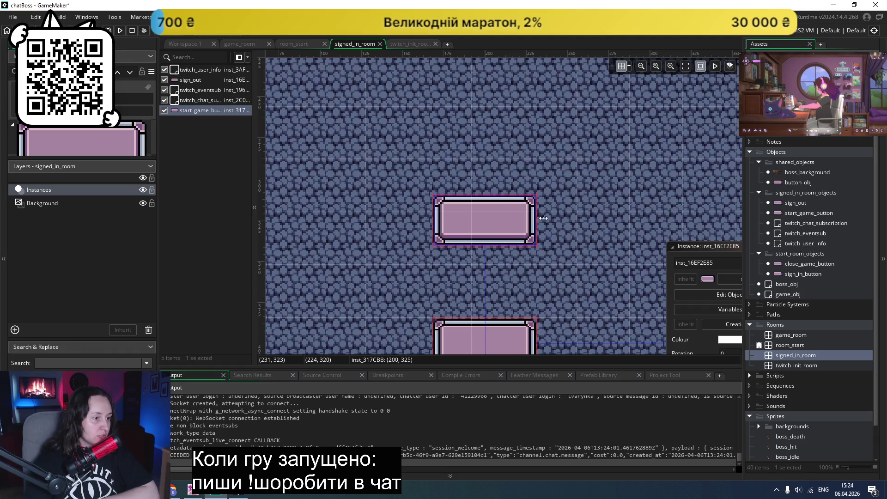
pyautogui.moveTo(543, 218); pyautogui.dragTo(680, 215)
pyautogui.scroll(-2, 545, 220)
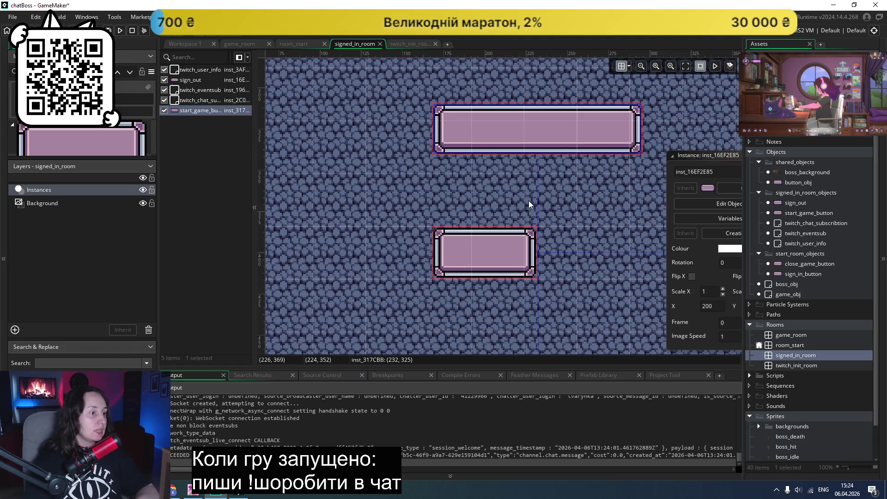
pyautogui.scroll(2, 529, 206)
pyautogui.scroll(-5, 523, 230)
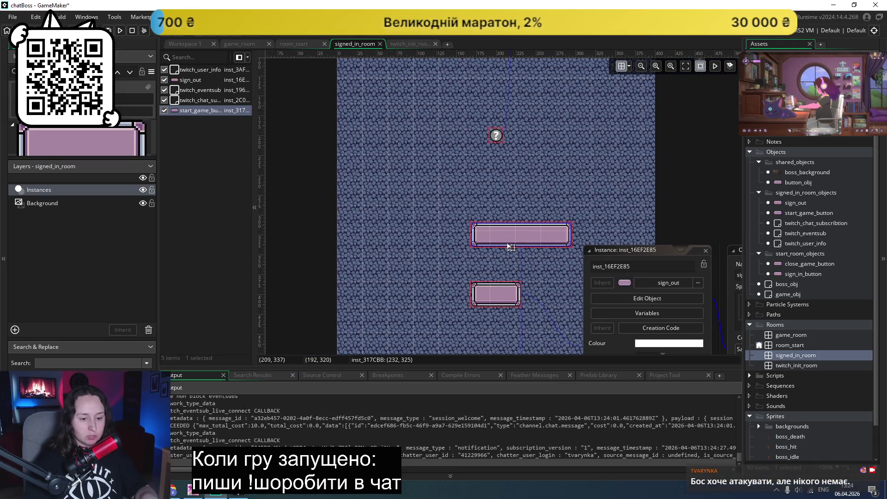
pyautogui.moveTo(513, 233)
pyautogui.mouseDown()
pyautogui.moveTo(441, 234)
pyautogui.moveTo(587, 231)
pyautogui.moveTo(568, 268)
pyautogui.moveTo(564, 249)
pyautogui.mouseUp()
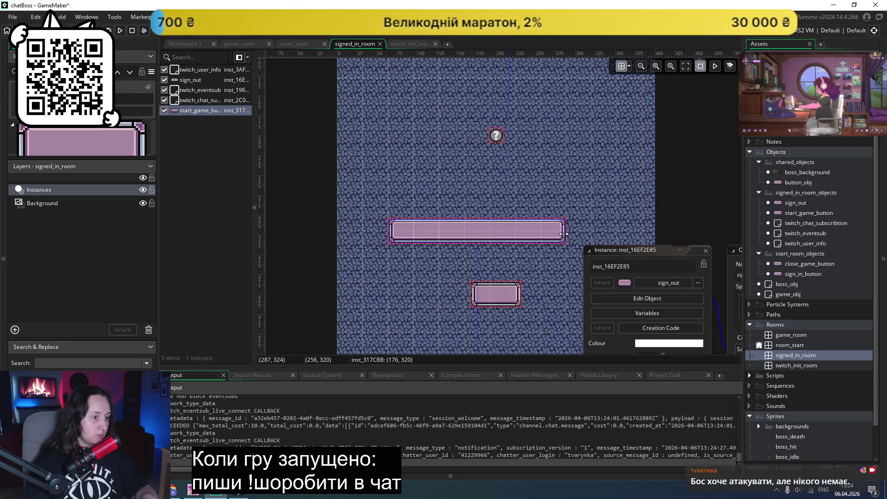
pyautogui.moveTo(511, 229)
pyautogui.mouseDown()
pyautogui.moveTo(545, 207)
pyautogui.moveTo(528, 211)
pyautogui.mouseUp()
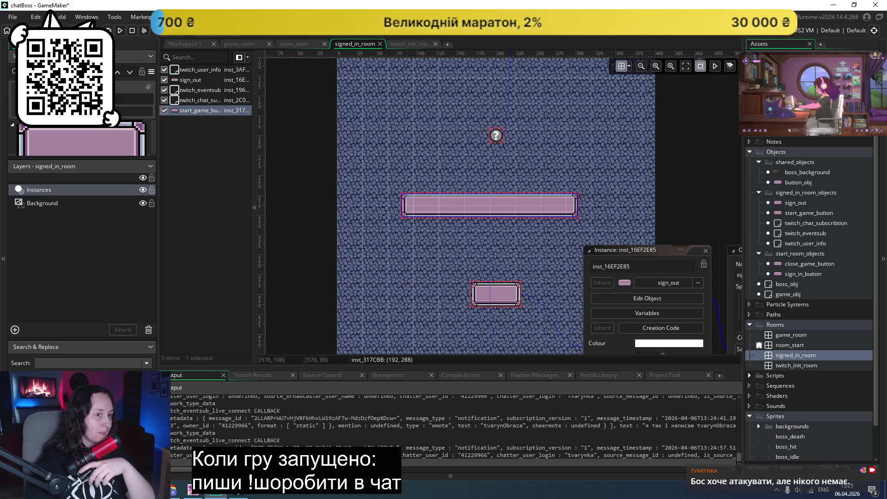
pyautogui.click(855, 5)
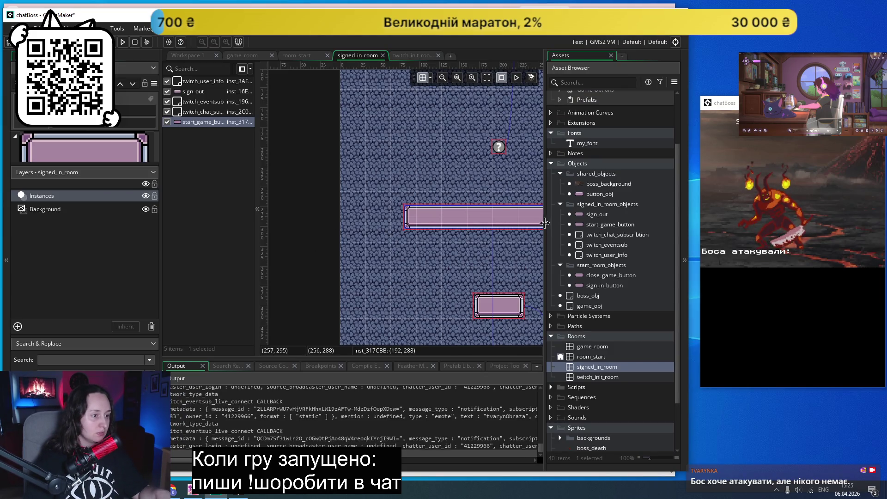
# - Rearrange the room editor docks, widening the room view and narrowing the side panels
pyautogui.moveTo(545, 224); pyautogui.dragTo(572, 223)
pyautogui.moveTo(160, 231); pyautogui.dragTo(104, 231)
pyautogui.hscroll(-2, 298, 229)
pyautogui.hscroll(6, 297, 228)
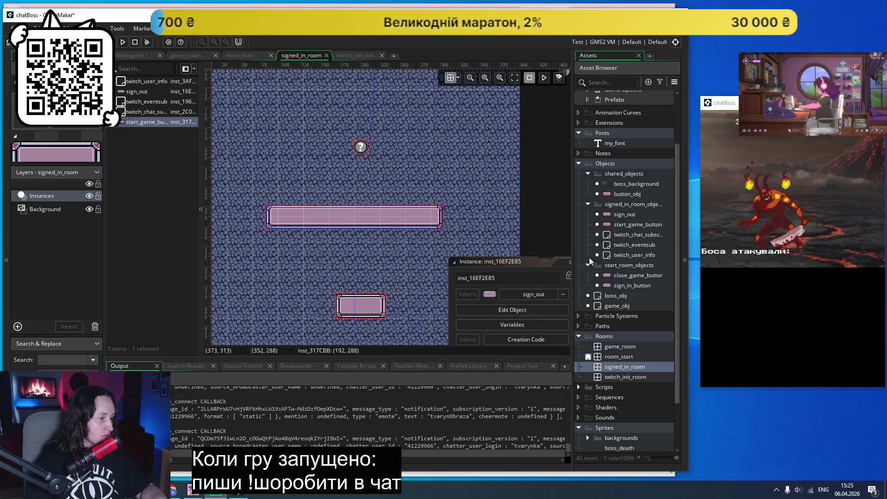
pyautogui.click(614, 367)
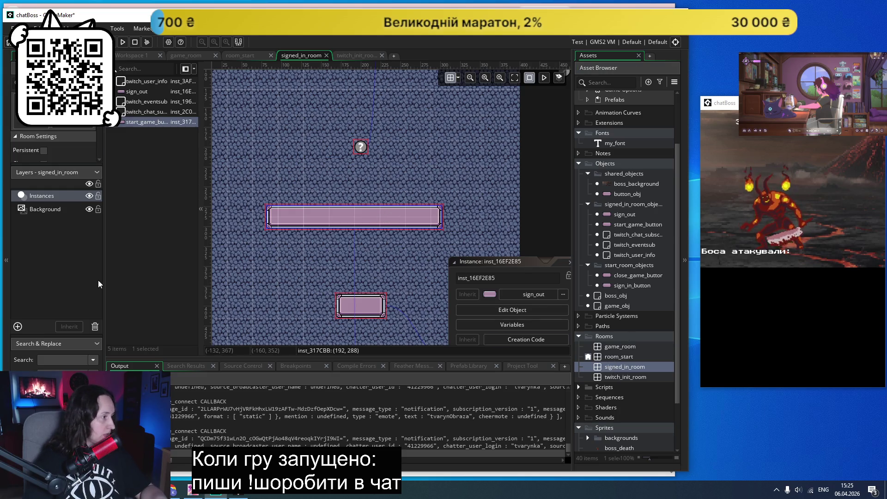
# - Select the Background layer, widen the layers panel, and open the room_start room
pyautogui.click(37, 211)
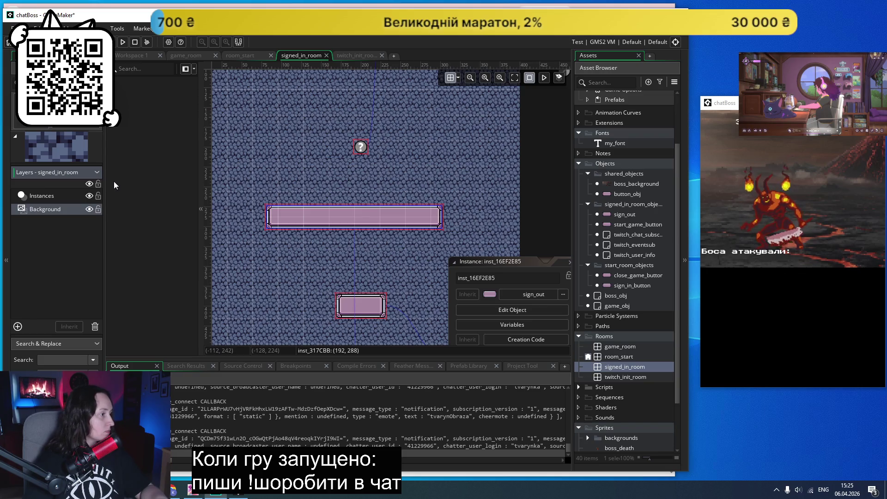
pyautogui.moveTo(106, 183); pyautogui.dragTo(159, 183)
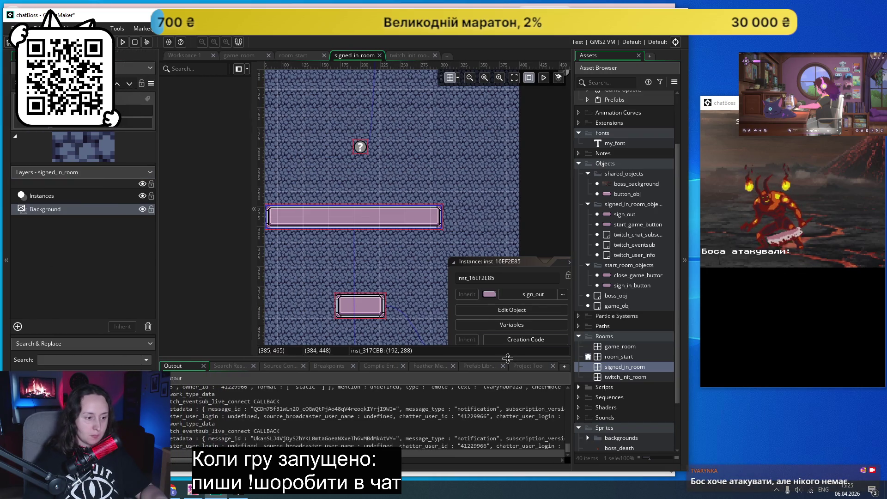
pyautogui.doubleClick(614, 357)
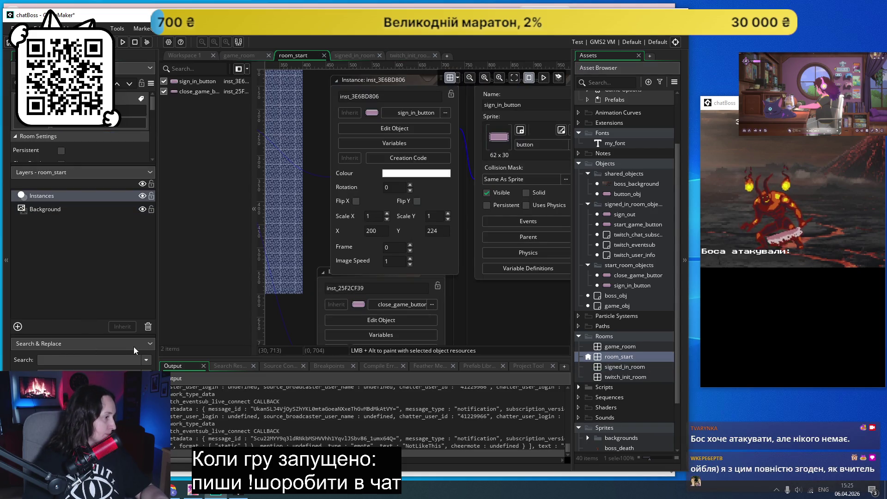
# - Expand room_start's Room Settings, confirming 400 × 600 with Clear Display Buffer, and view the whole room
pyautogui.click(150, 345)
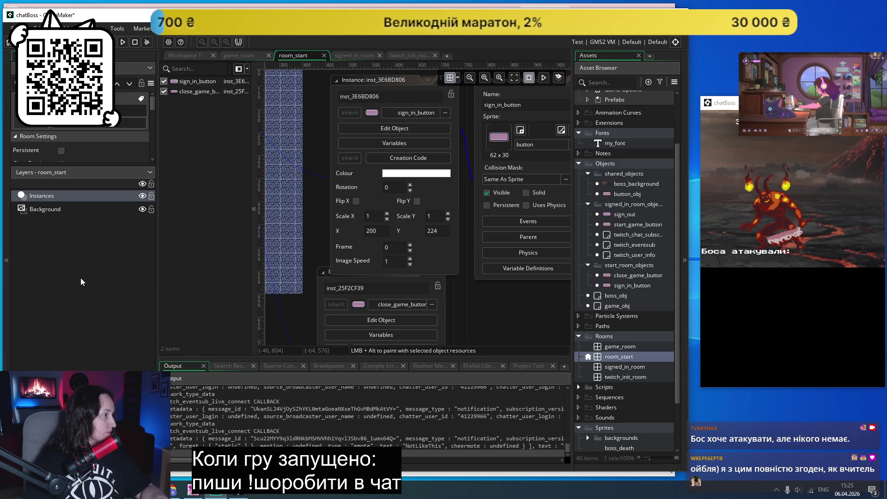
pyautogui.click(150, 172)
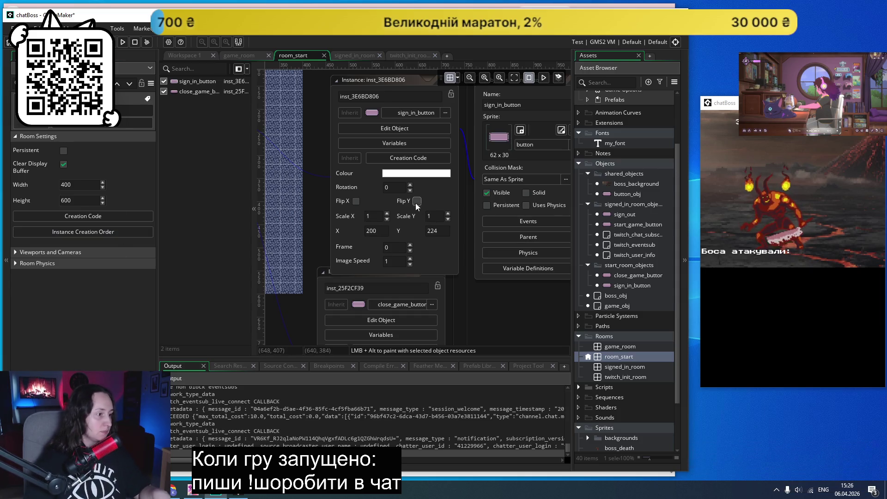
pyautogui.hscroll(-4, 414, 187)
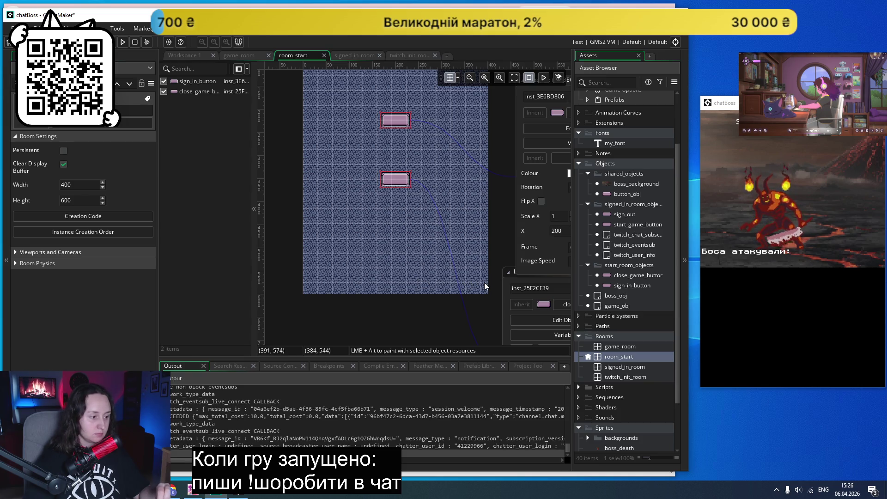
pyautogui.scroll(2, 484, 282)
pyautogui.scroll(-1, 484, 282)
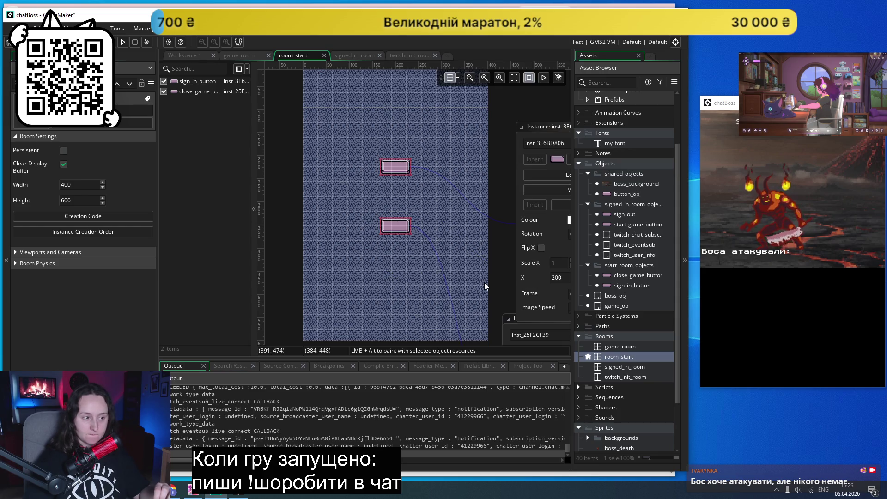
pyautogui.scroll(3, 390, 232)
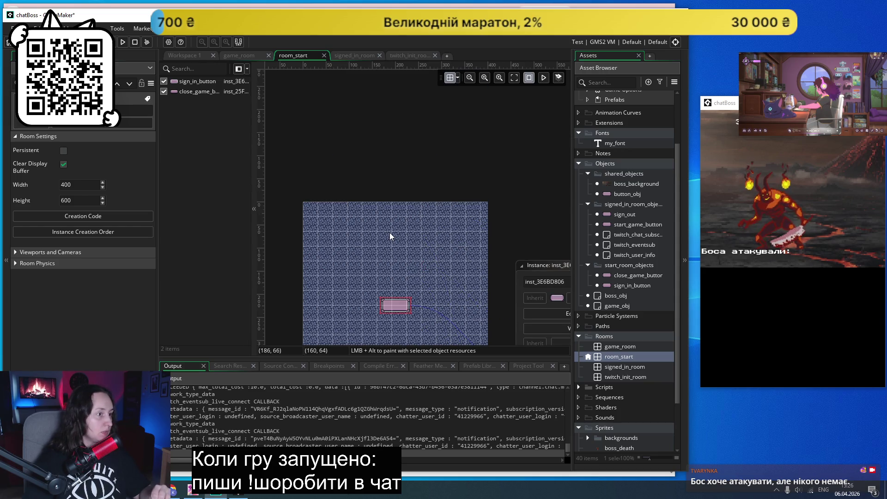
pyautogui.click(460, 81)
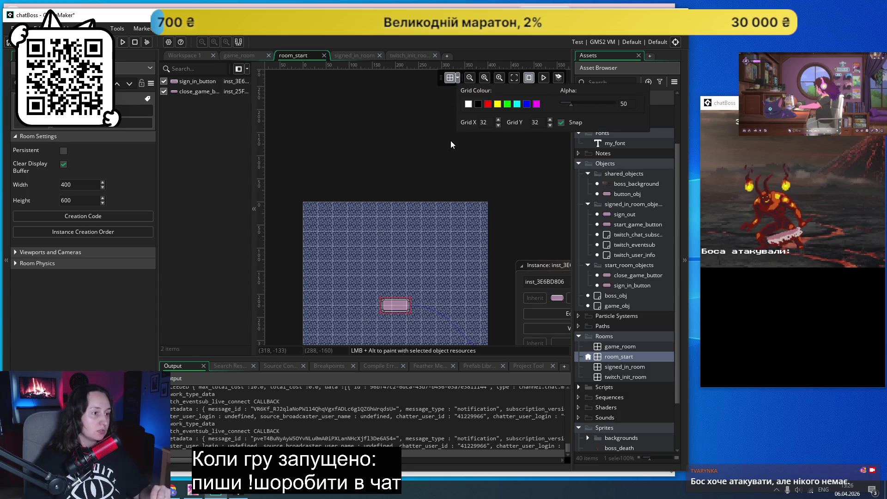
# - Set room_start's grid spacing to 25 × 25
pyautogui.scroll(-1, 449, 144)
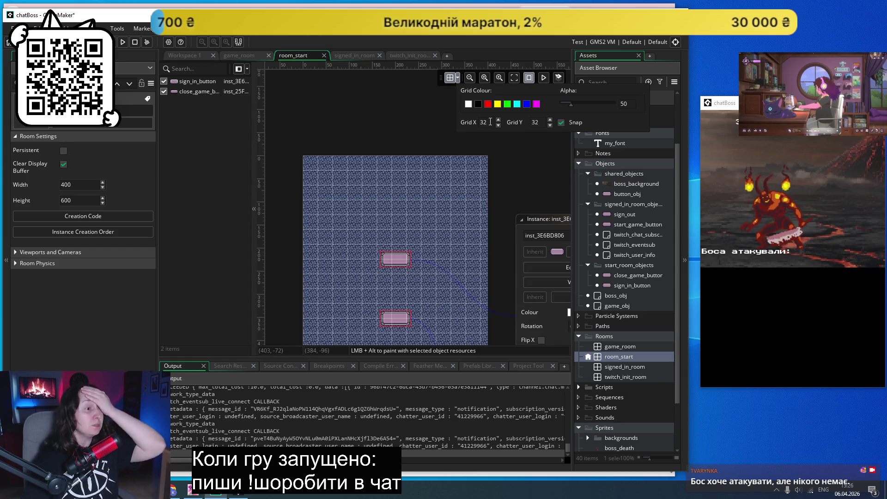
pyautogui.doubleClick(481, 122)
pyautogui.write('25')
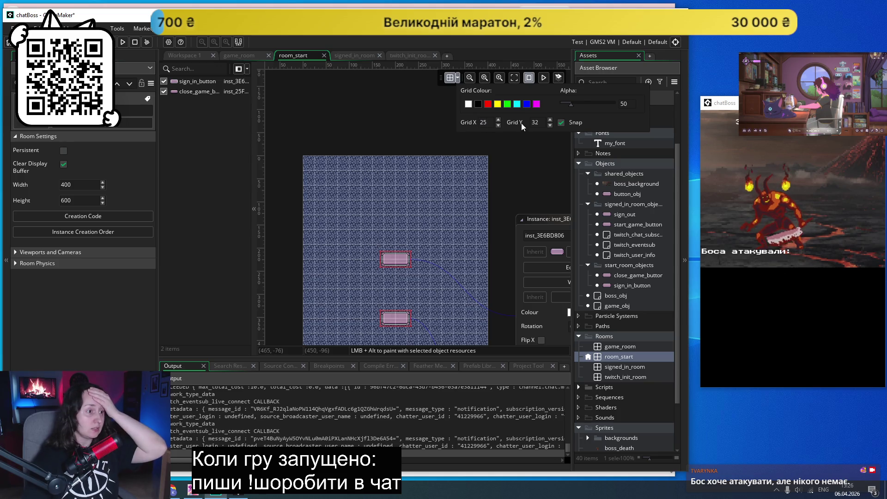
pyautogui.doubleClick(539, 122)
pyautogui.write('25')
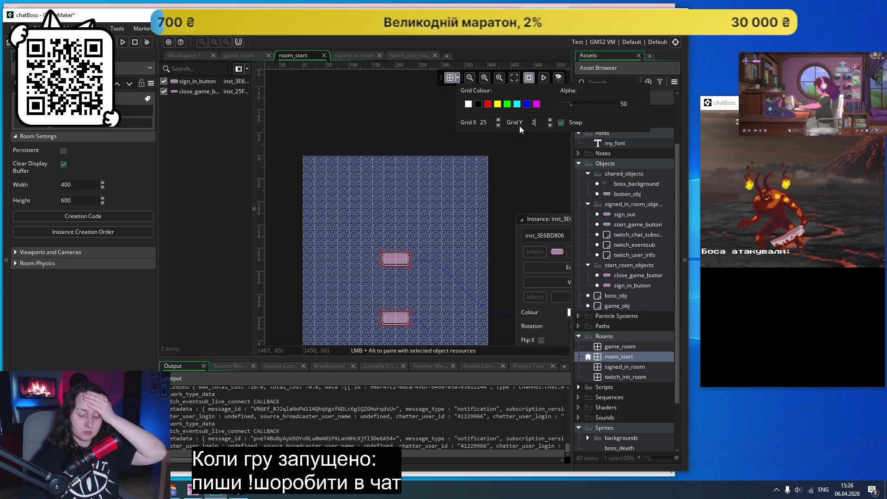
# - Stretch sign_in_button to X scale 2.61 and position it at (200, 275)
pyautogui.scroll(-4, 513, 159)
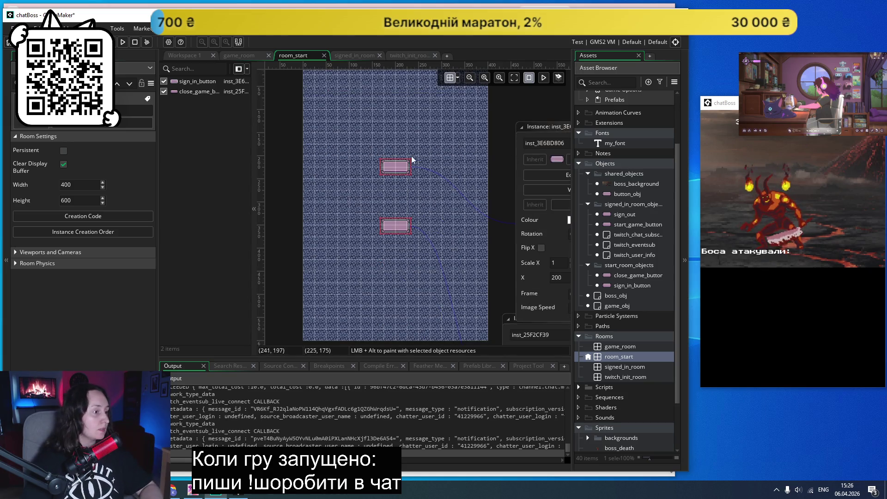
pyautogui.moveTo(397, 169)
pyautogui.mouseDown()
pyautogui.moveTo(363, 171)
pyautogui.moveTo(374, 194)
pyautogui.moveTo(370, 181)
pyautogui.mouseUp()
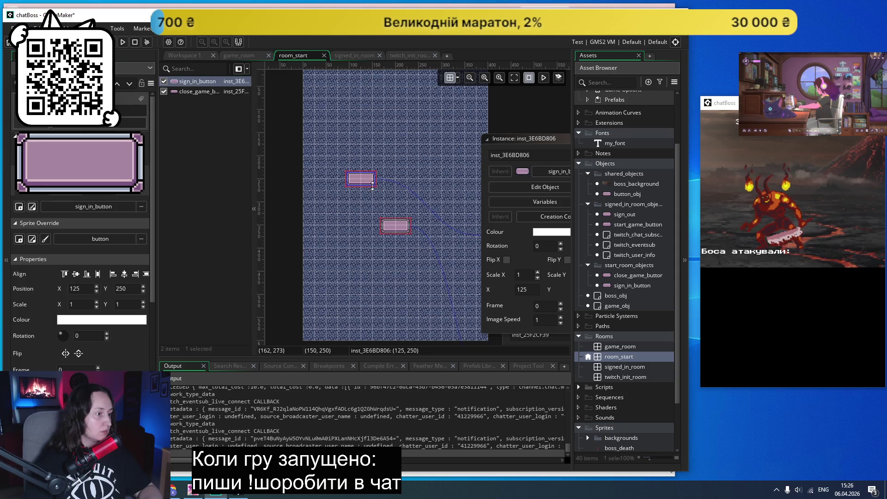
pyautogui.moveTo(375, 186)
pyautogui.mouseDown()
pyautogui.moveTo(410, 183)
pyautogui.moveTo(408, 194)
pyautogui.moveTo(421, 199)
pyautogui.mouseUp()
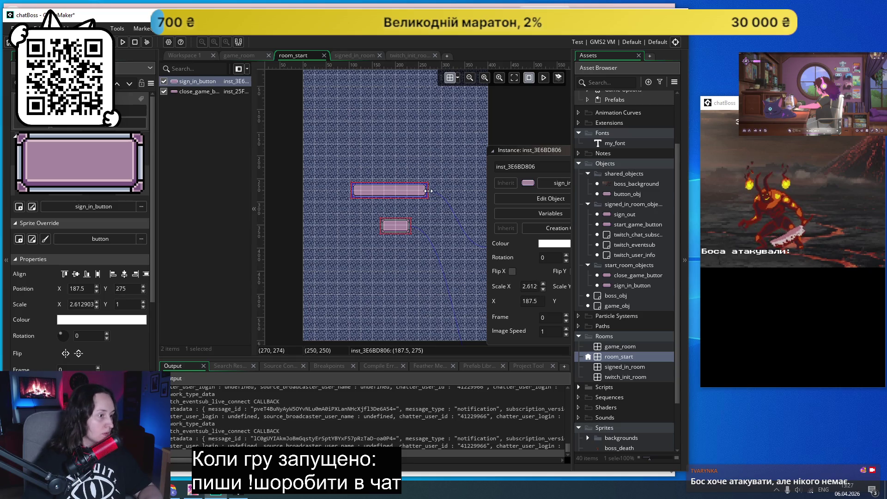
pyautogui.moveTo(396, 193); pyautogui.dragTo(406, 194)
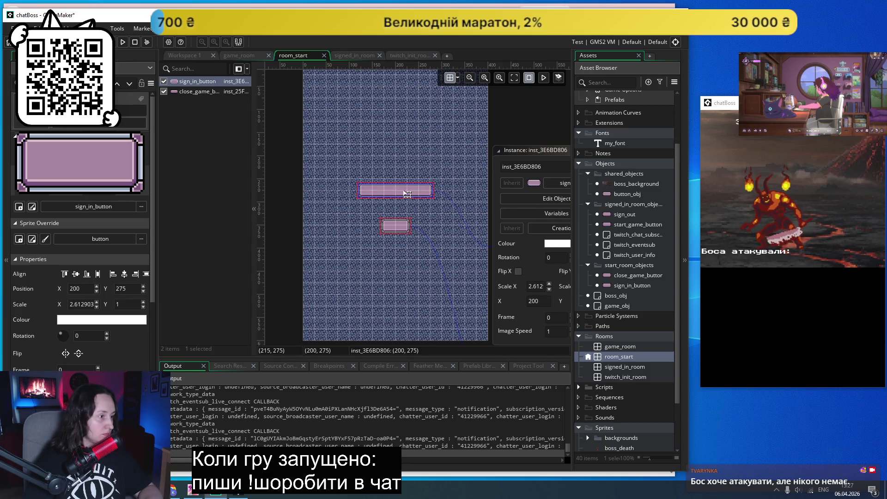
pyautogui.scroll(-2, 399, 198)
pyautogui.scroll(2, 399, 197)
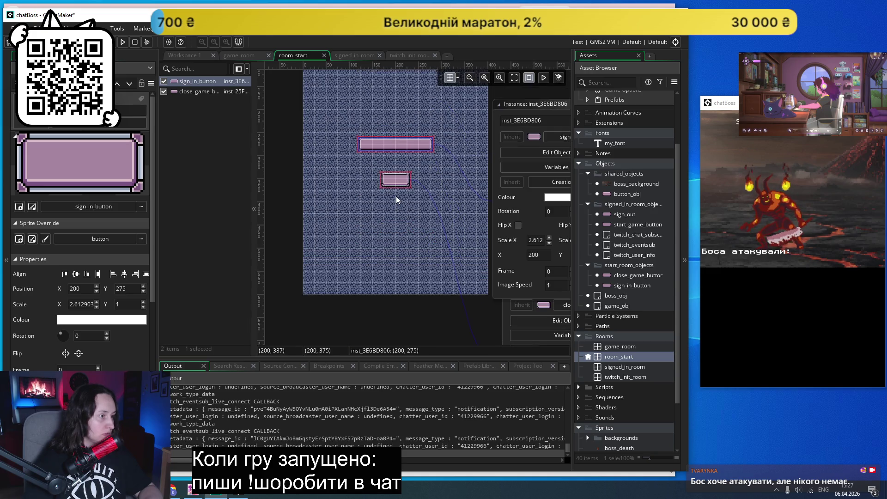
# - Test-run and close the game, reopen signed_in_room, and shift the start button to X 224
pyautogui.click(123, 42)
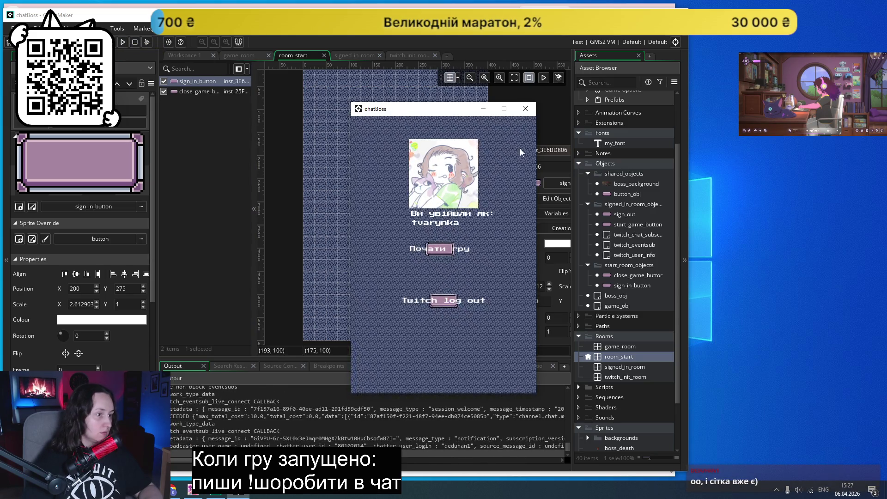
pyautogui.click(526, 110)
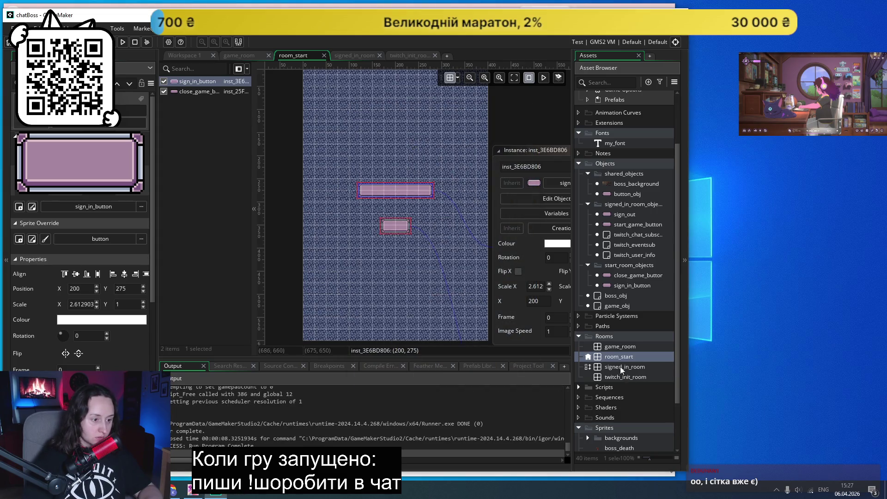
pyautogui.doubleClick(622, 367)
pyautogui.moveTo(359, 218); pyautogui.dragTo(379, 218)
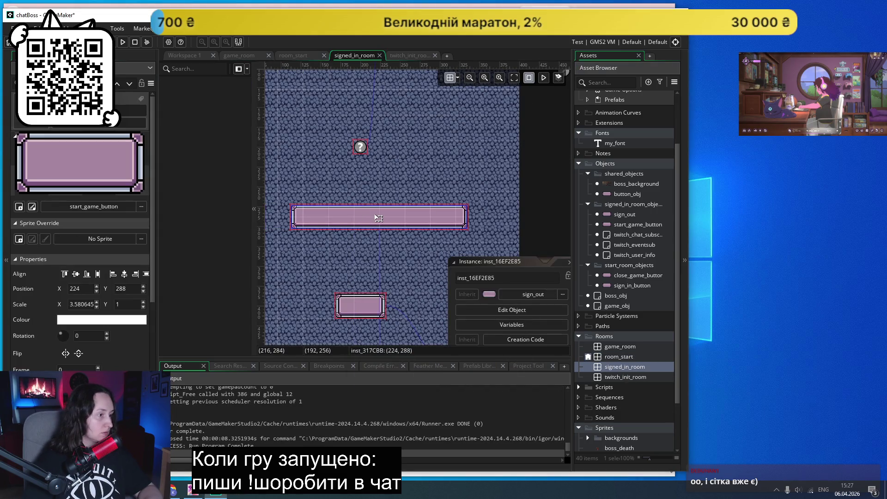
# - Review signed_in_room's room settings and launch a chatBoss test run showing the sign-in screen
pyautogui.scroll(-5, 507, 211)
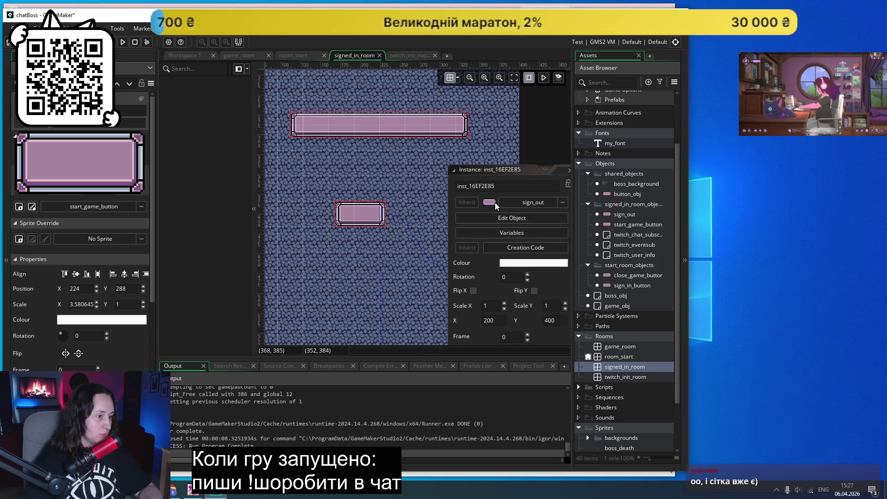
pyautogui.scroll(-5, 437, 174)
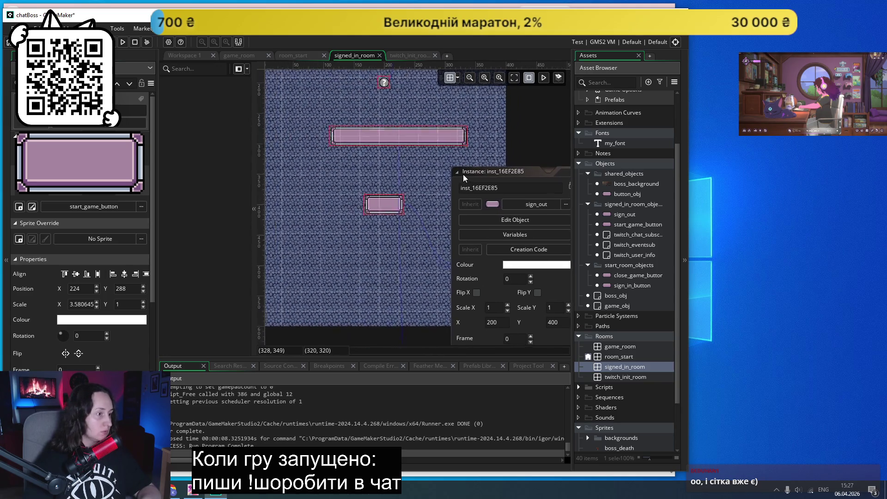
pyautogui.scroll(2, 401, 183)
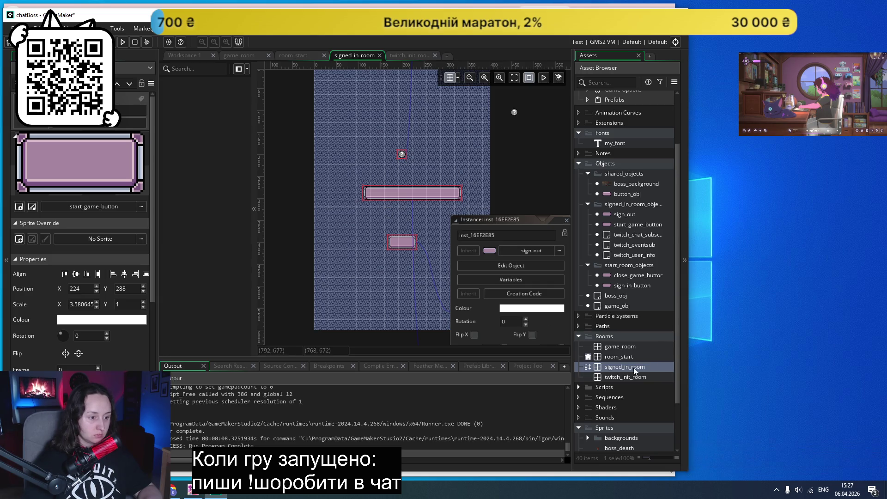
pyautogui.click(613, 367)
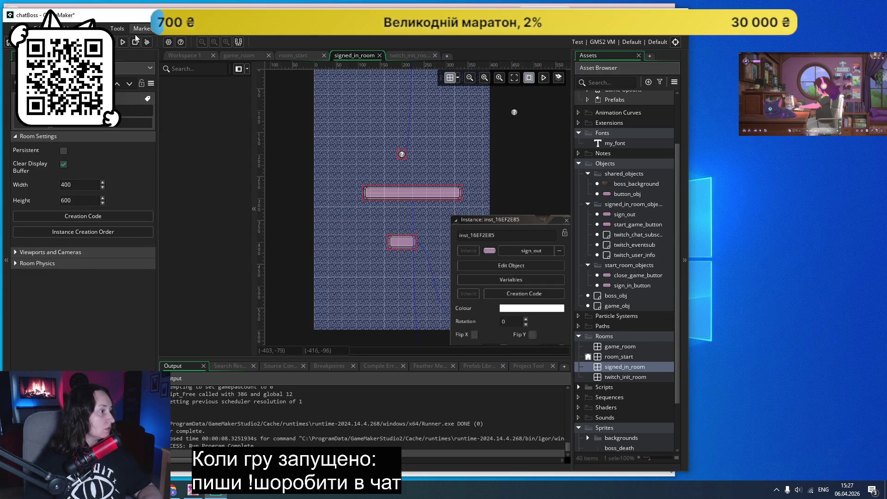
pyautogui.click(124, 42)
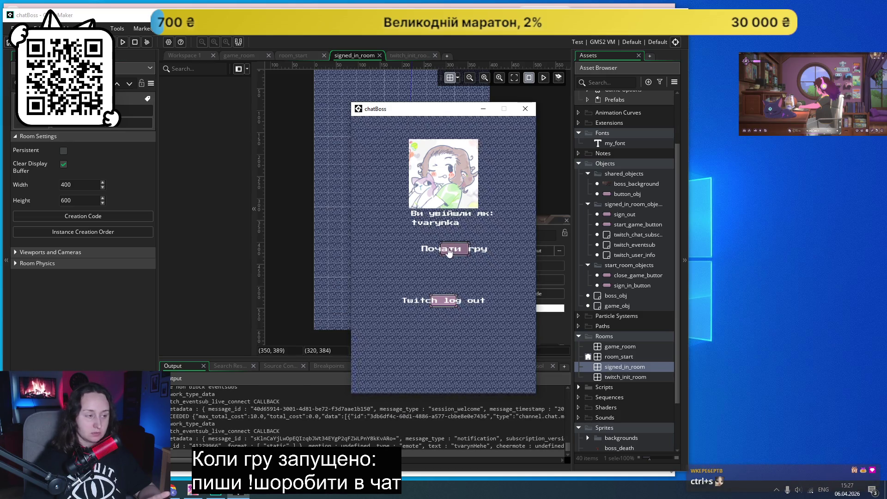
# - Close the game, run it again to check both pink buttons on the signed-in screen, then close it
pyautogui.click(459, 258)
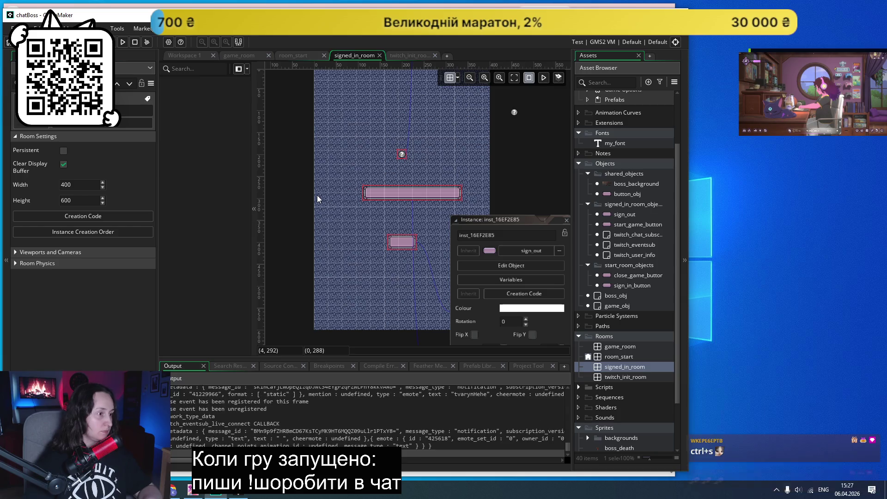
pyautogui.click(526, 107)
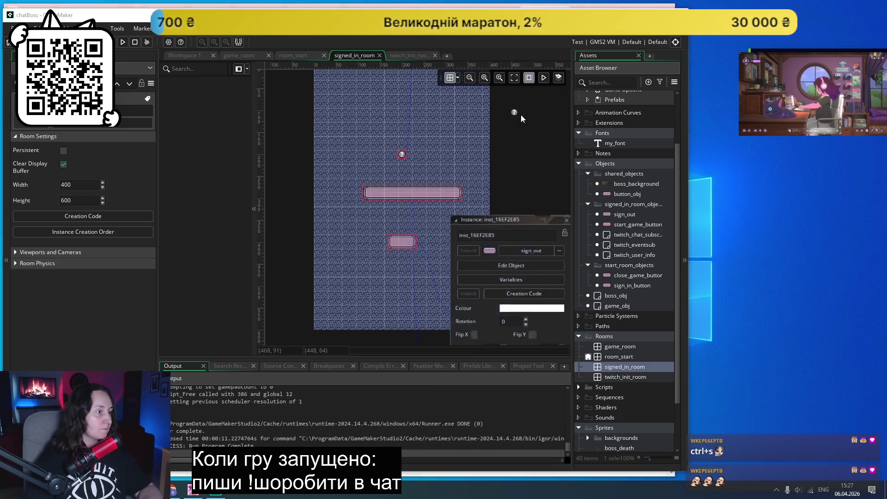
pyautogui.click(123, 43)
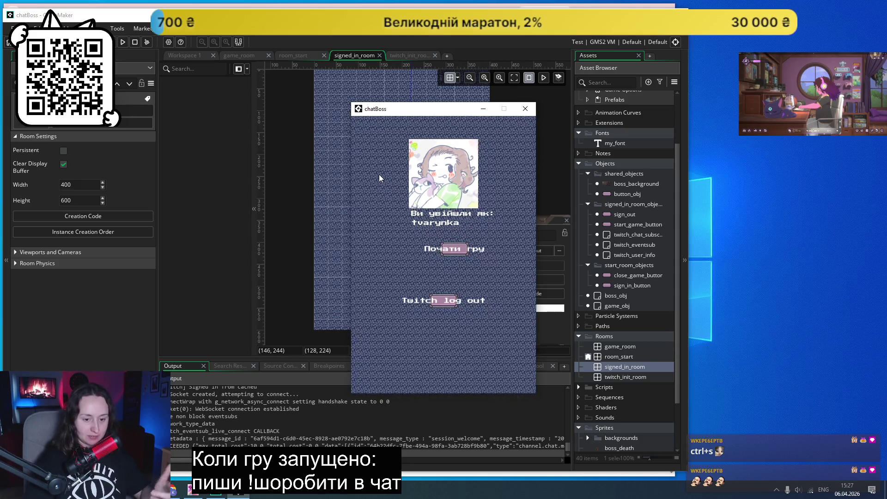
pyautogui.click(525, 109)
pyautogui.scroll(-3, 398, 226)
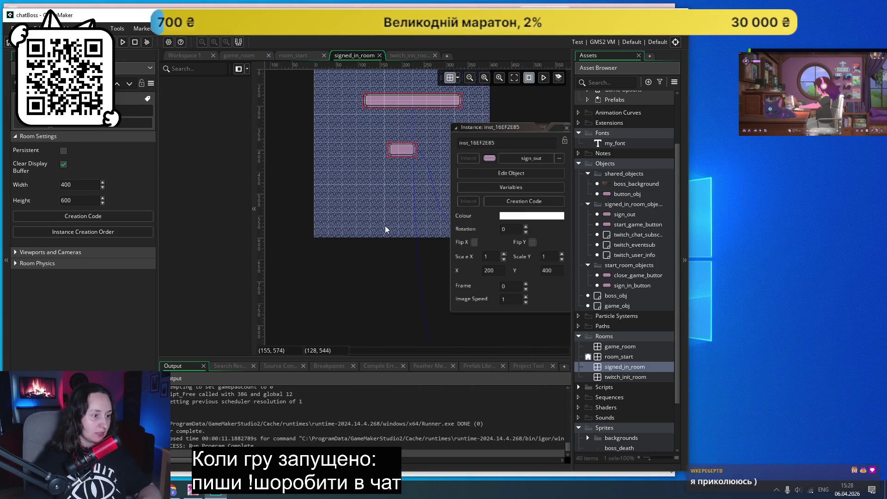
# - Zoom around signed_in_room, then move the GameMaker window aside to reveal the browser behind it
pyautogui.scroll(2, 388, 226)
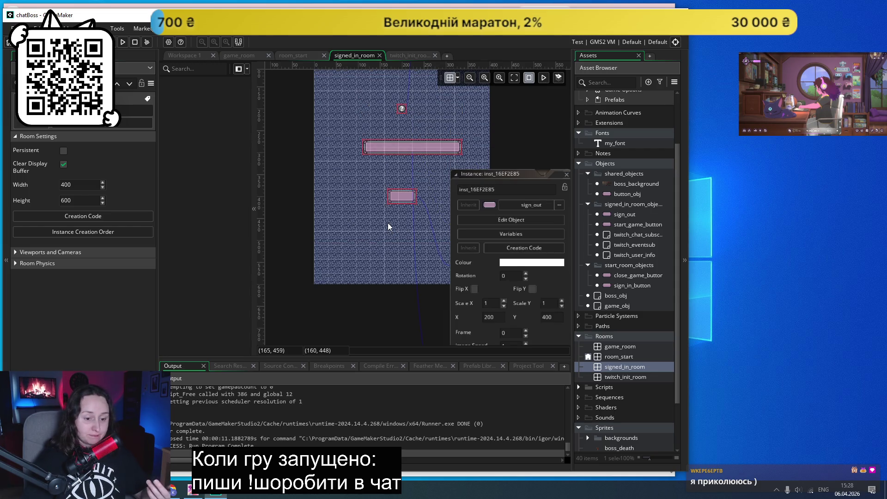
pyautogui.scroll(2, 388, 227)
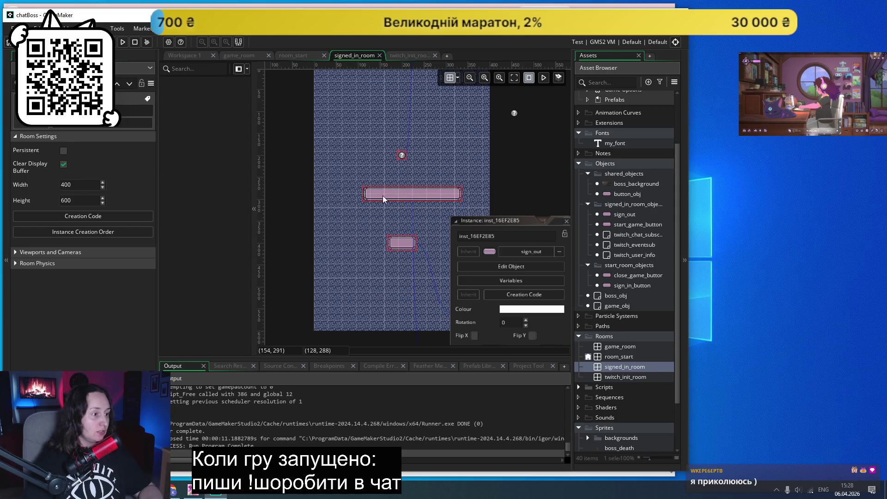
pyautogui.scroll(2, 491, 202)
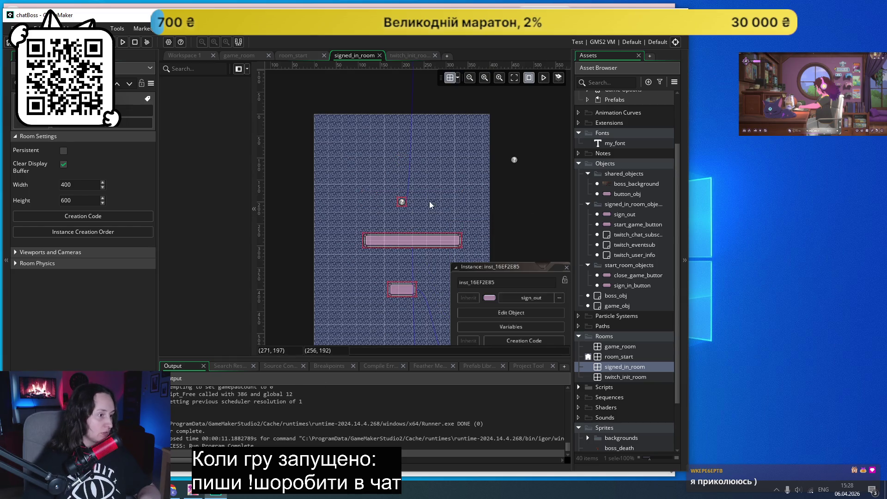
pyautogui.keyDown('ctrl'); pyautogui.scroll(4, 430, 205); pyautogui.keyUp('ctrl')
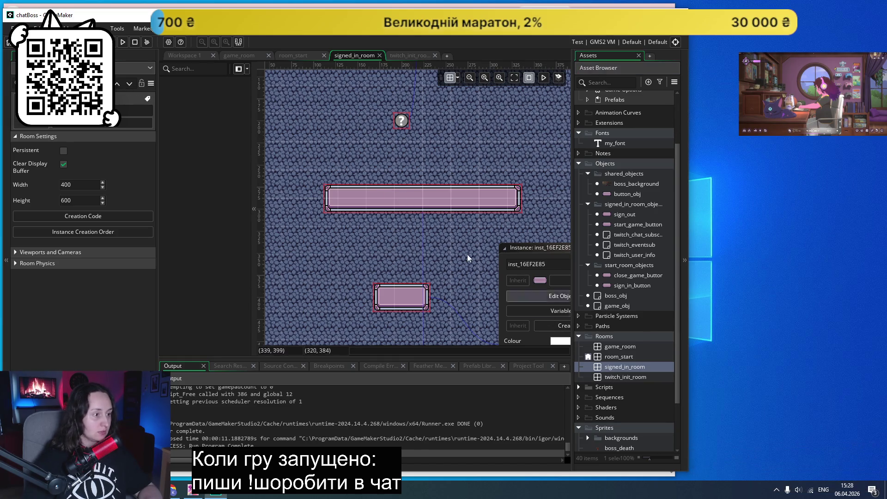
pyautogui.scroll(-3, 414, 198)
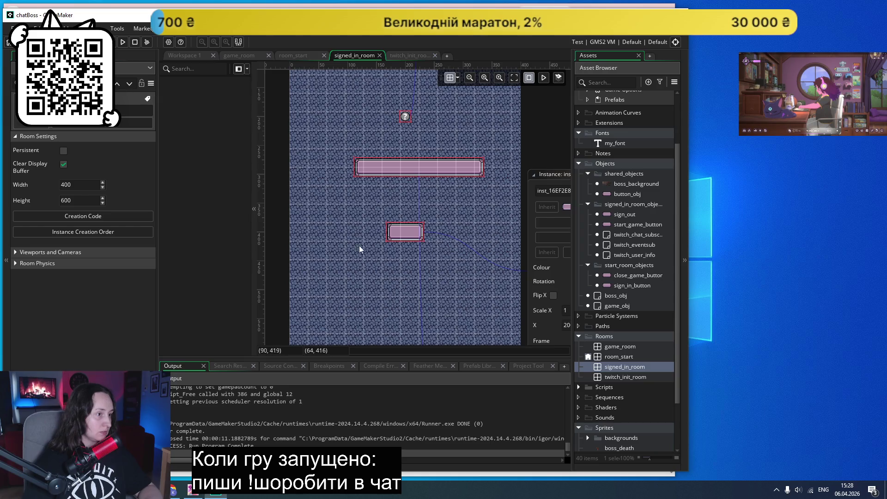
pyautogui.moveTo(289, 15)
pyautogui.mouseDown()
pyautogui.moveTo(439, 95)
pyautogui.moveTo(330, 38)
pyautogui.mouseUp()
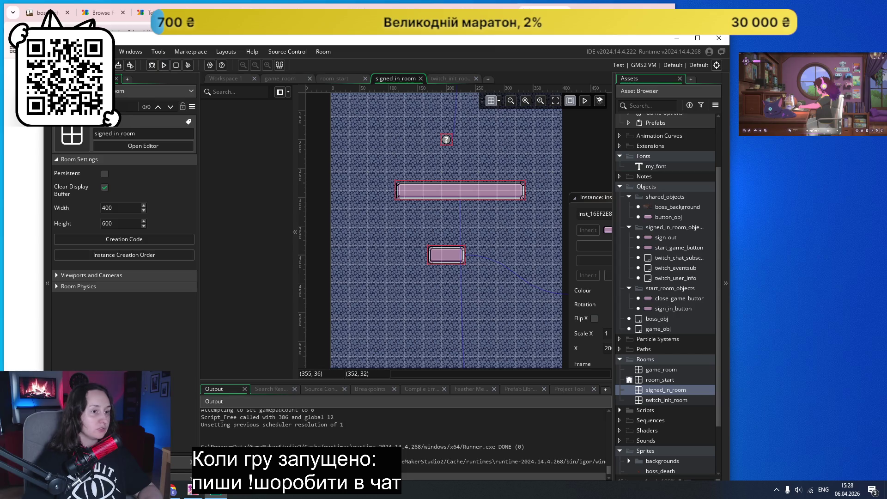
# - Maximize GameMaker, open the sign_out object's settings, and reopen signed_in_room
pyautogui.click(698, 38)
pyautogui.scroll(-5, 503, 158)
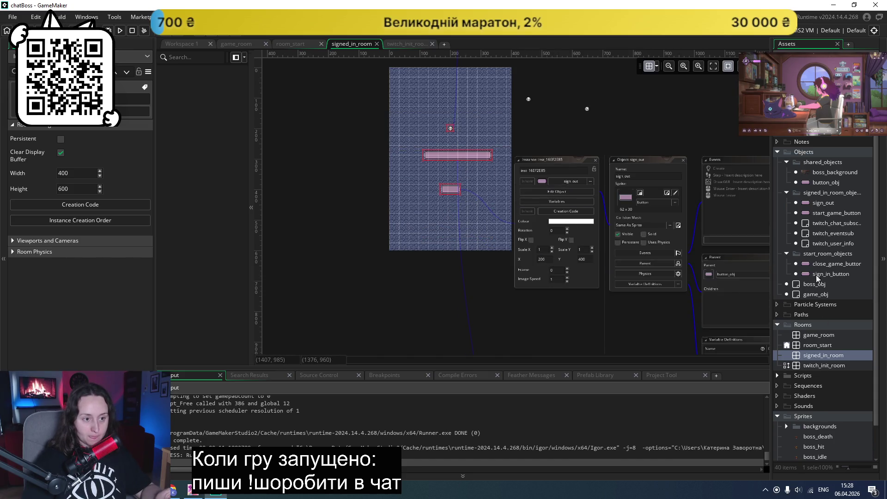
pyautogui.doubleClick(826, 206)
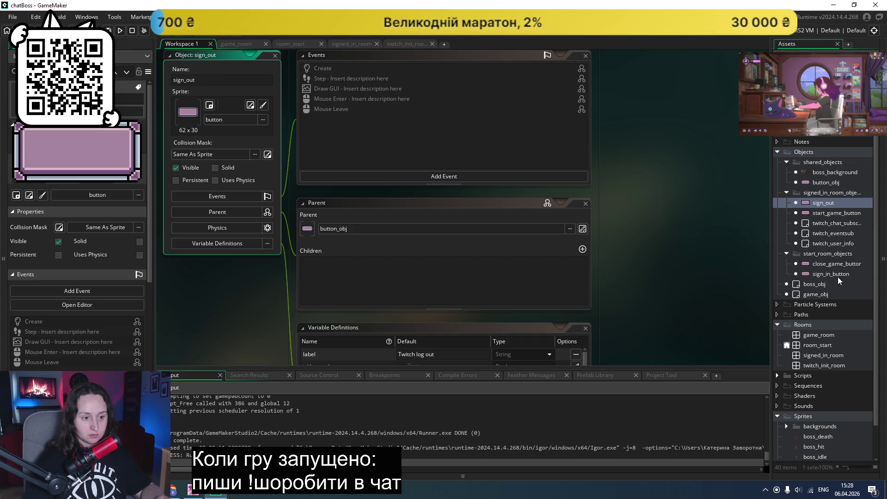
pyautogui.doubleClick(813, 357)
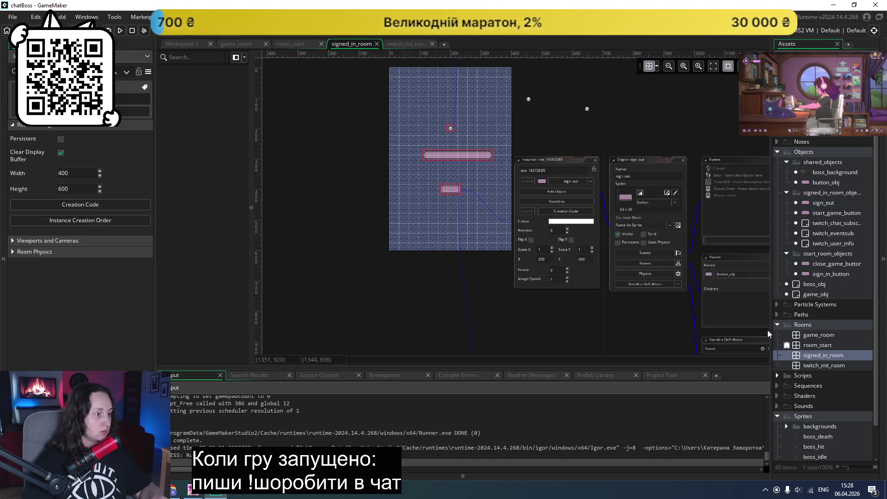
pyautogui.scroll(6, 457, 160)
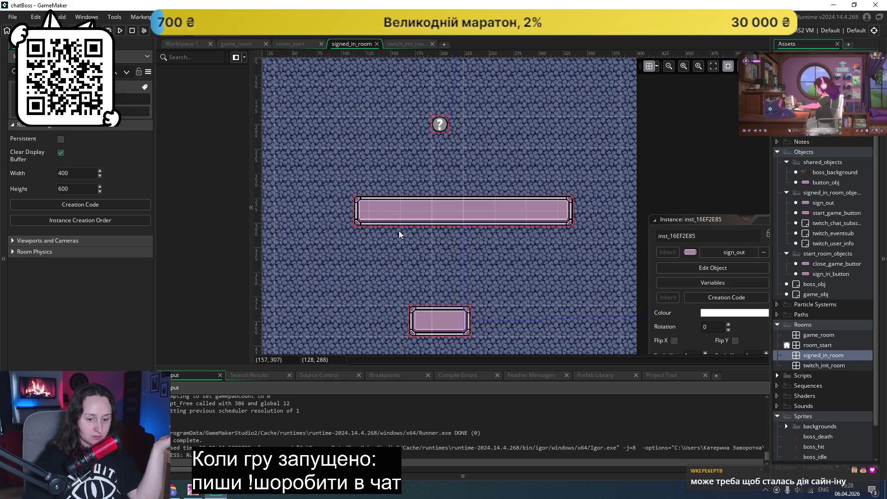
# - Zoom in on the signed_in_room buttons, then start a fresh build of chatBoss
pyautogui.scroll(-5, 411, 208)
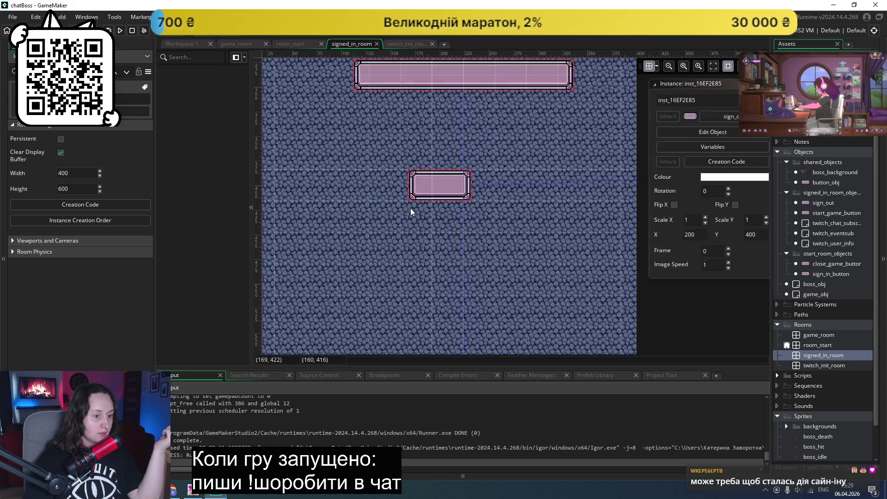
pyautogui.scroll(5, 408, 206)
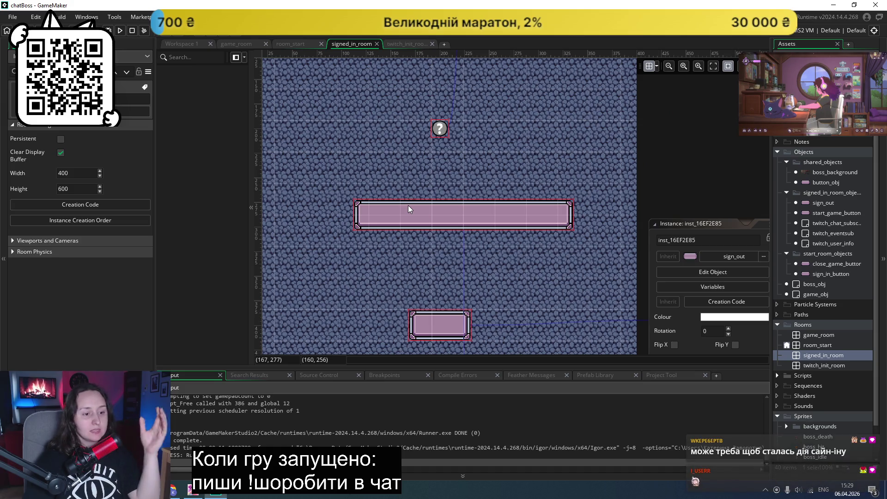
pyautogui.scroll(-4, 409, 199)
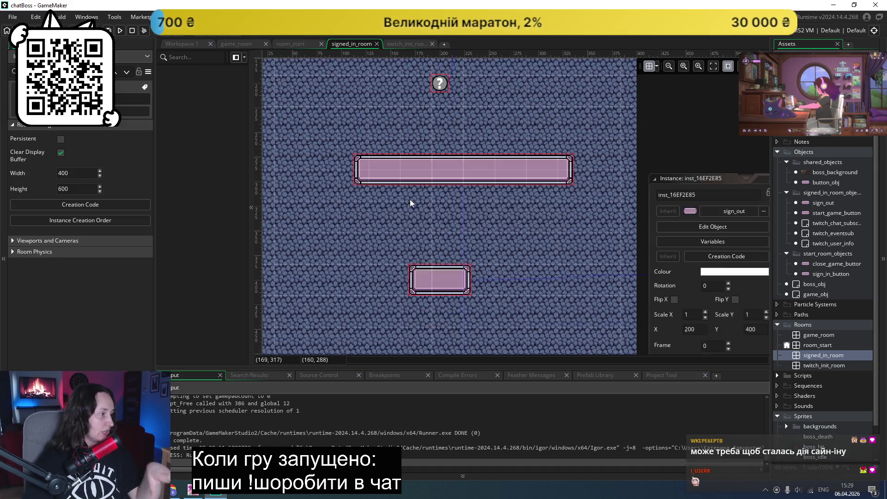
pyautogui.scroll(1, 409, 198)
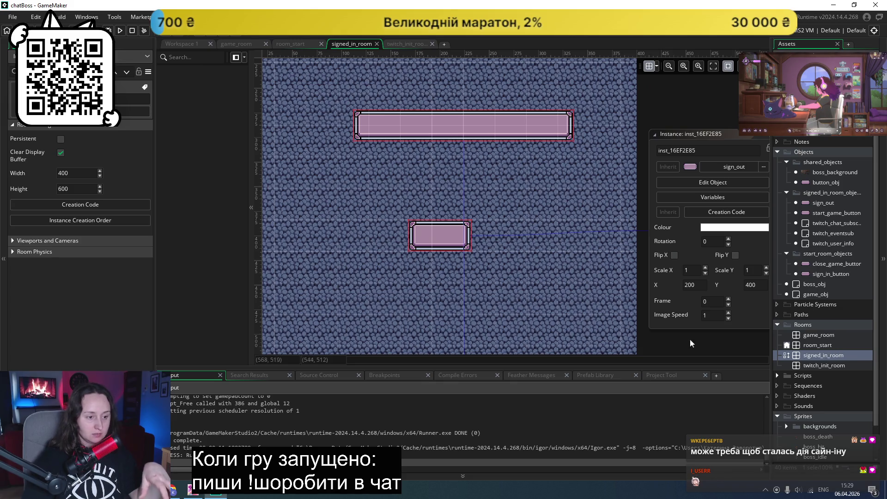
pyautogui.scroll(-3, 493, 220)
pyautogui.click(120, 31)
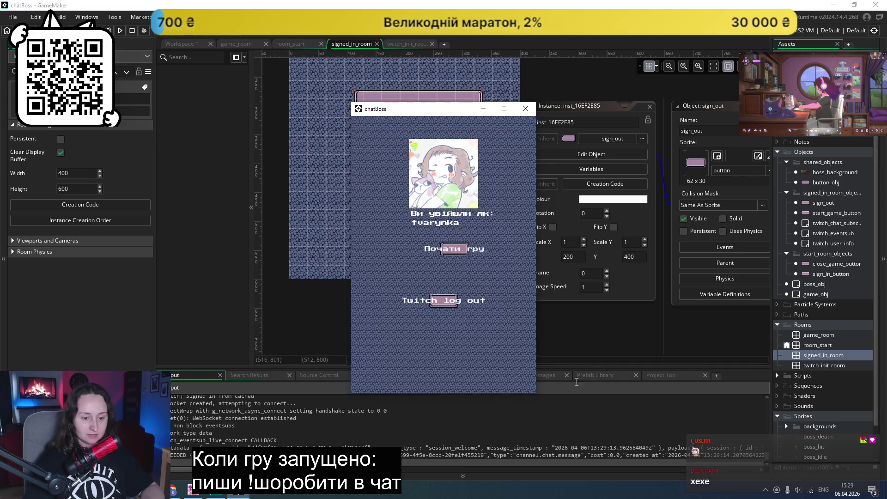
# - Close the chatBoss test window to return to the signed_in_room editor
pyautogui.click(530, 114)
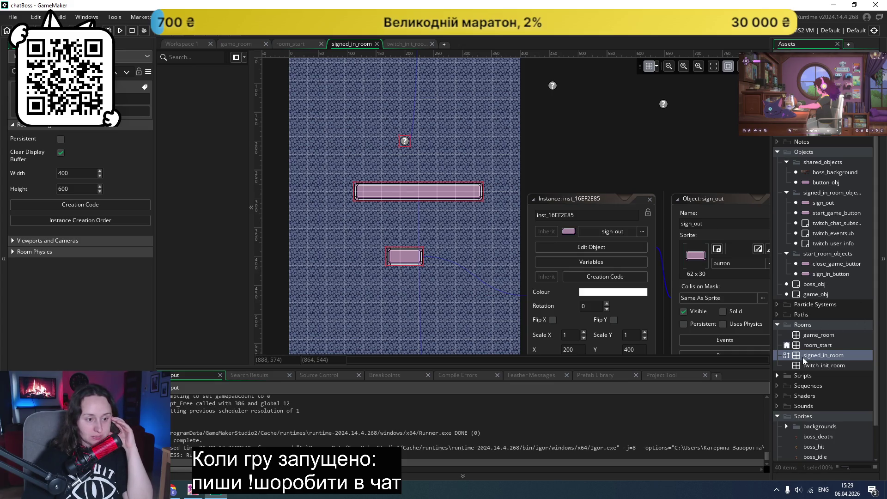
# - Open the start_game_button object, then switch to the room_start room with its widened sign_in_button
pyautogui.doubleClick(836, 214)
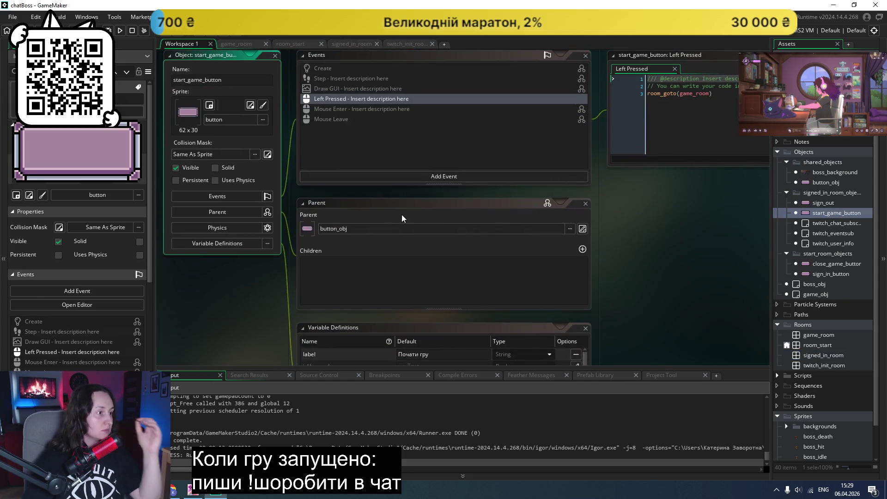
pyautogui.scroll(-3, 402, 219)
pyautogui.scroll(3, 363, 206)
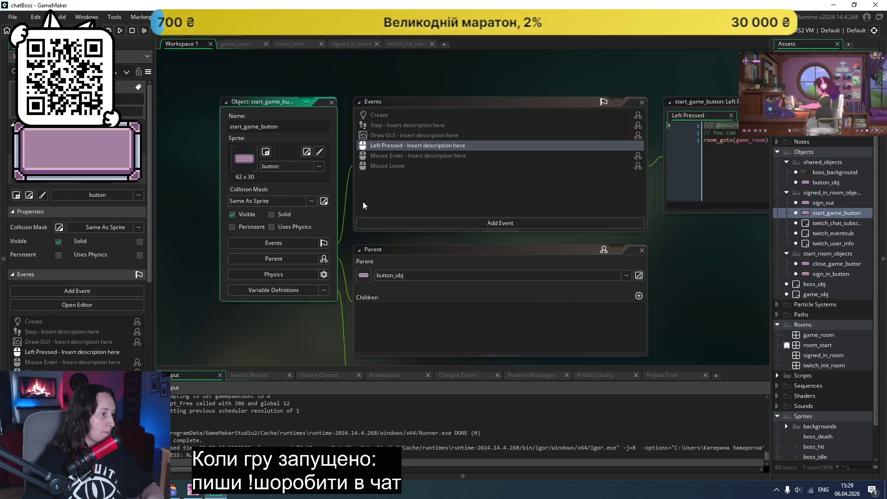
pyautogui.scroll(-4, 360, 204)
pyautogui.scroll(-5, 360, 201)
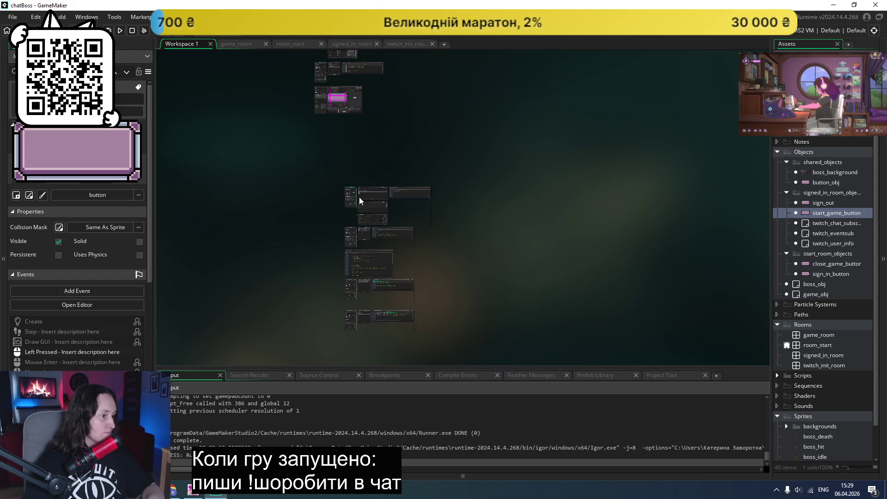
pyautogui.scroll(5, 360, 200)
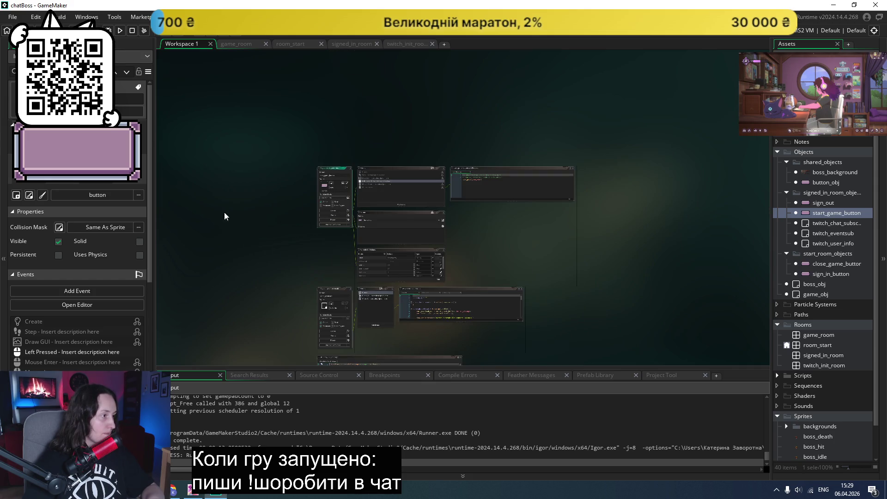
pyautogui.doubleClick(822, 355)
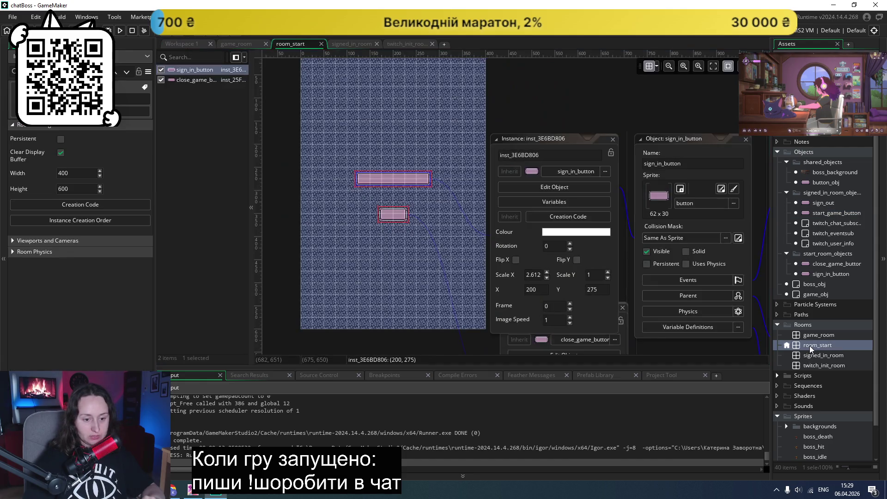
# - Compare room_start's stretched button instances against signed_in_room, ending back in signed_in_room
pyautogui.scroll(1, 397, 199)
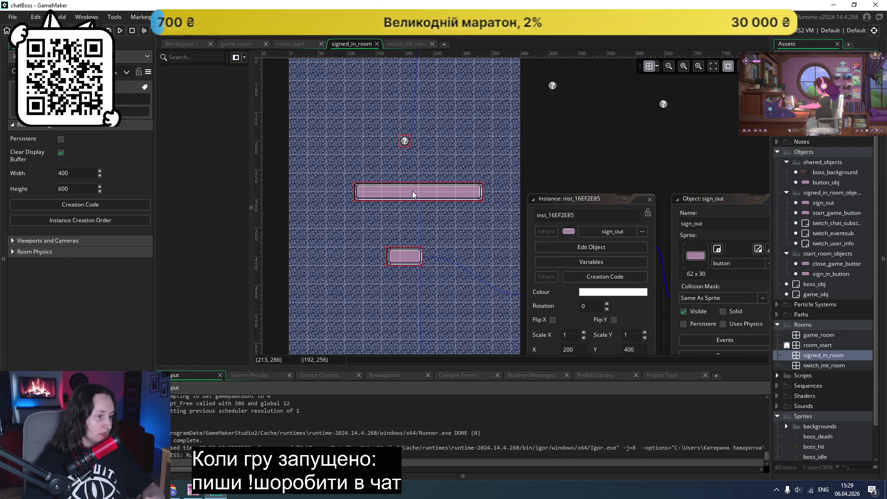
pyautogui.scroll(-3, 412, 194)
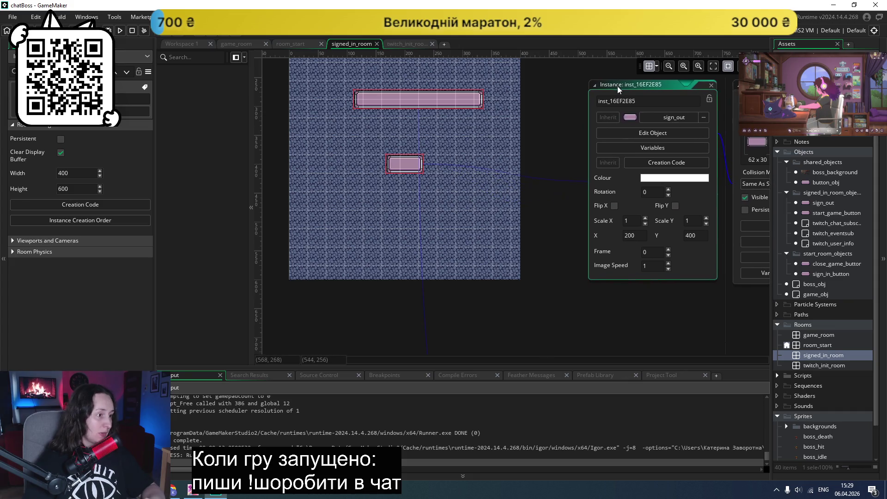
pyautogui.scroll(3, 422, 102)
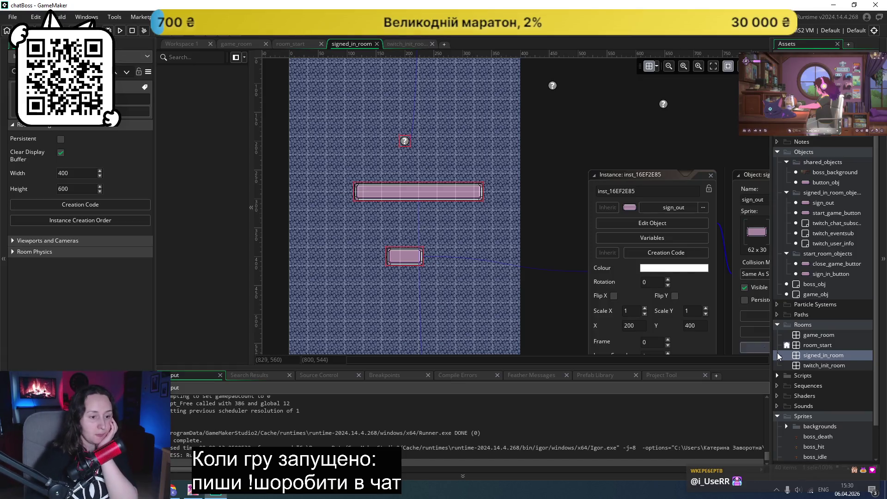
pyautogui.doubleClick(817, 344)
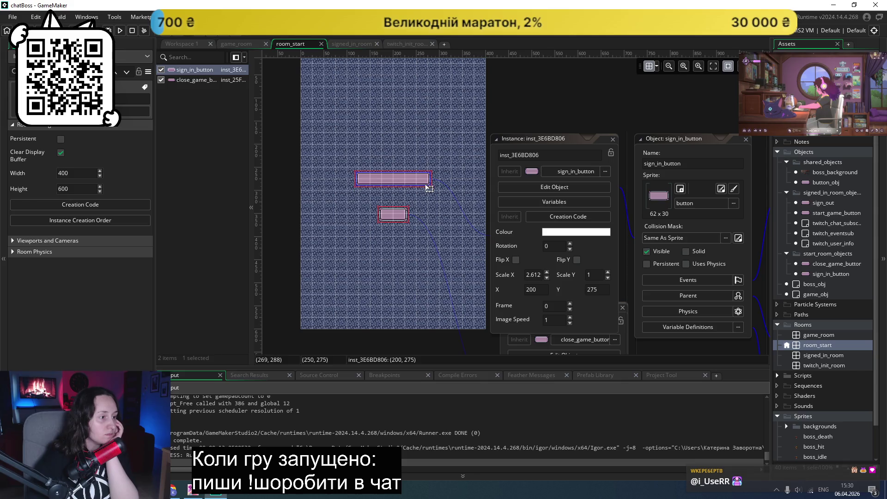
pyautogui.click(391, 217)
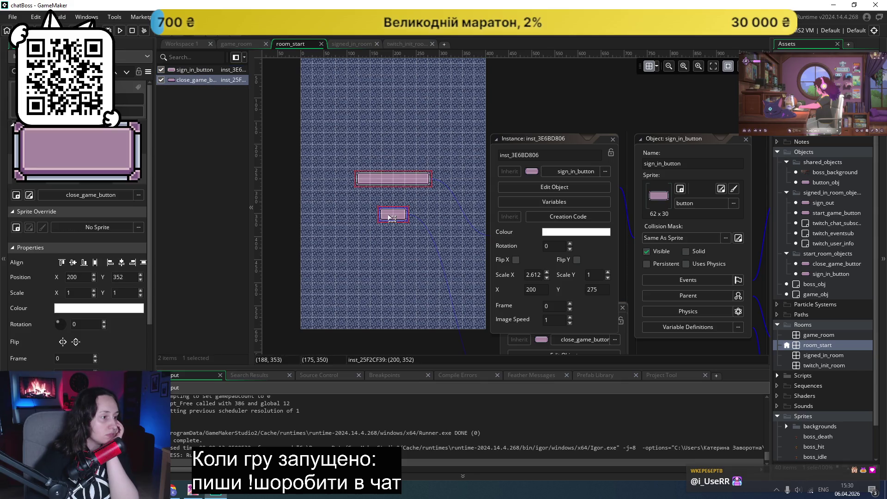
pyautogui.doubleClick(797, 355)
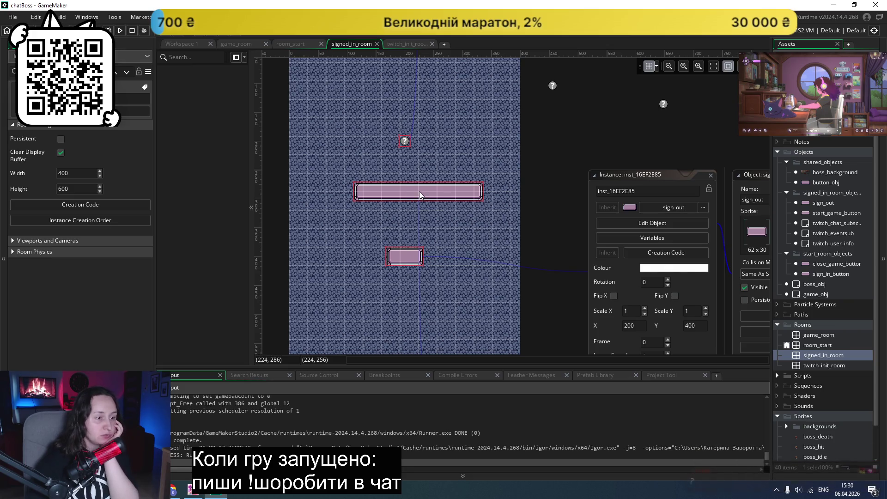
pyautogui.doubleClick(821, 347)
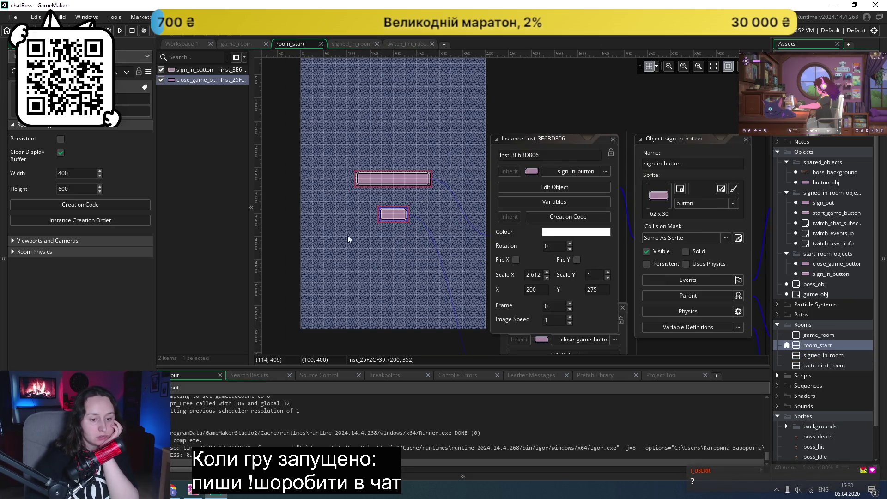
pyautogui.click(392, 215)
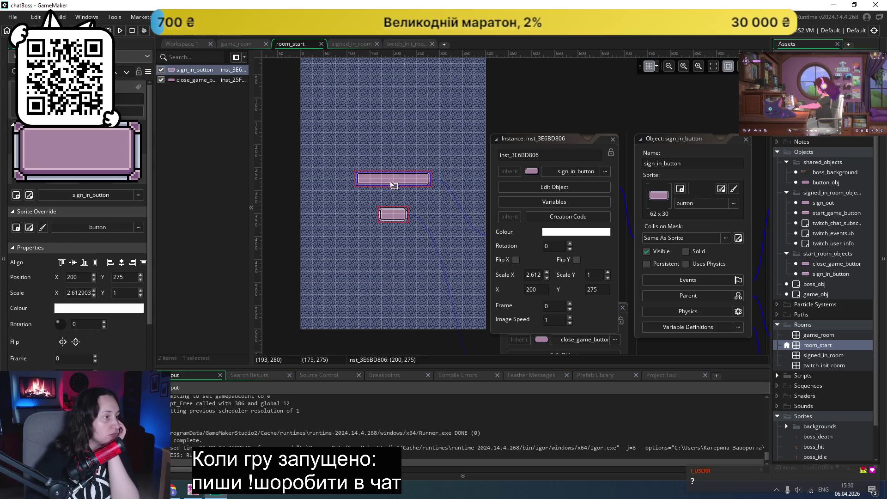
pyautogui.doubleClick(821, 355)
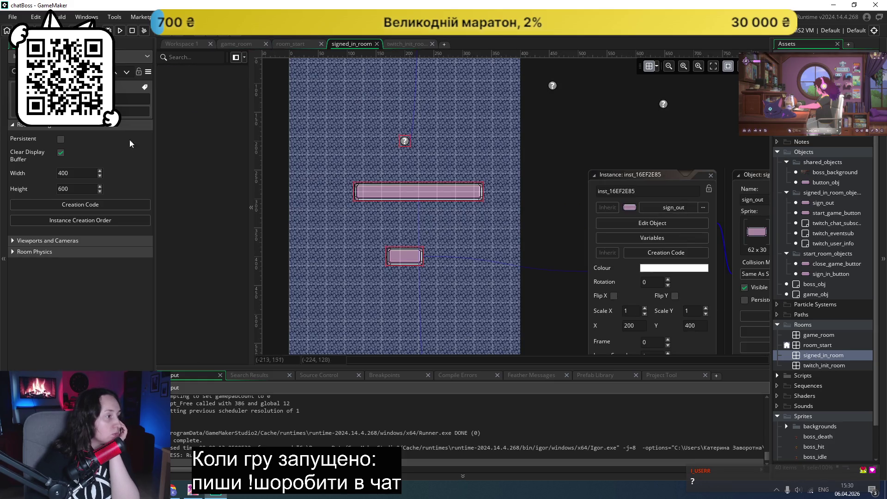
# - Check the Viewports and Physics sections, then show signed_in_room's instance list
pyautogui.click(13, 241)
pyautogui.click(14, 242)
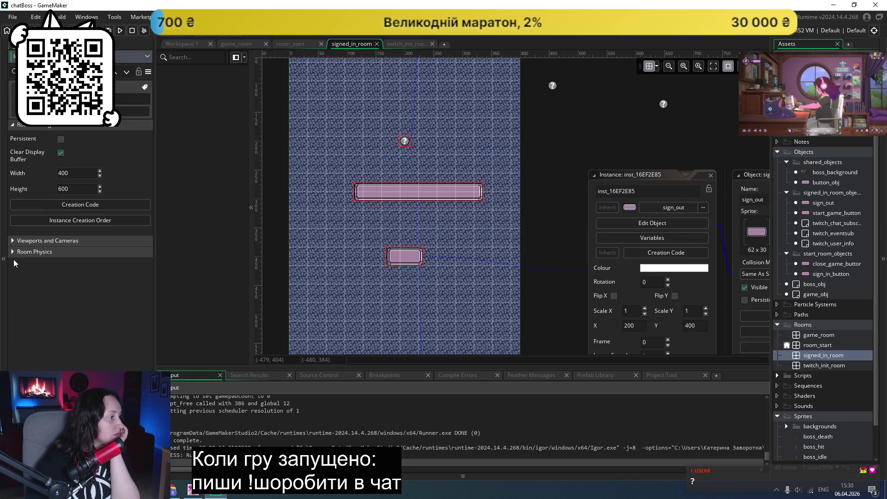
pyautogui.click(14, 252)
pyautogui.click(14, 251)
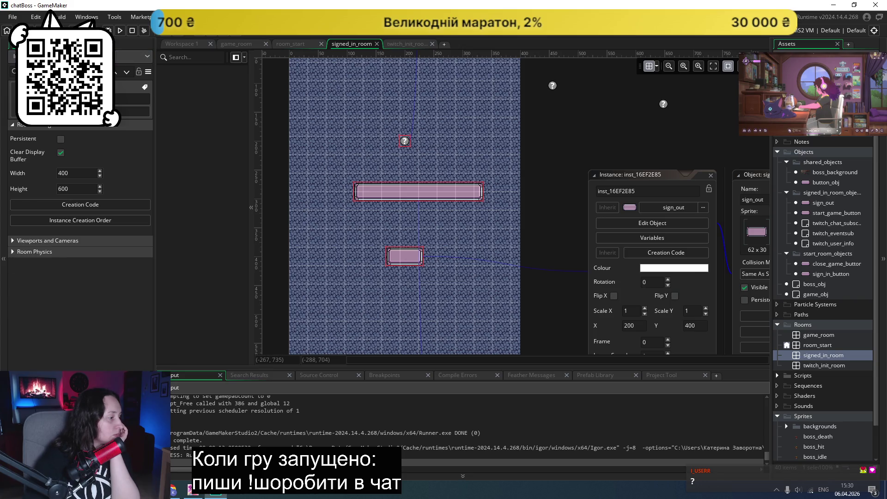
pyautogui.click(40, 194)
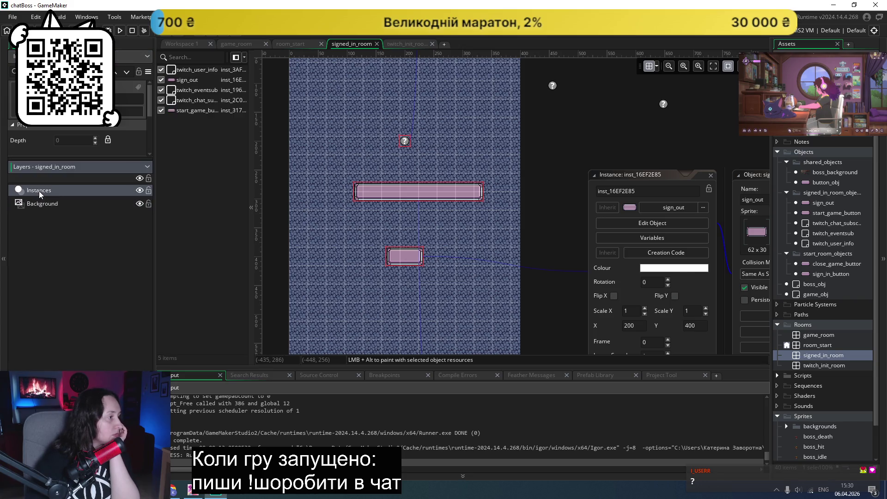
# - Stretch the start_game_button and sign_out instances into large pink boxes and run a test build
pyautogui.click(402, 256)
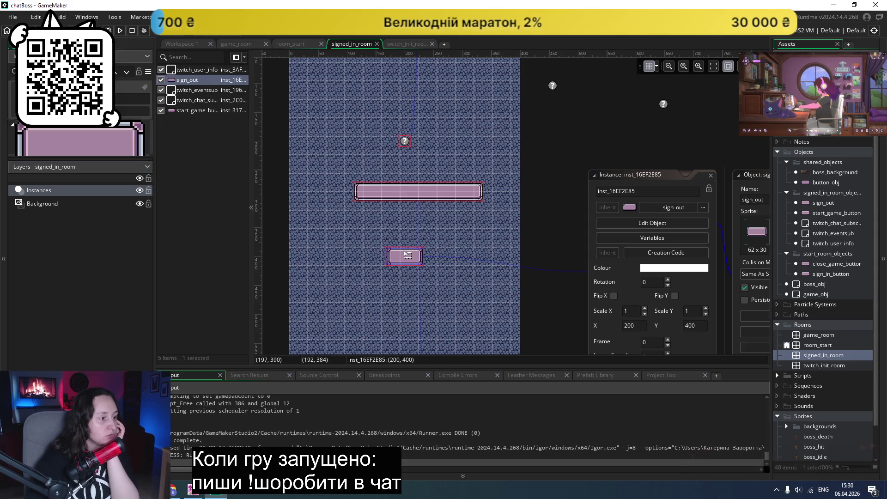
pyautogui.click(402, 191)
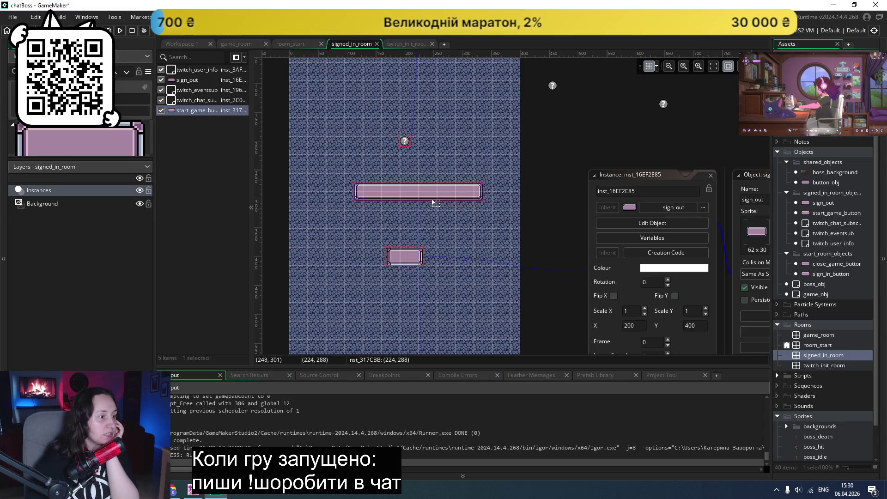
pyautogui.moveTo(482, 202)
pyautogui.mouseDown()
pyautogui.moveTo(485, 242)
pyautogui.moveTo(424, 197)
pyautogui.moveTo(410, 192)
pyautogui.moveTo(406, 202)
pyautogui.mouseUp()
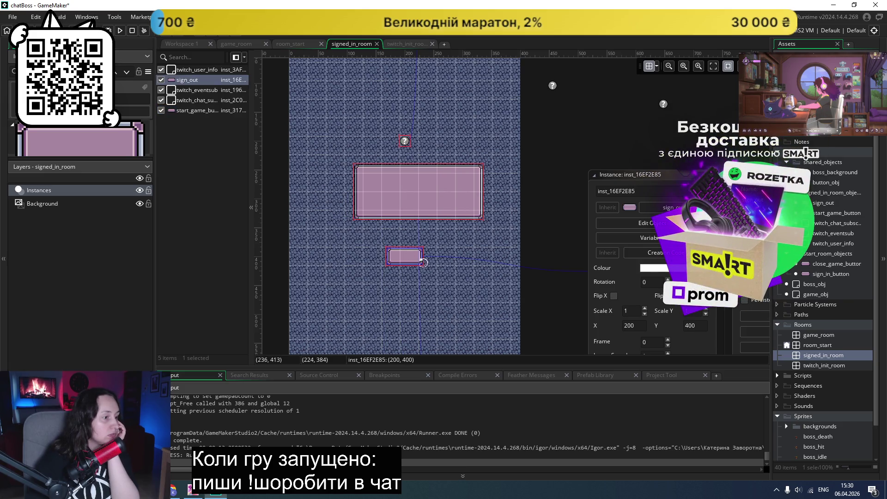
pyautogui.moveTo(421, 267)
pyautogui.mouseDown()
pyautogui.moveTo(472, 314)
pyautogui.moveTo(398, 259)
pyautogui.moveTo(457, 276)
pyautogui.moveTo(491, 310)
pyautogui.mouseUp()
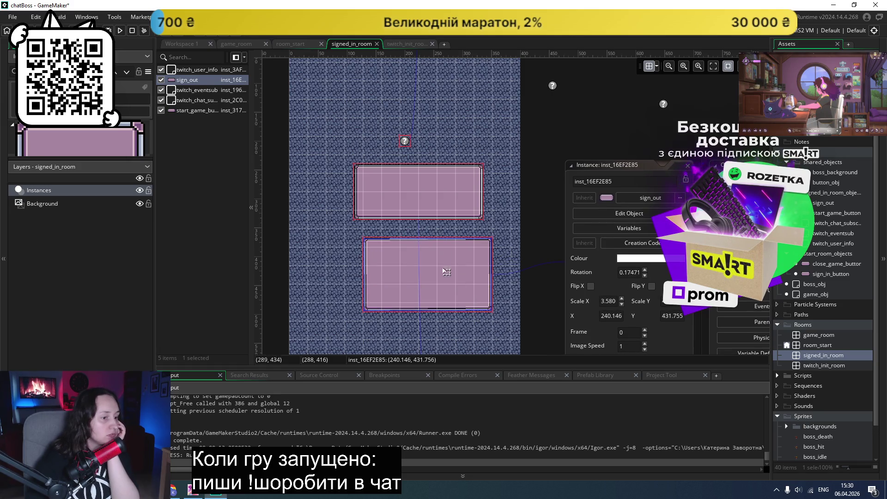
pyautogui.click(121, 31)
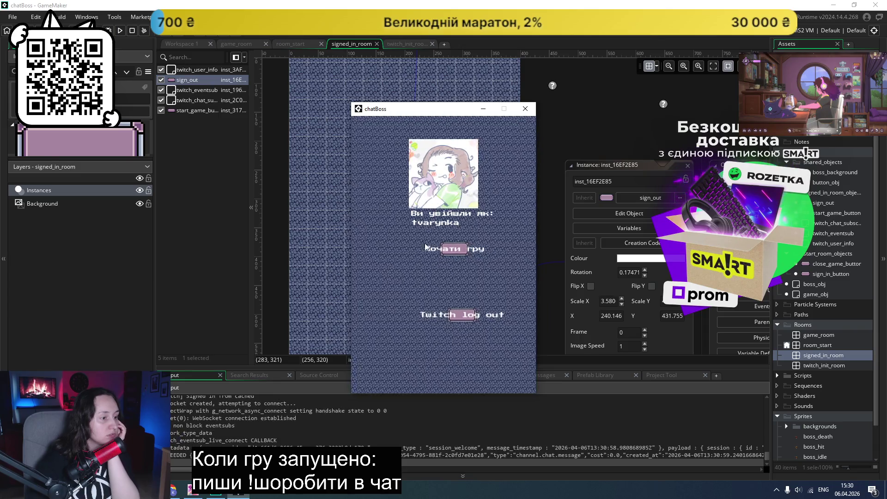
# - Close the test game and bring the nine-slice blog article back up in Chrome
pyautogui.click(525, 109)
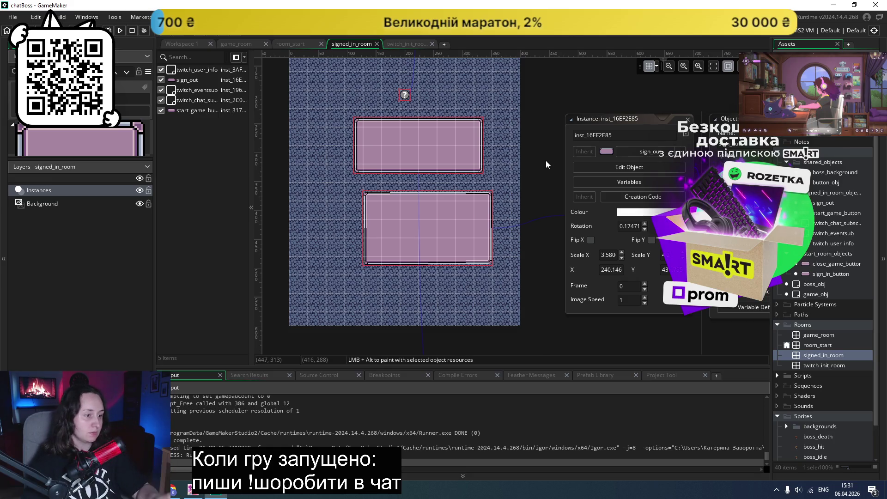
pyautogui.hscroll(2, 543, 161)
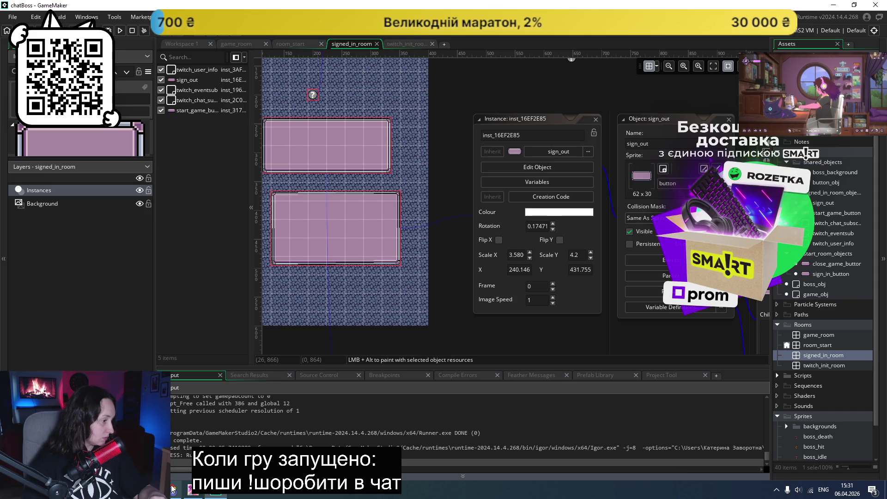
pyautogui.click(179, 462)
pyautogui.scroll(20, 534, 319)
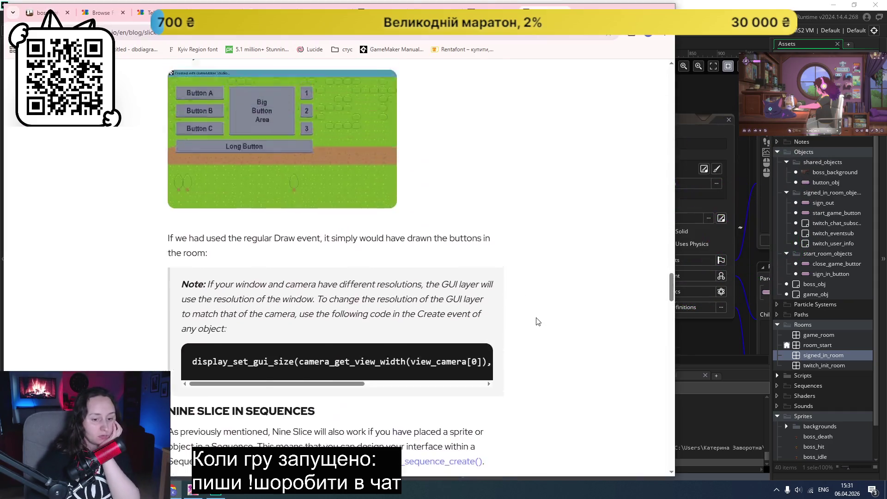
# - Scroll the blog to the 'What is Nine Slice?' resized example, then return to GameMaker
pyautogui.scroll(20, 532, 320)
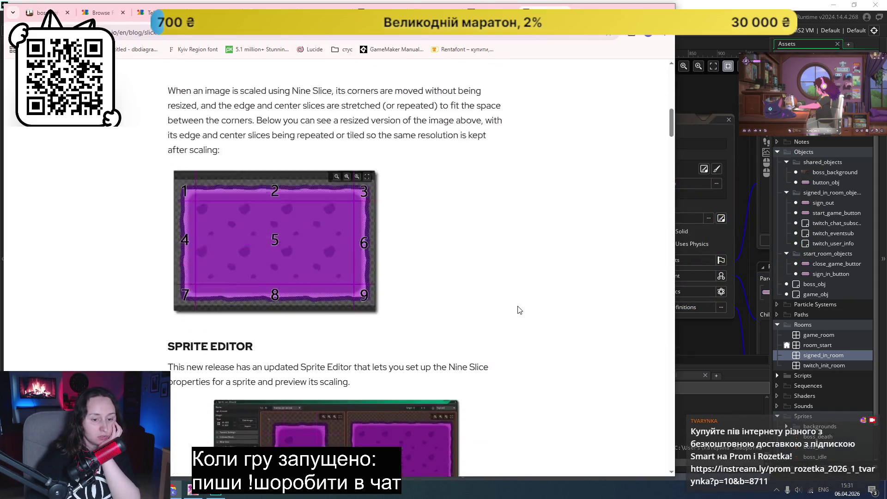
pyautogui.scroll(-5, 521, 312)
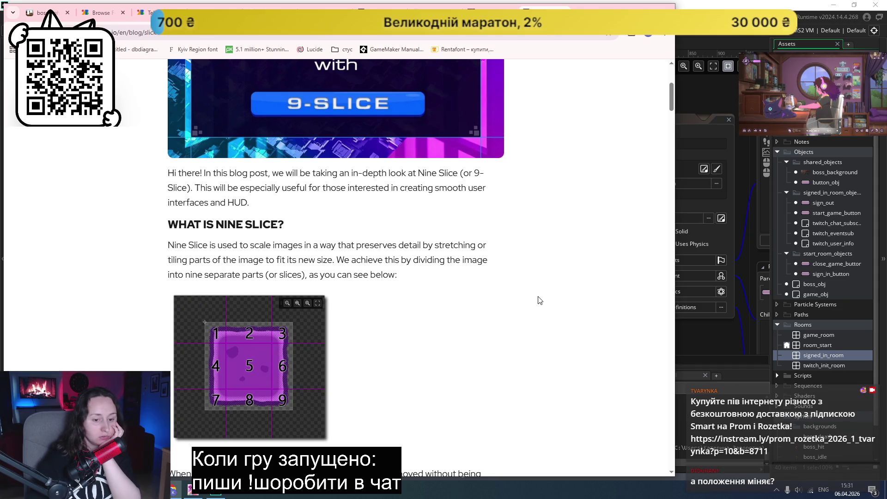
pyautogui.scroll(-3, 540, 301)
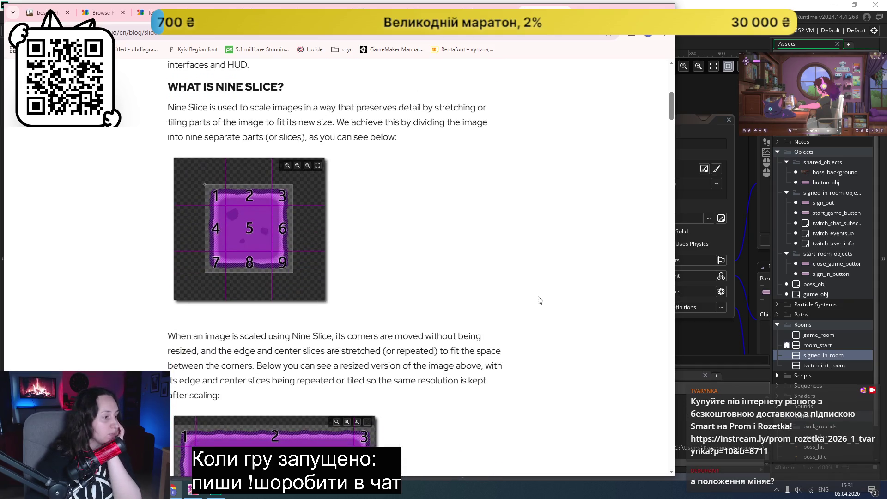
pyautogui.scroll(-3, 540, 301)
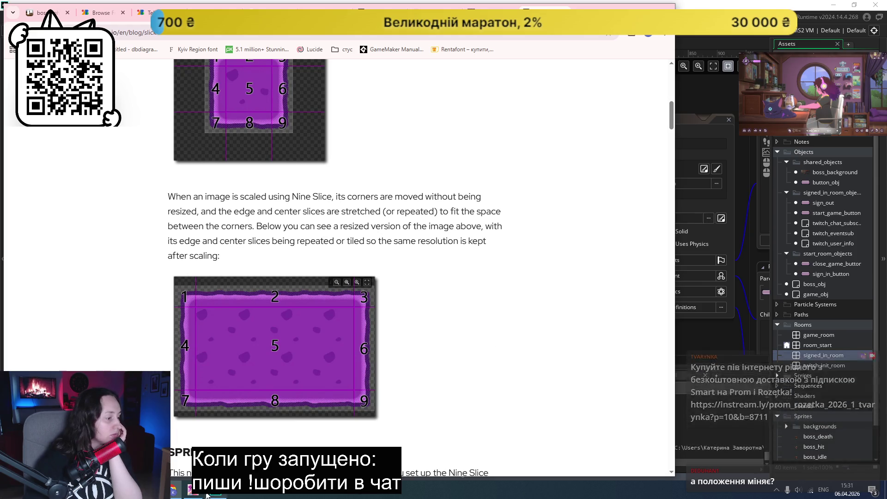
pyautogui.hotkey('alt', 'Tab')
# - Test-run with start_game_button moved below sign_out, then restore the original order and show the blog
pyautogui.moveTo(346, 166); pyautogui.dragTo(347, 294)
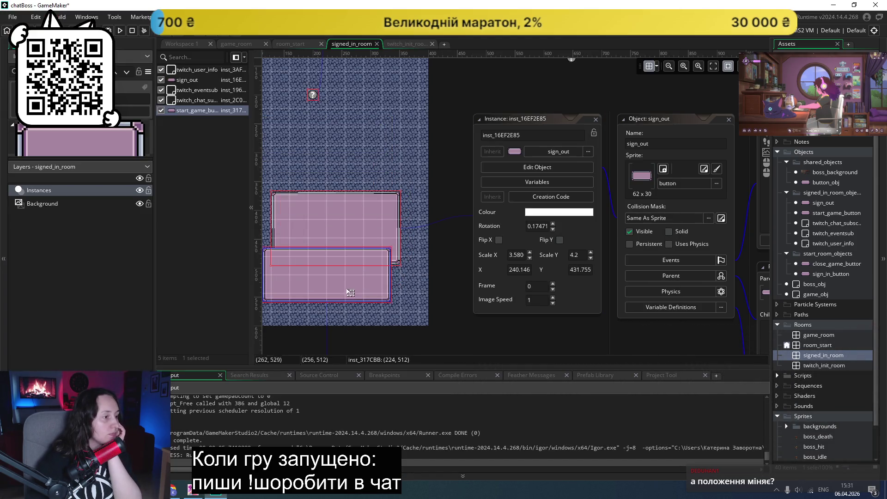
pyautogui.click(119, 30)
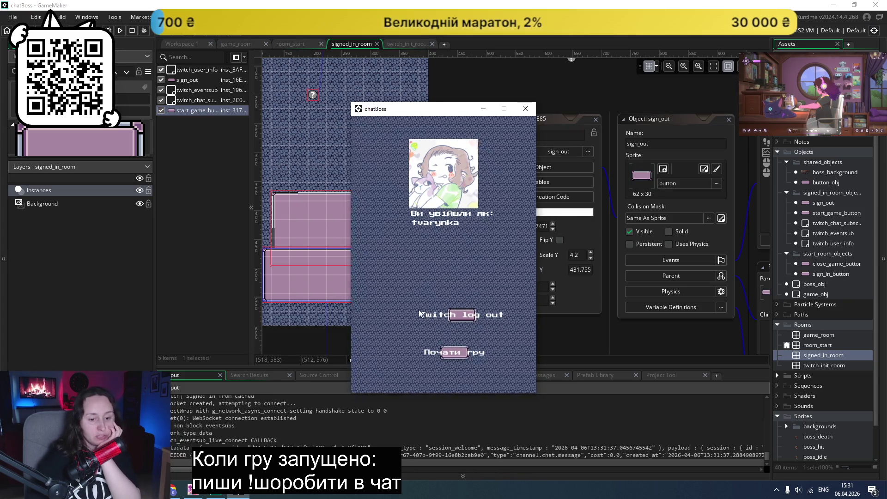
pyautogui.click(525, 108)
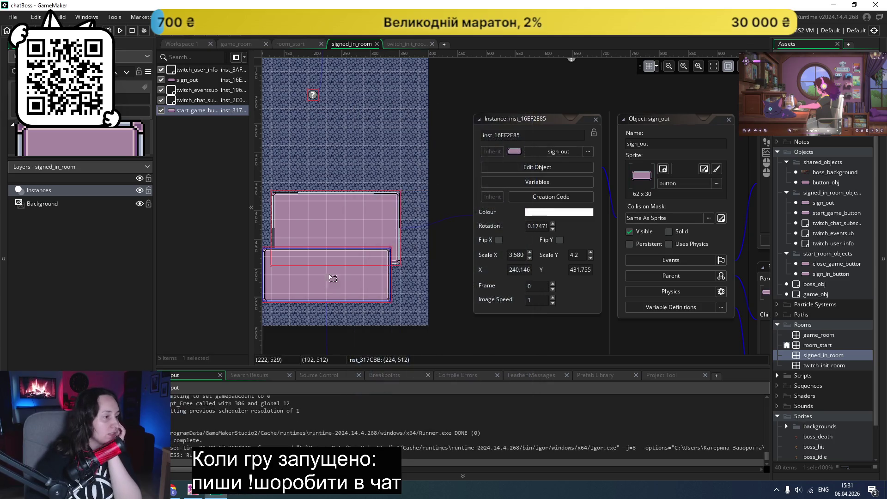
pyautogui.moveTo(328, 274); pyautogui.dragTo(337, 154)
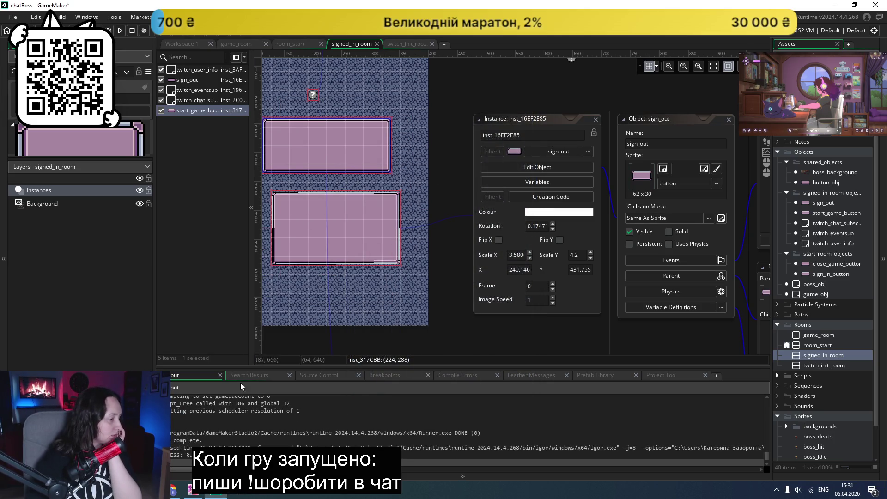
pyautogui.click(173, 491)
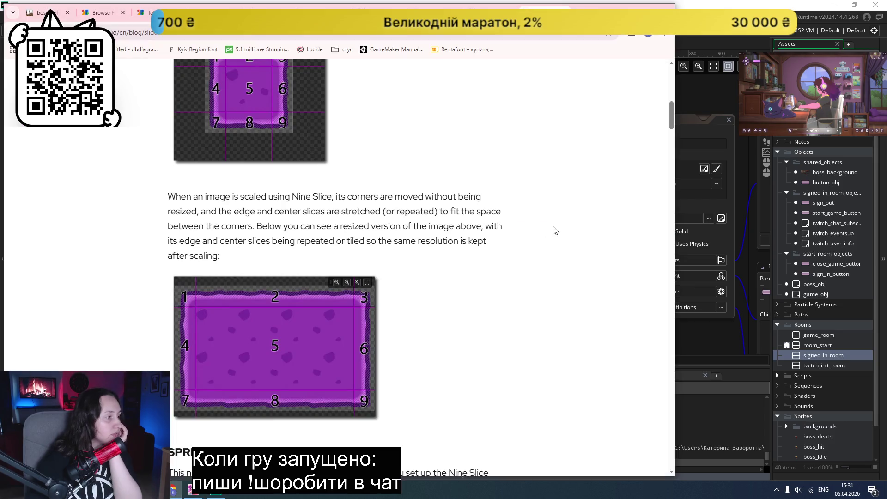
# - Read the blog's Sprite Editor and five tile mode sections, alternating with the GameMaker room editor
pyautogui.scroll(-6, 559, 229)
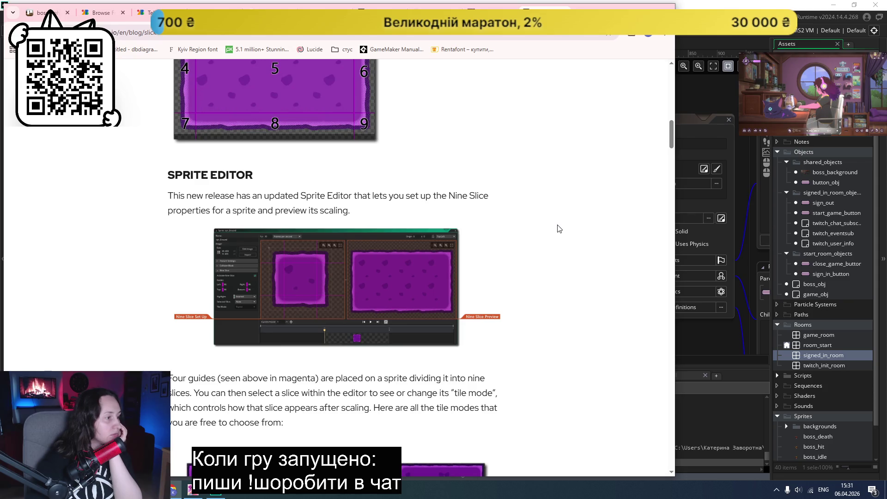
pyautogui.scroll(-2, 559, 228)
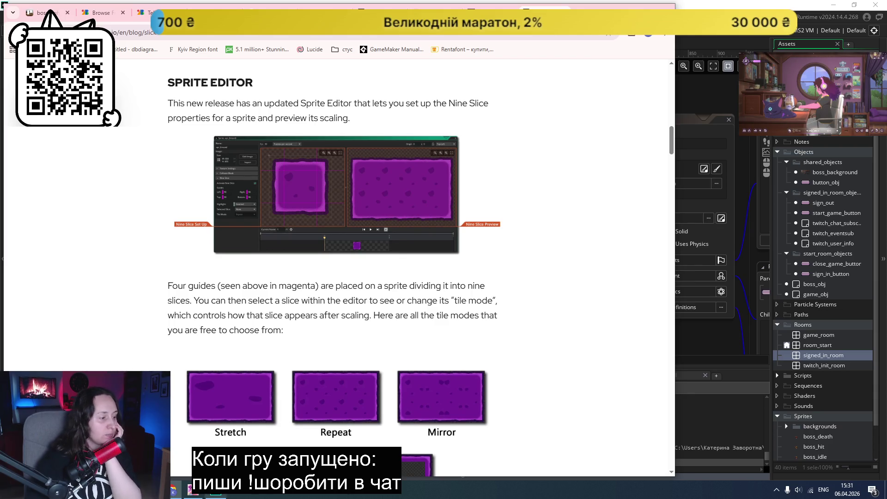
pyautogui.click(215, 489)
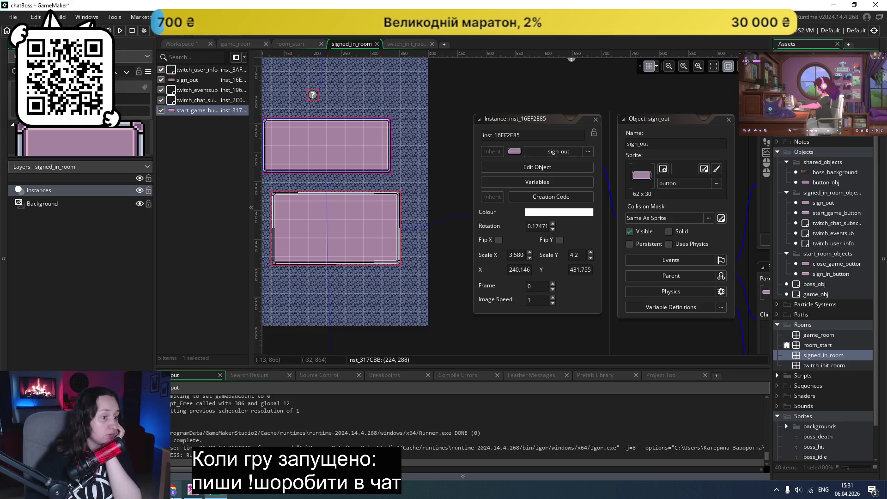
pyautogui.moveTo(174, 489)
pyautogui.click(189, 444)
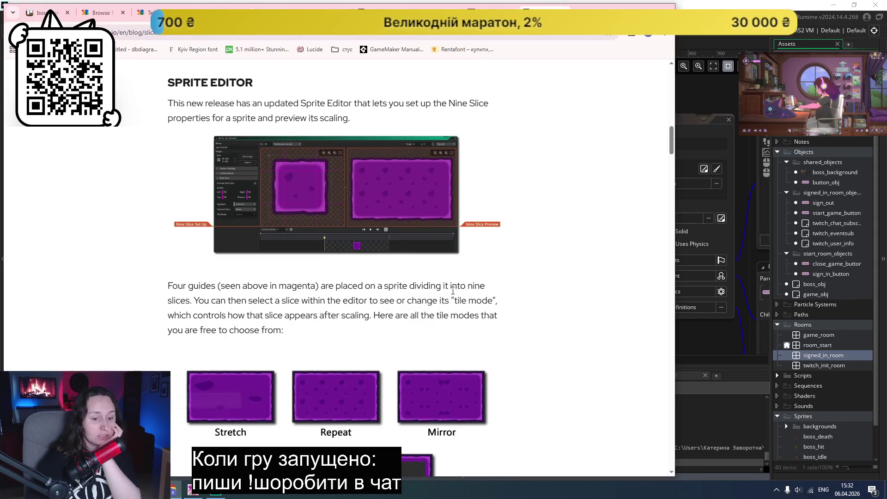
pyautogui.scroll(-2, 540, 274)
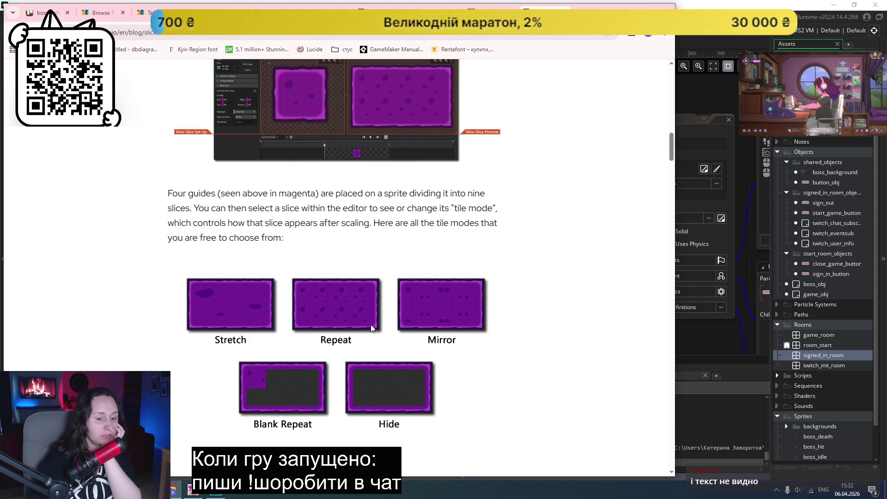
pyautogui.click(199, 437)
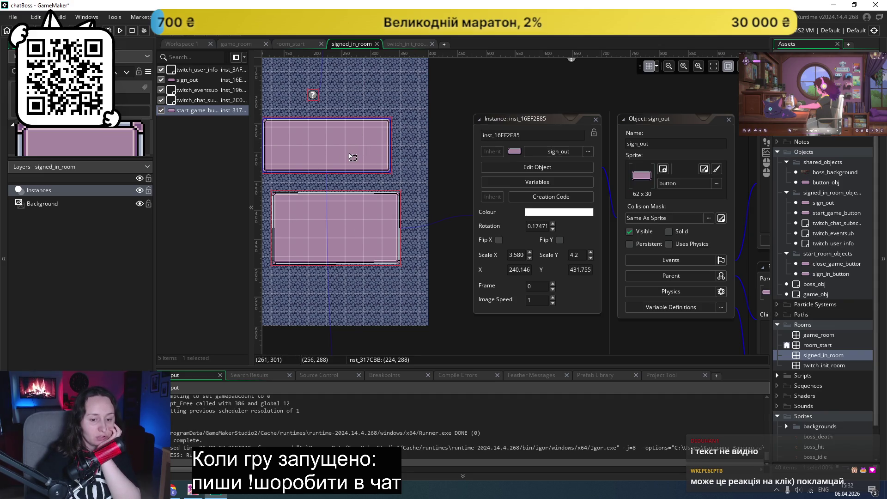
# - Run the game, start the boss fight with 'Почати гру', close it, and bring the blog forward
pyautogui.click(120, 31)
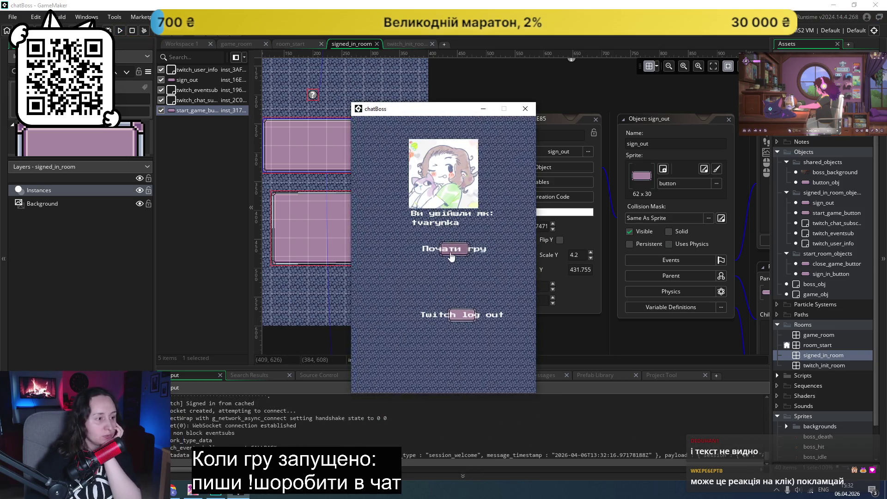
pyautogui.click(454, 249)
pyautogui.click(525, 109)
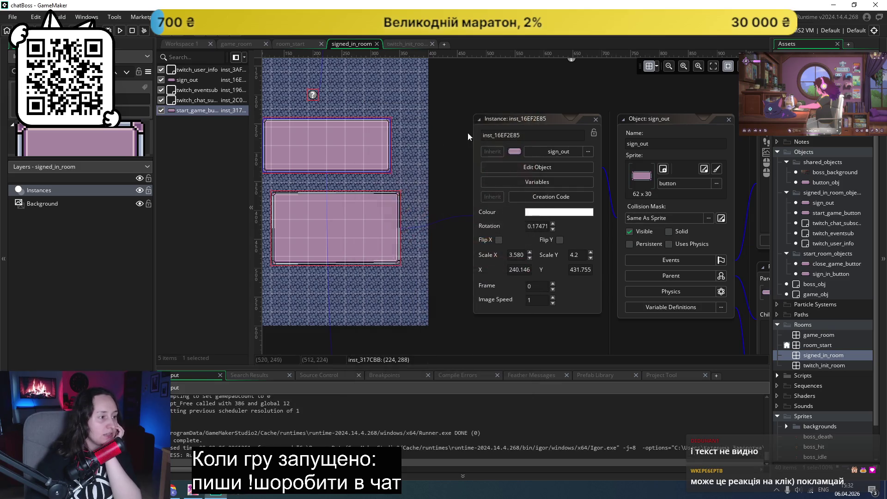
pyautogui.click(175, 490)
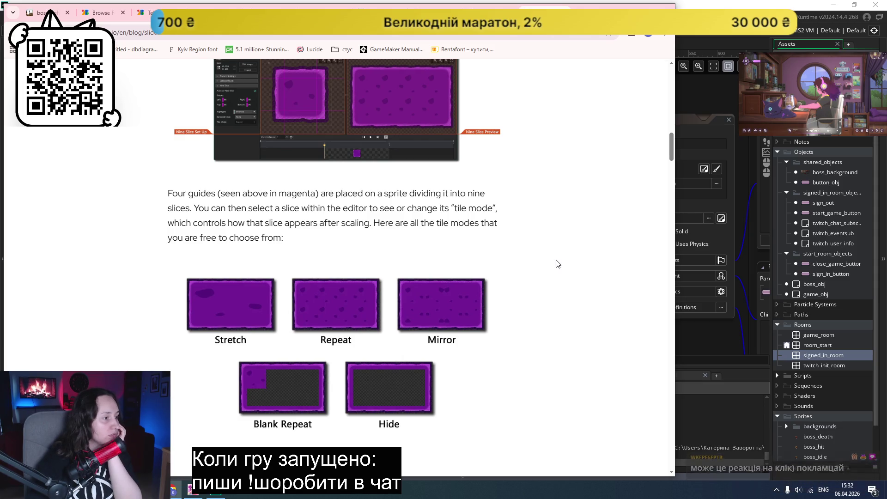
# - Scroll the article down to the Using Nine Slice section, then switch back to GameMaker
pyautogui.scroll(-4, 558, 263)
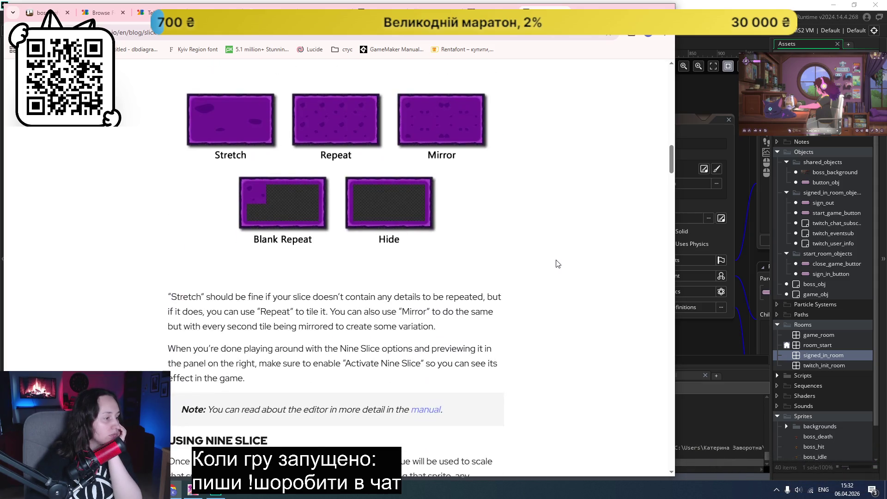
pyautogui.scroll(-2, 557, 263)
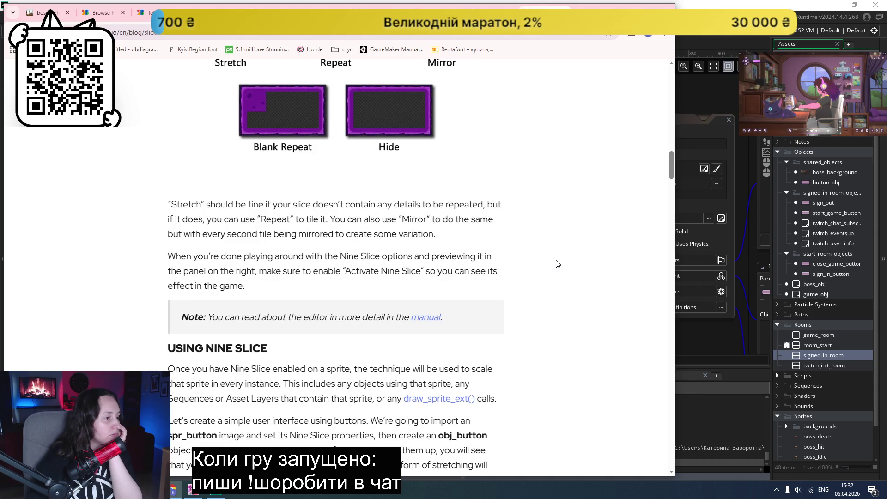
pyautogui.hotkey('alt', 'Tab')
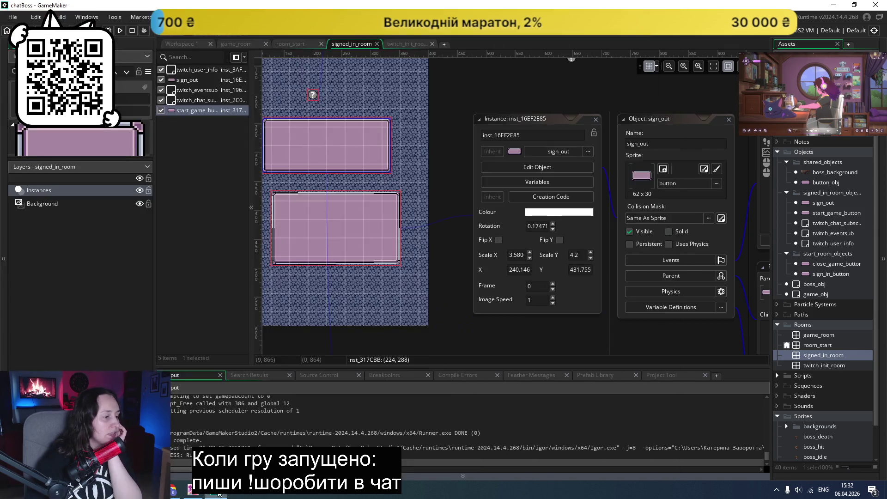
# - Check the button sprite's nine-slice guides (7, 7, 8, 8) and Repeat tiling against the browser guide
pyautogui.scroll(-2, 828, 401)
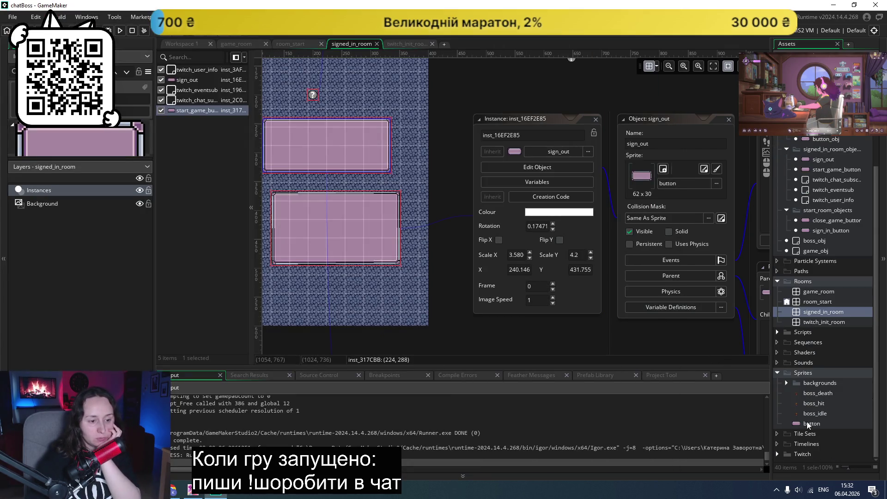
pyautogui.doubleClick(806, 422)
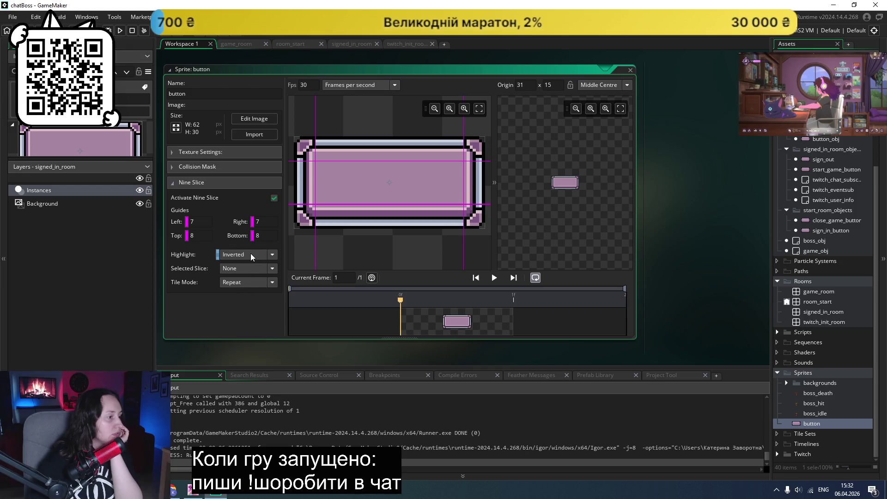
pyautogui.click(262, 268)
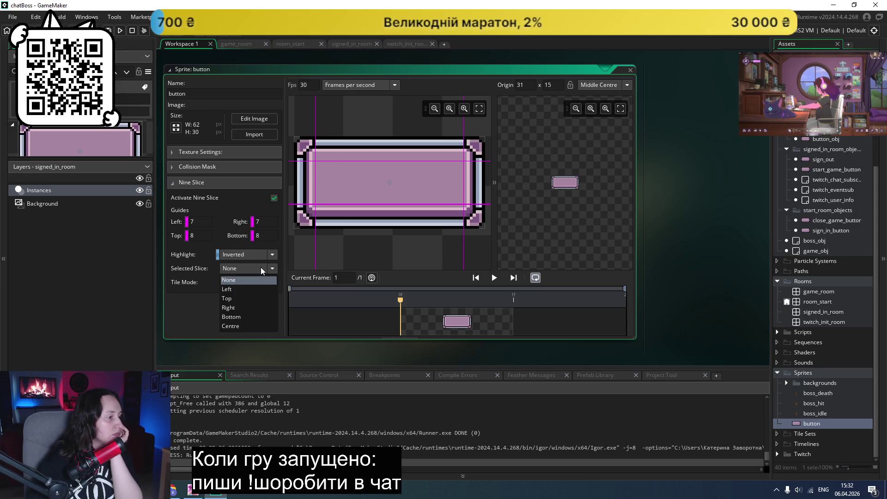
pyautogui.click(207, 301)
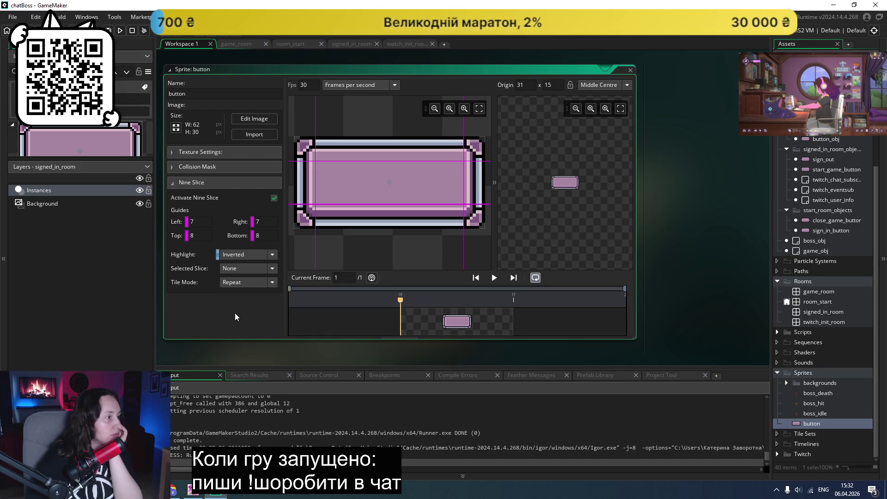
pyautogui.click(177, 490)
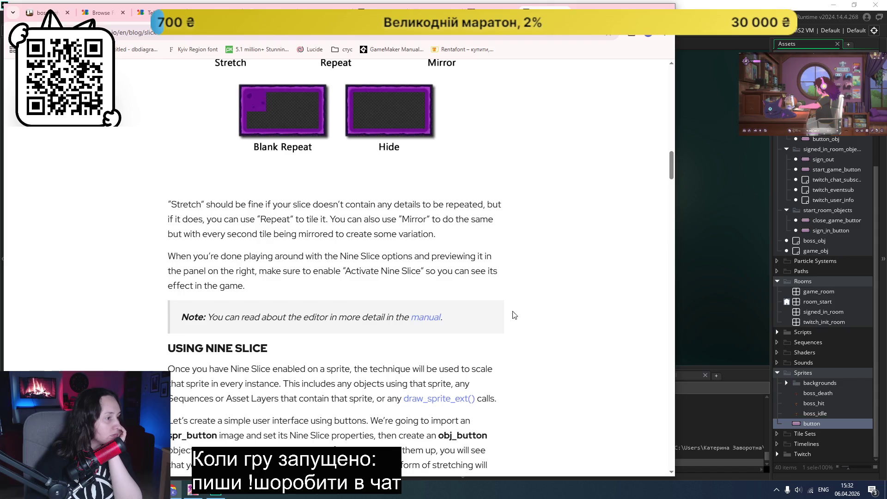
# - Read down the nine-slice article to its GUI layer section and Draw GUI code
pyautogui.scroll(-2, 531, 313)
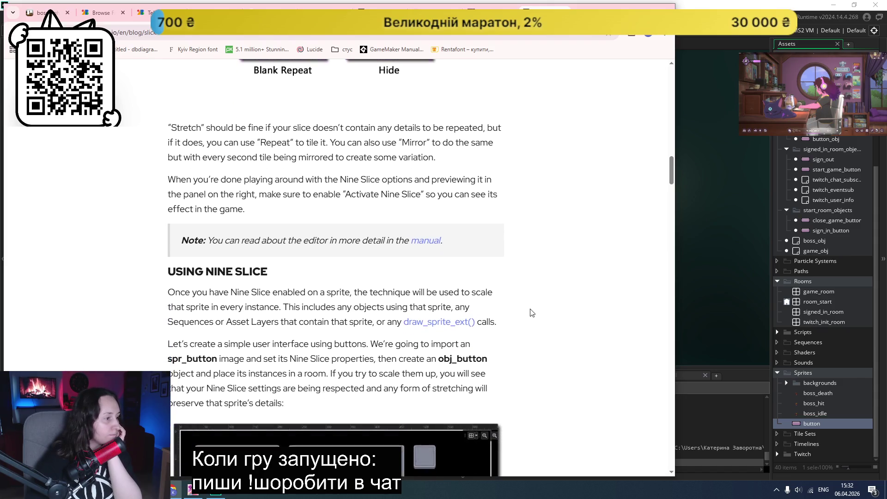
pyautogui.scroll(-2, 532, 312)
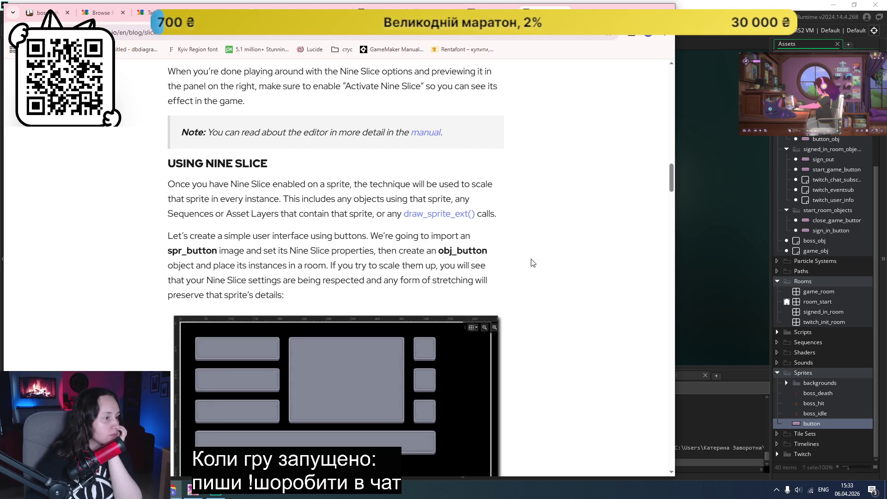
pyautogui.scroll(-1, 545, 266)
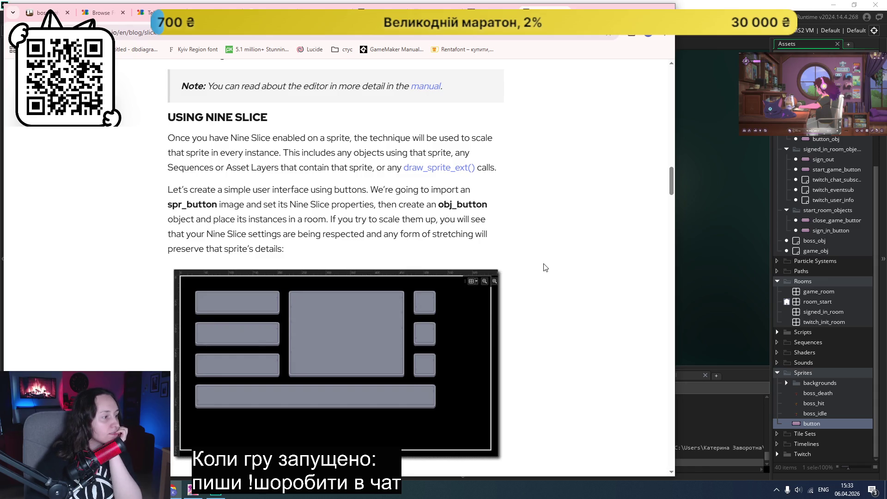
pyautogui.scroll(-7, 545, 267)
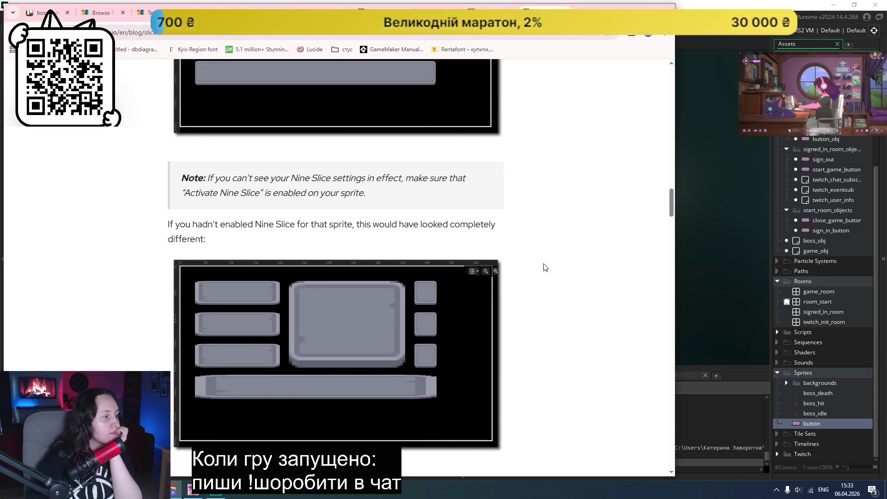
pyautogui.scroll(-6, 545, 268)
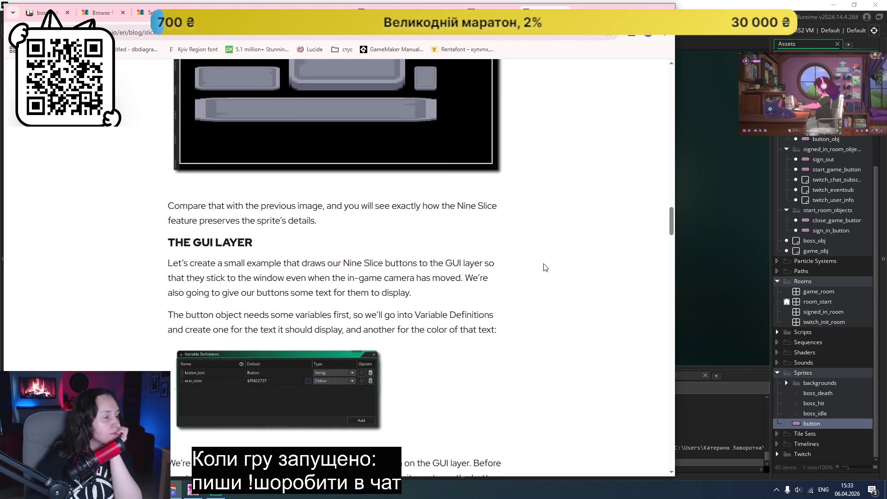
pyautogui.scroll(-2, 545, 267)
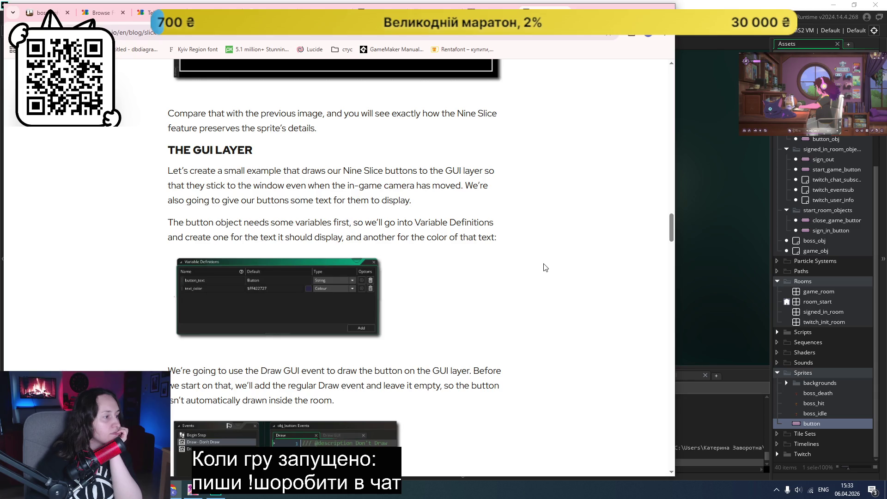
pyautogui.scroll(-3, 545, 267)
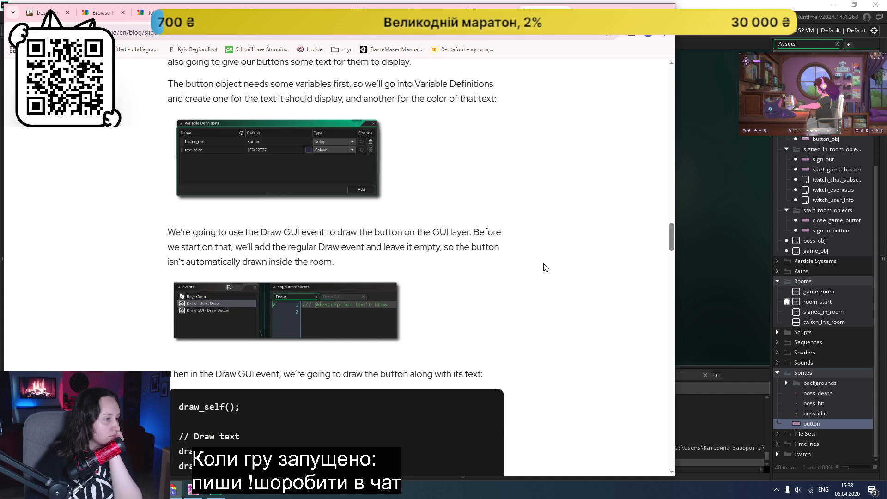
pyautogui.scroll(-1, 545, 267)
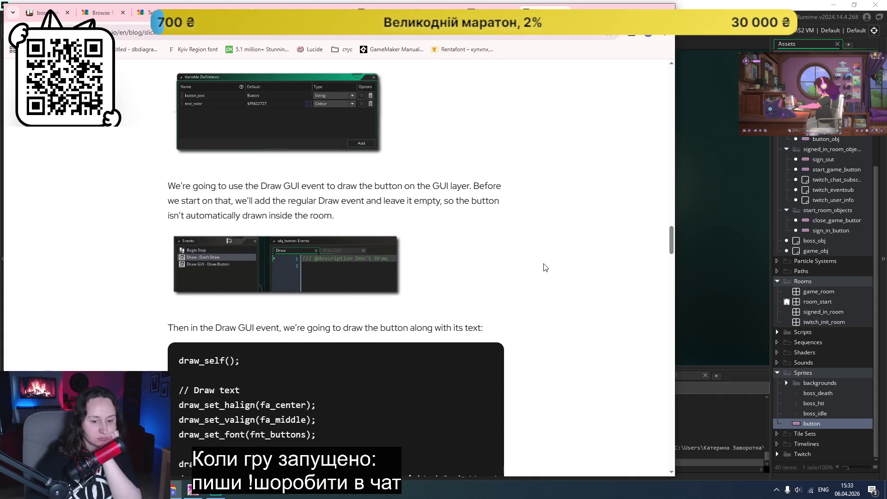
pyautogui.scroll(-3, 546, 267)
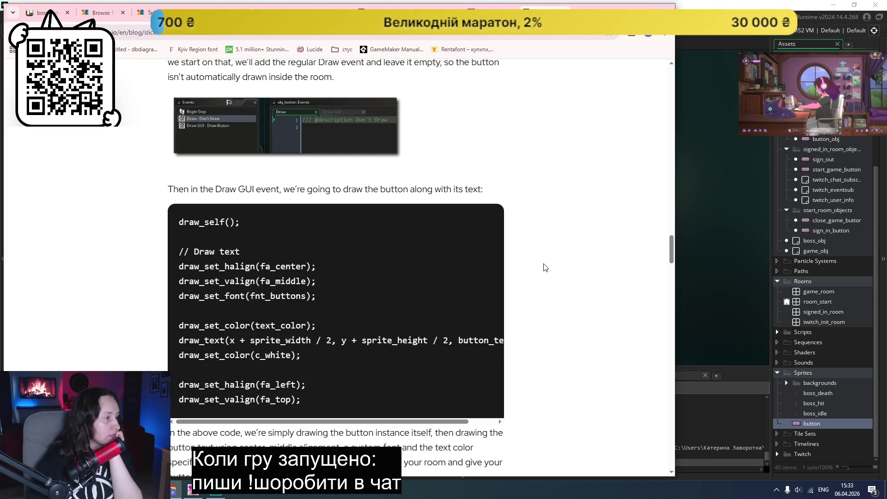
pyautogui.scroll(-2, 545, 267)
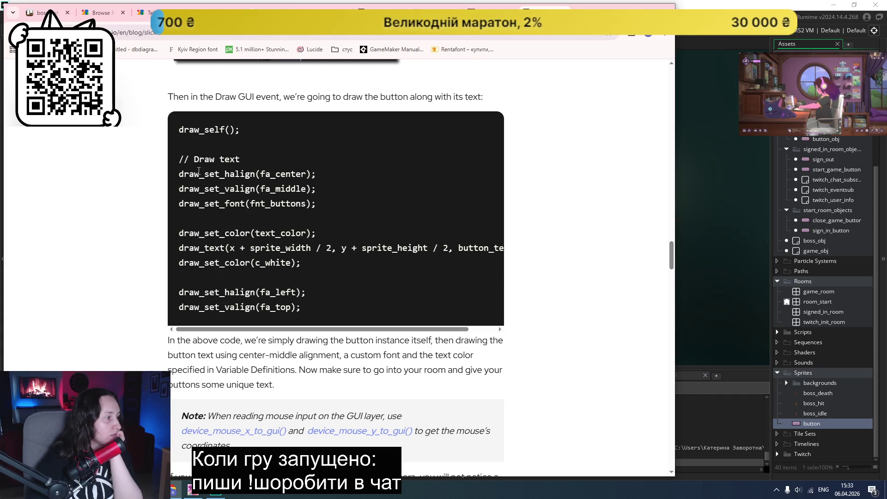
# - Highlight the alignment, font, text colour and draw_text lines in the Draw GUI code
pyautogui.moveTo(200, 174); pyautogui.dragTo(273, 204)
pyautogui.click(296, 203)
pyautogui.moveTo(209, 233); pyautogui.dragTo(301, 265)
pyautogui.click(300, 264)
# - Read on to the Nine Slice in Sequences section, then return to the button sprite editor
pyautogui.scroll(-3, 286, 256)
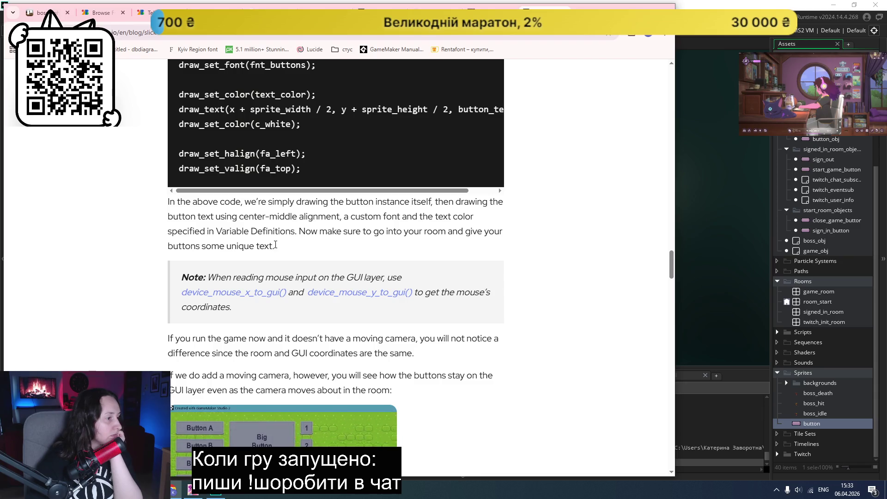
pyautogui.scroll(-3, 287, 242)
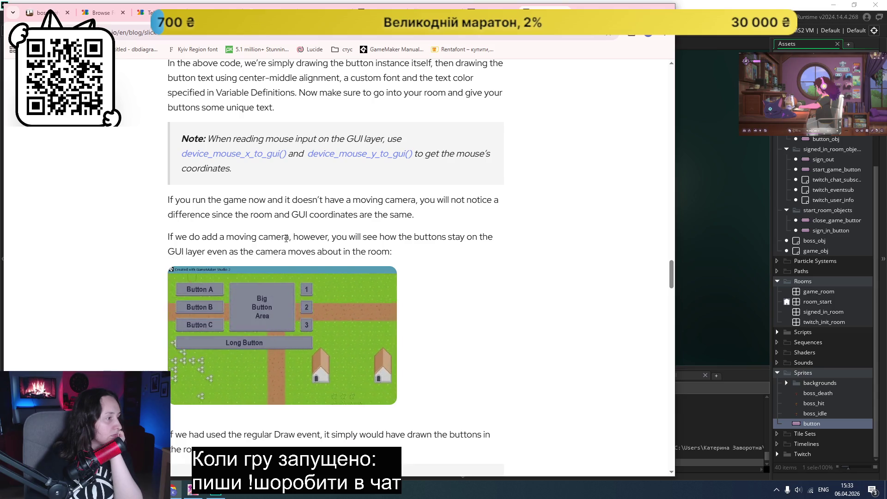
pyautogui.scroll(-4, 286, 238)
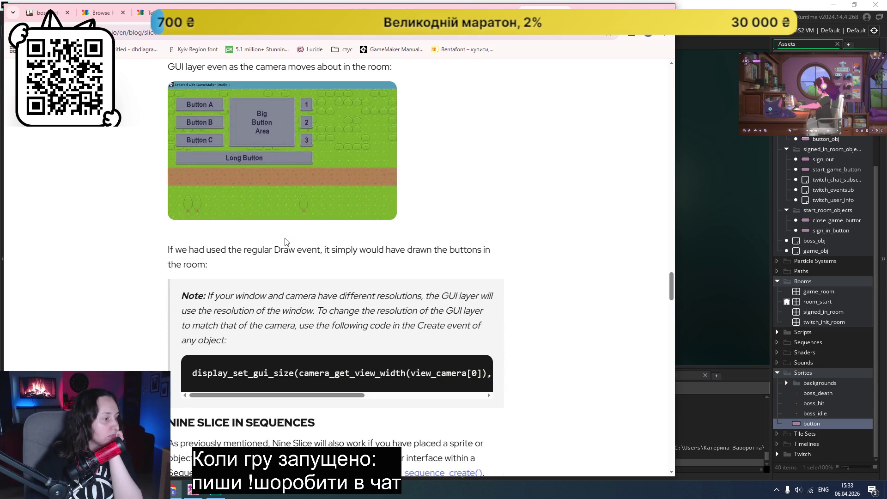
pyautogui.scroll(-4, 286, 240)
pyautogui.scroll(-1, 286, 241)
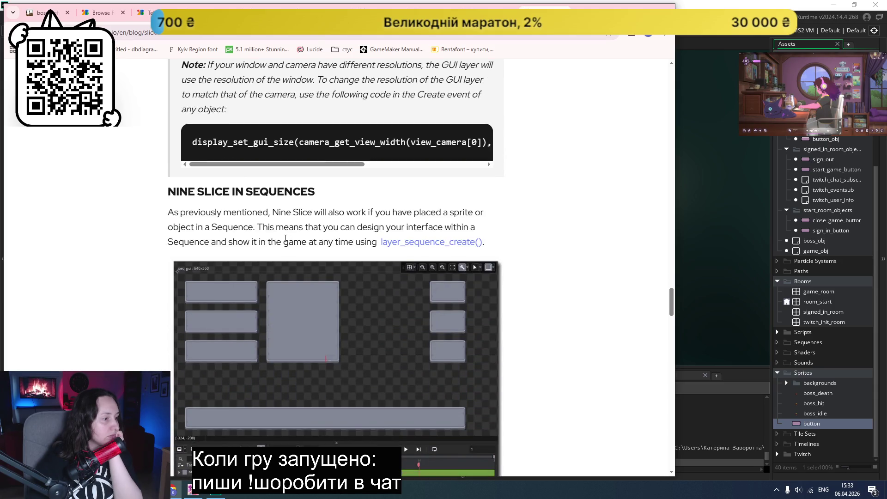
pyautogui.scroll(-8, 285, 238)
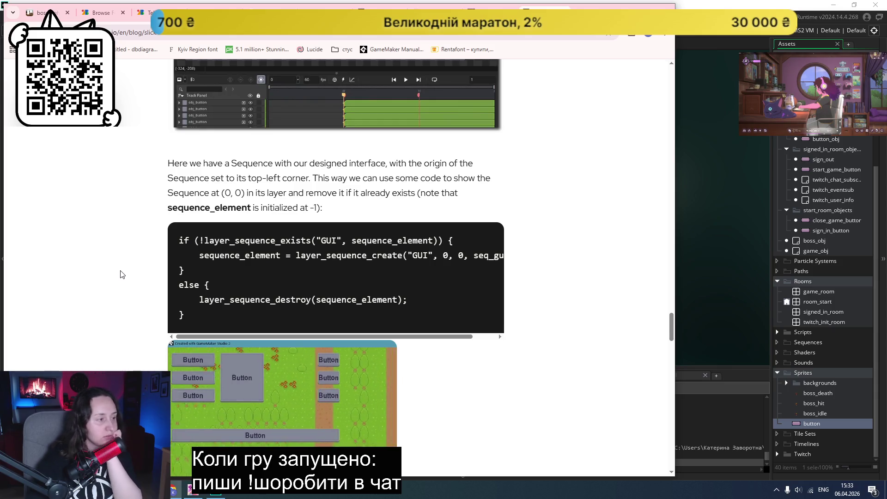
pyautogui.click(211, 493)
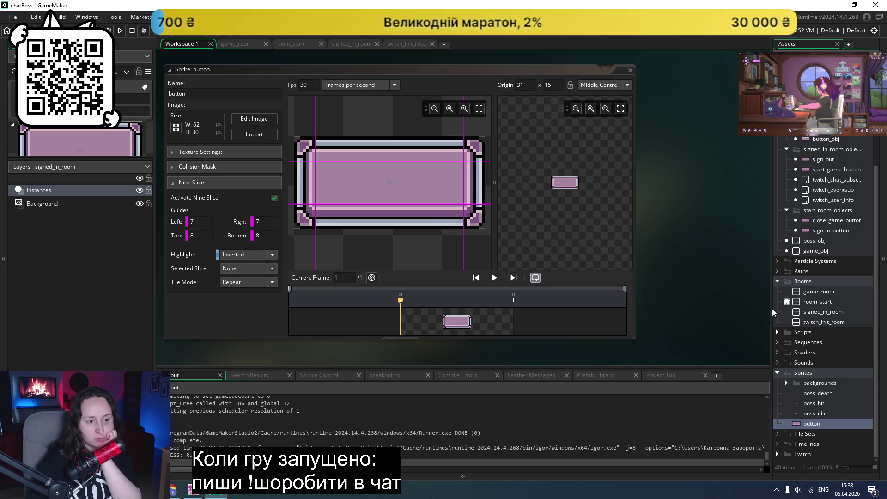
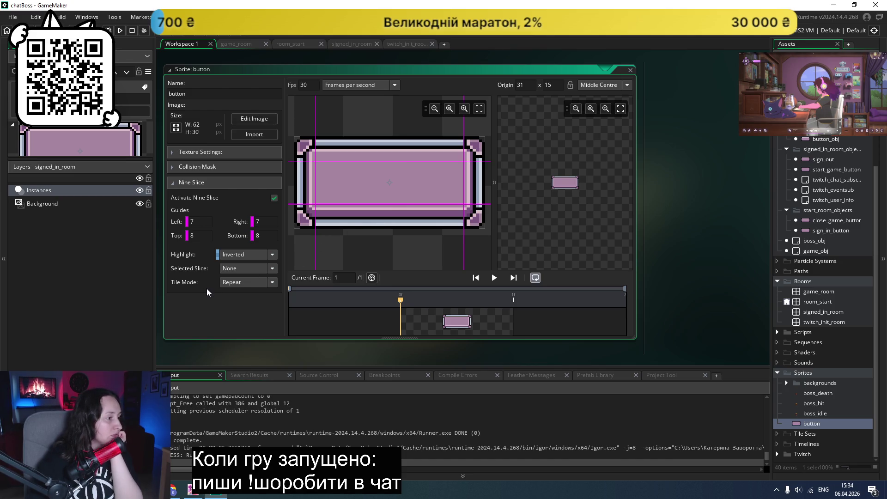
# - Make the centre nine-slice tile in Repeat mode and test-run the game
pyautogui.click(226, 270)
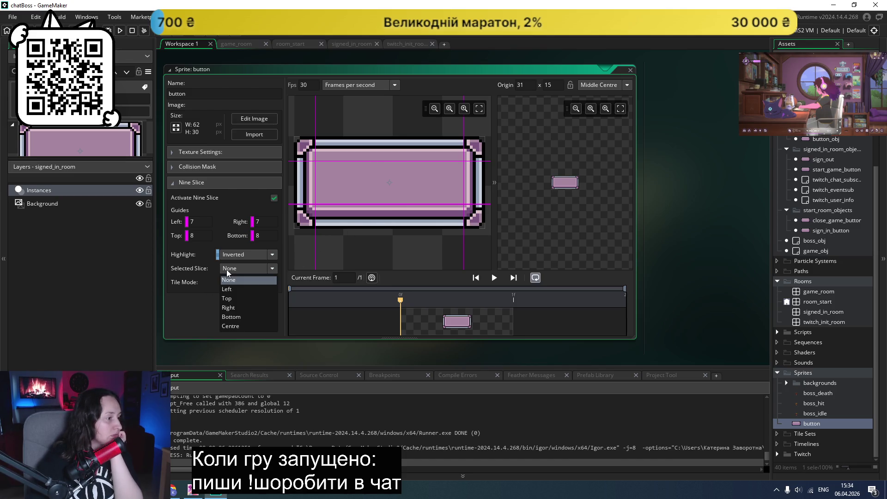
pyautogui.click(231, 327)
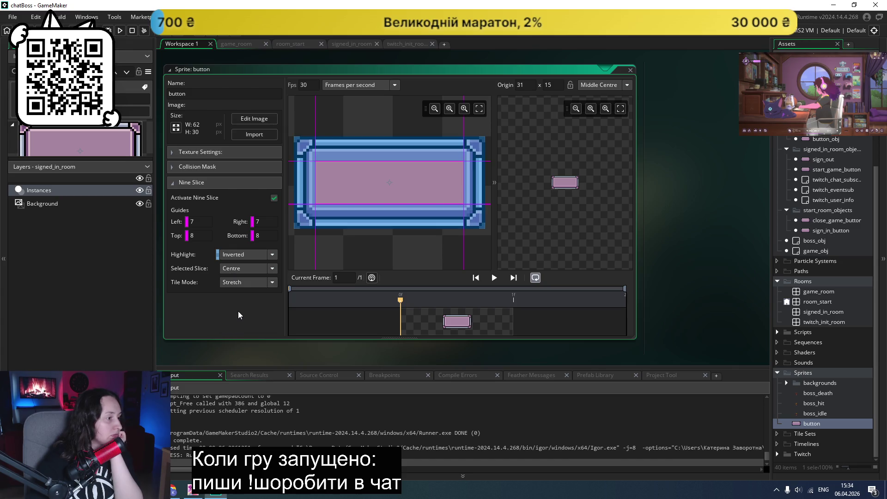
pyautogui.click(245, 282)
pyautogui.click(243, 304)
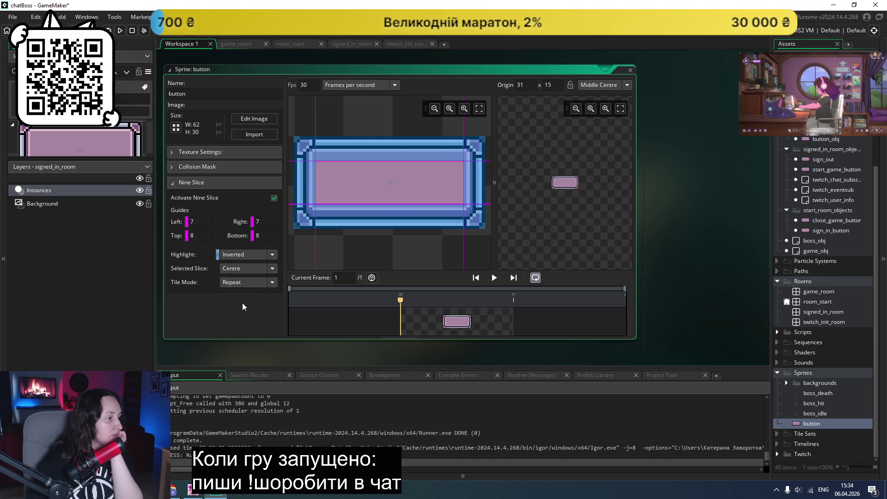
pyautogui.click(121, 31)
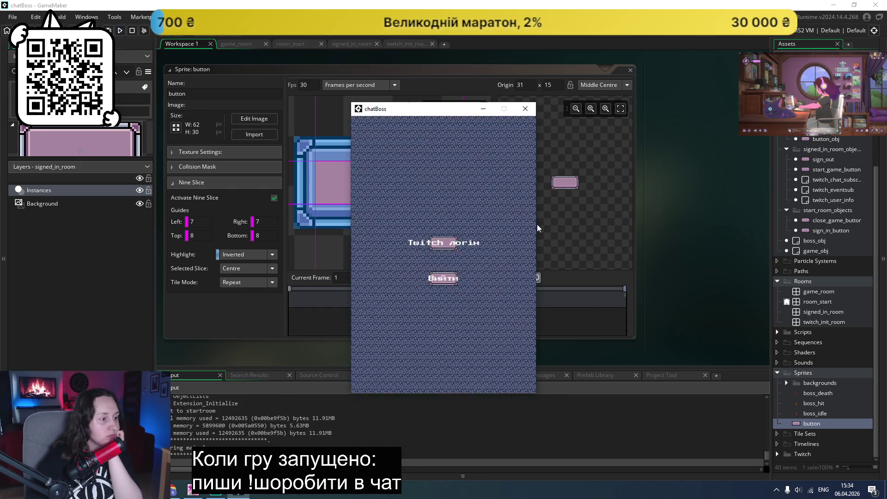
pyautogui.click(525, 109)
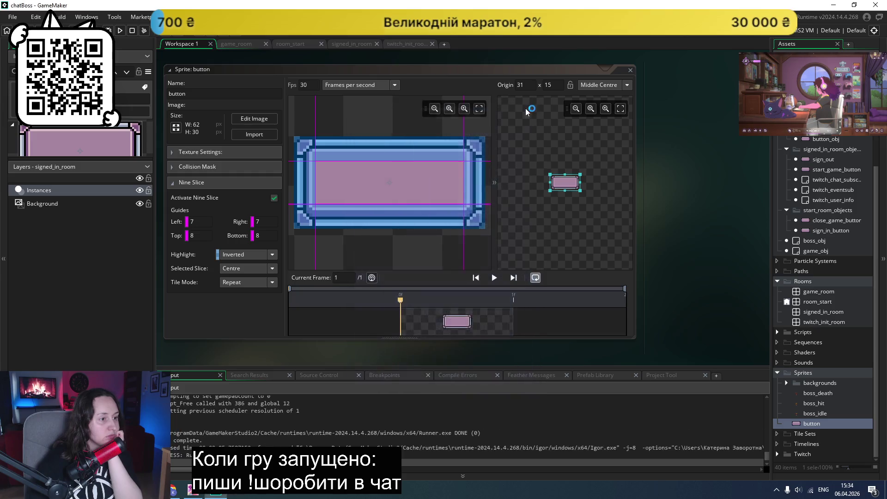
# - Reselect the centre slice and nudge the top guide to 7, then back to 8
pyautogui.click(235, 268)
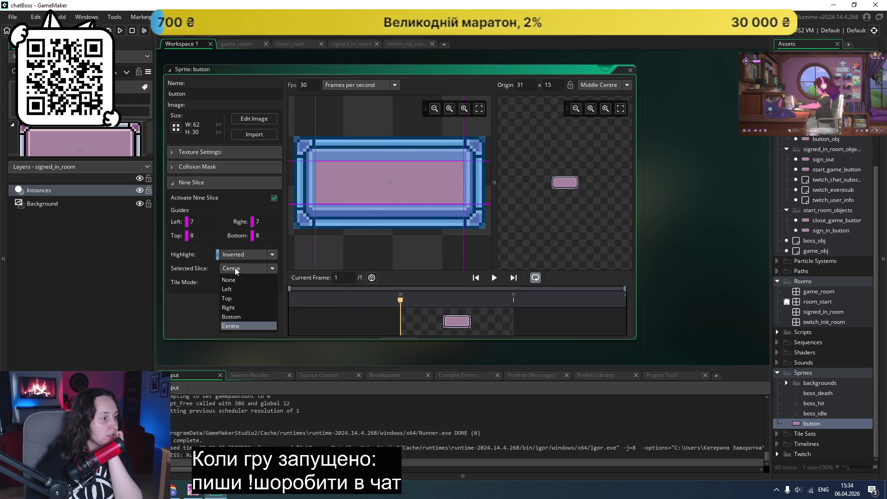
pyautogui.click(237, 281)
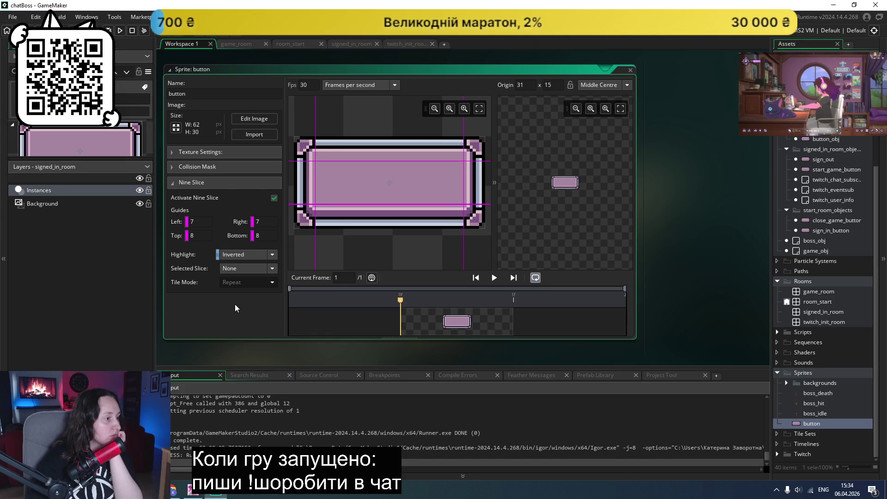
pyautogui.click(242, 268)
pyautogui.click(231, 326)
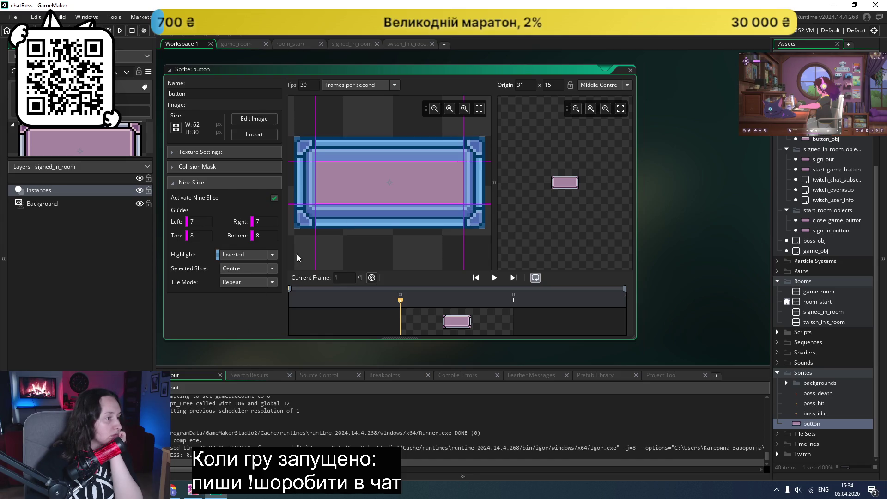
pyautogui.moveTo(391, 161); pyautogui.dragTo(392, 158)
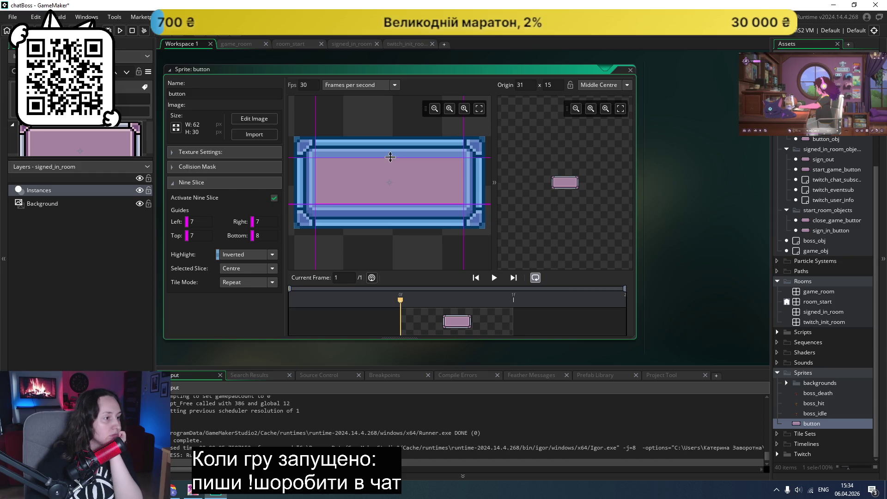
pyautogui.moveTo(392, 157); pyautogui.dragTo(391, 161)
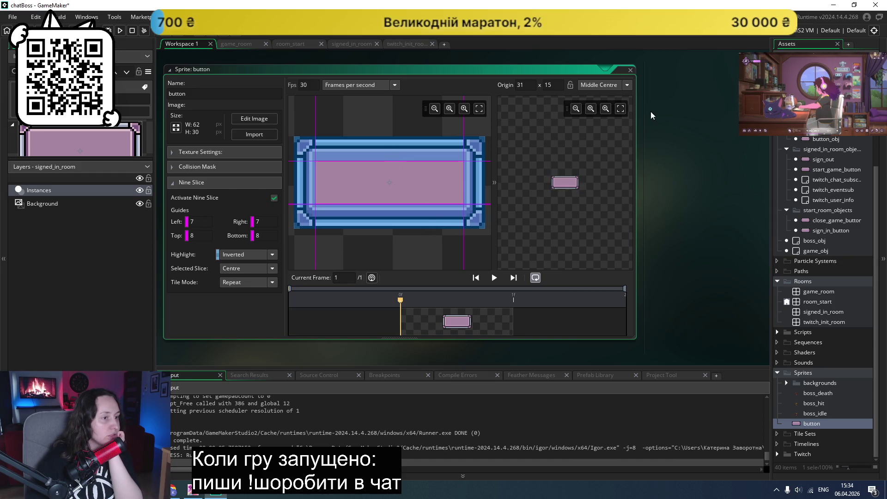
pyautogui.click(672, 162)
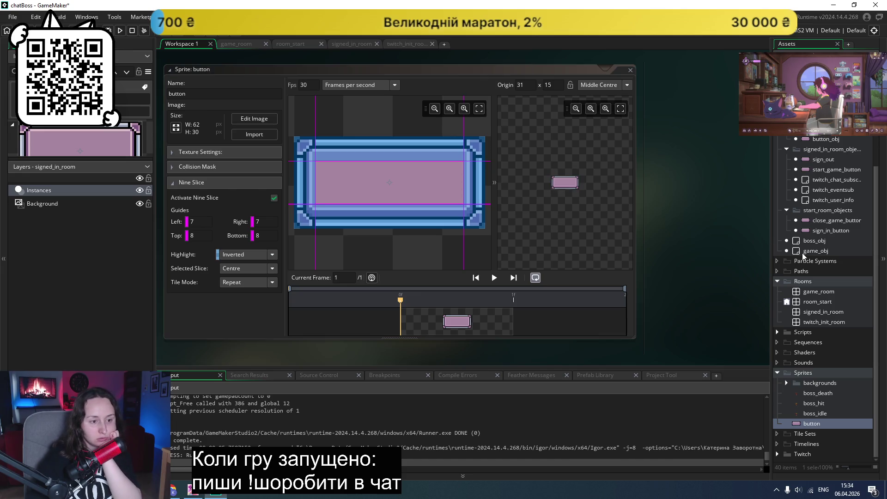
pyautogui.doubleClick(813, 313)
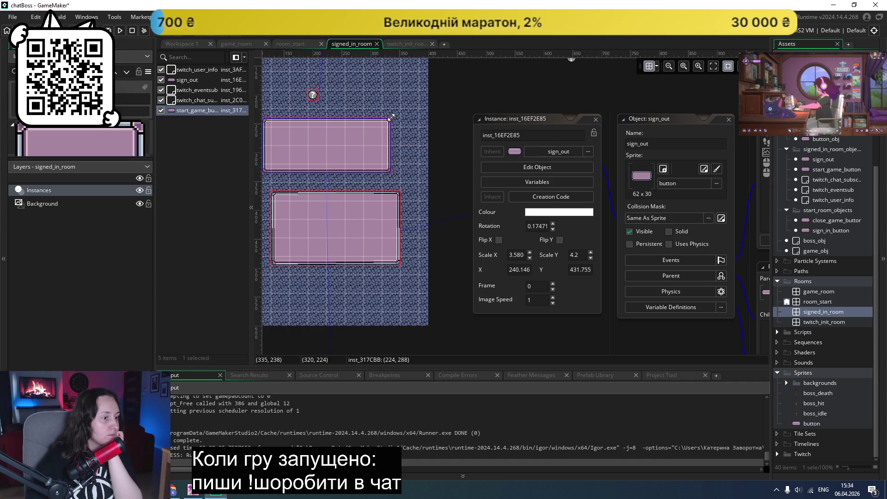
# - Narrow the top button instance and assign the button sprite to sign_out
pyautogui.moveTo(382, 121); pyautogui.dragTo(363, 122)
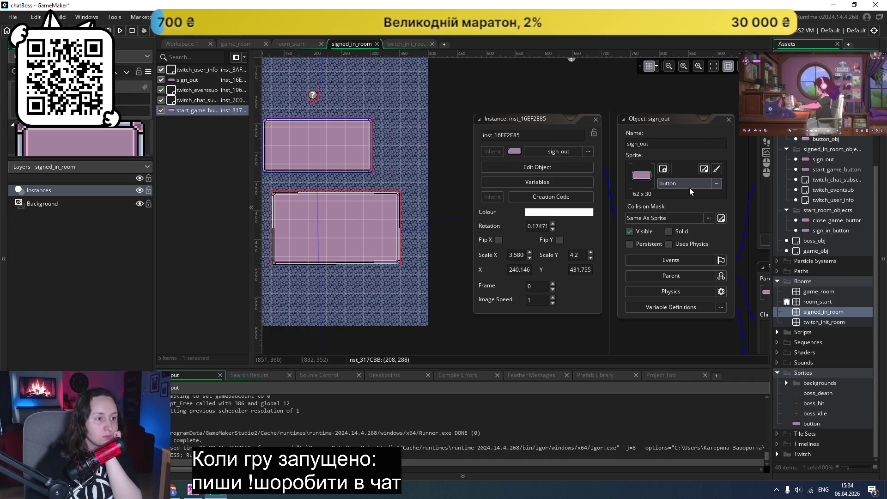
pyautogui.click(715, 184)
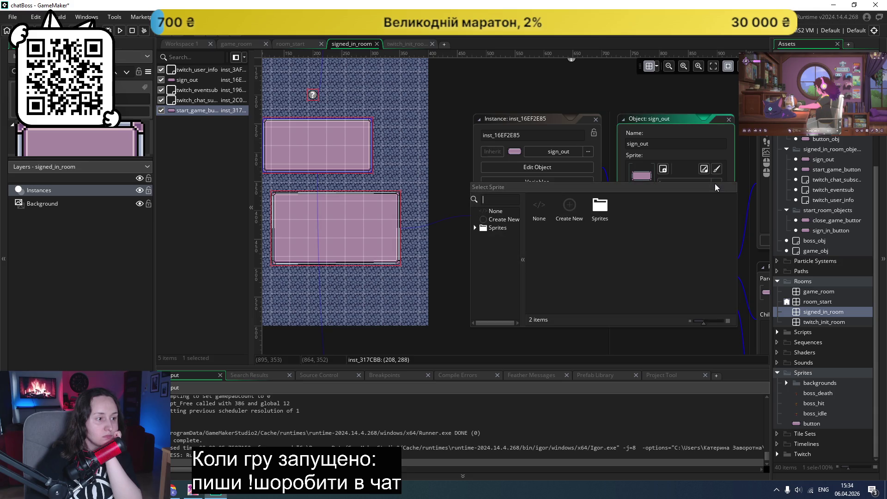
pyautogui.doubleClick(600, 205)
pyautogui.doubleClick(693, 206)
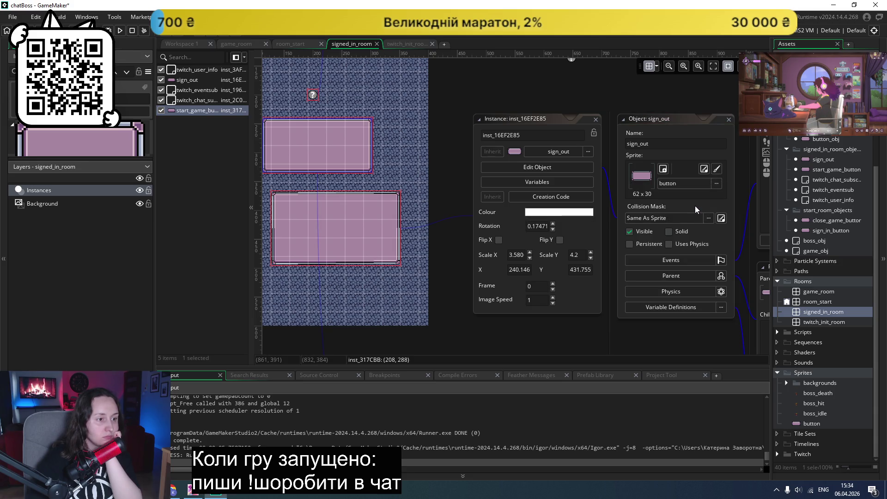
# - Look through the button_obj object's code, then return to signed_in_room
pyautogui.scroll(3, 836, 265)
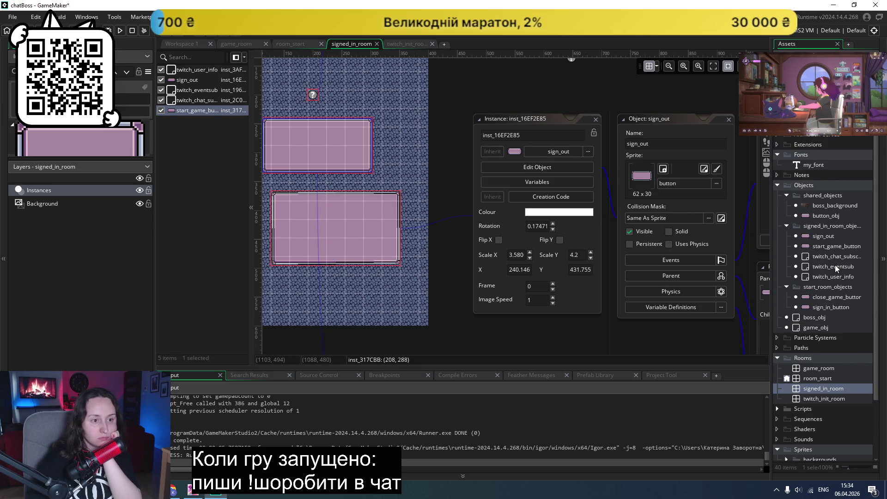
pyautogui.doubleClick(820, 217)
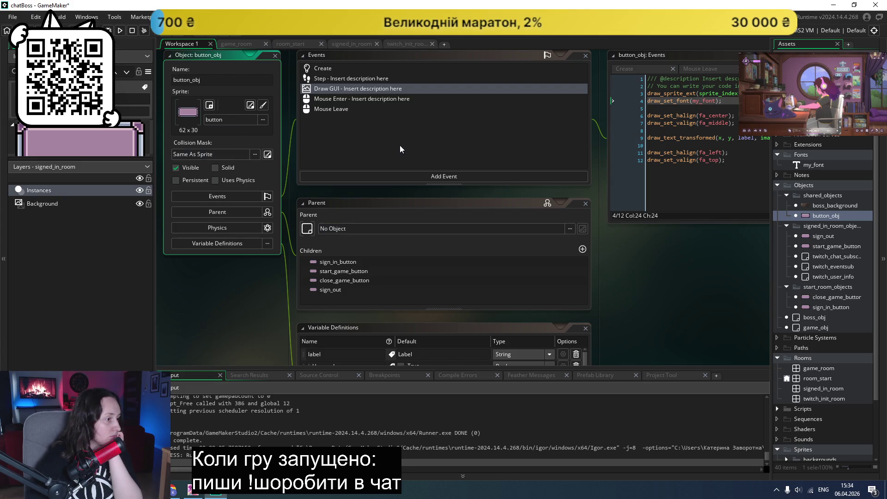
pyautogui.scroll(-2, 400, 145)
pyautogui.scroll(-1, 400, 148)
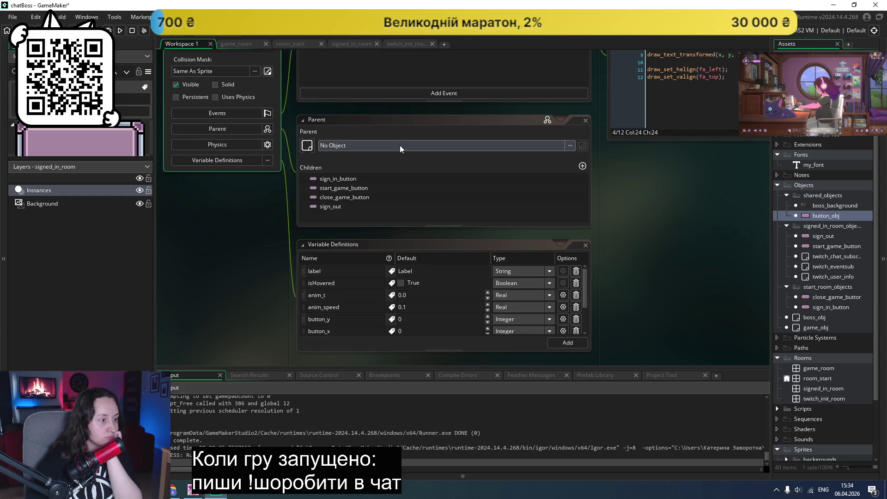
pyautogui.scroll(-2, 400, 145)
pyautogui.scroll(-2, 400, 145)
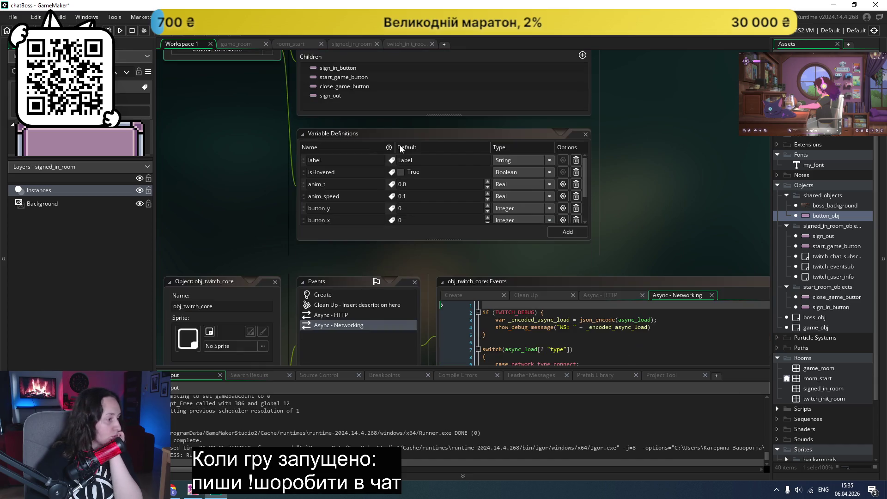
pyautogui.scroll(12, 400, 145)
pyautogui.scroll(-3, 400, 145)
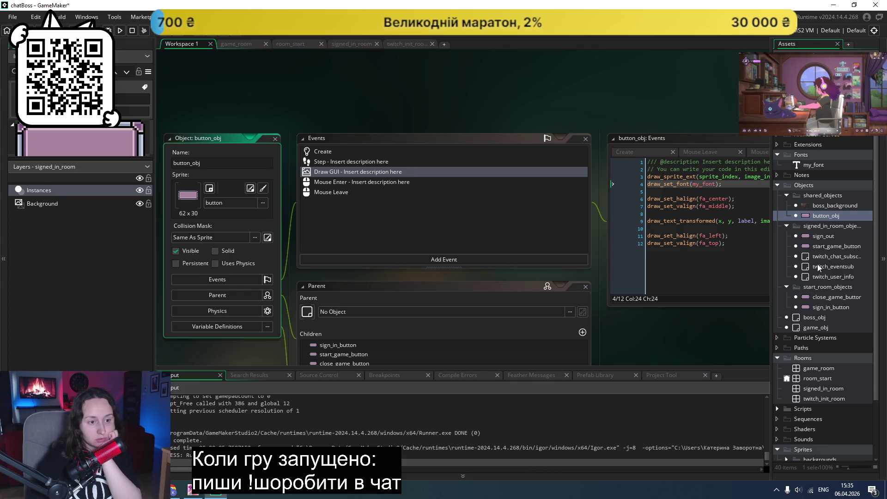
pyautogui.doubleClick(813, 389)
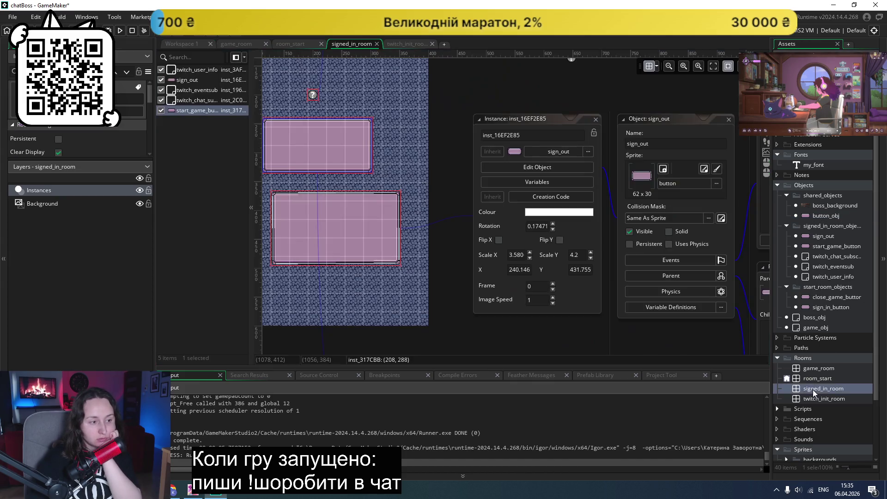
# - Move the sign_out button instance to X 224, Y 416
pyautogui.click(331, 338)
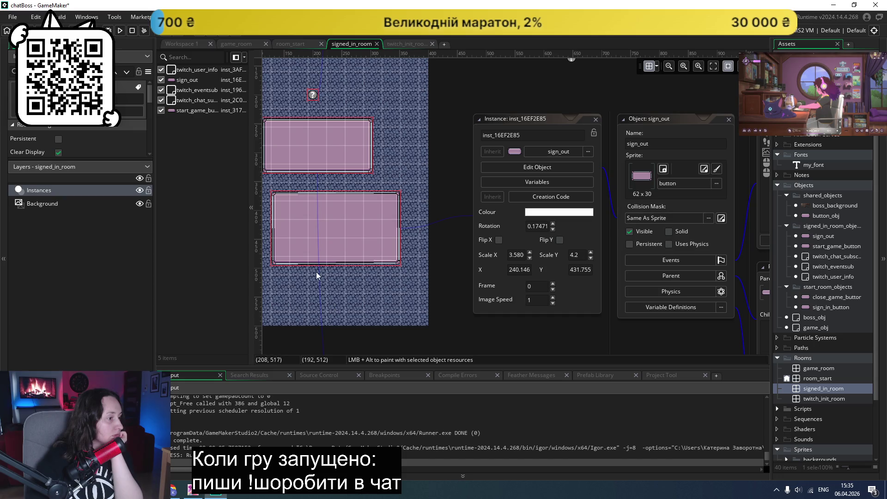
pyautogui.click(326, 243)
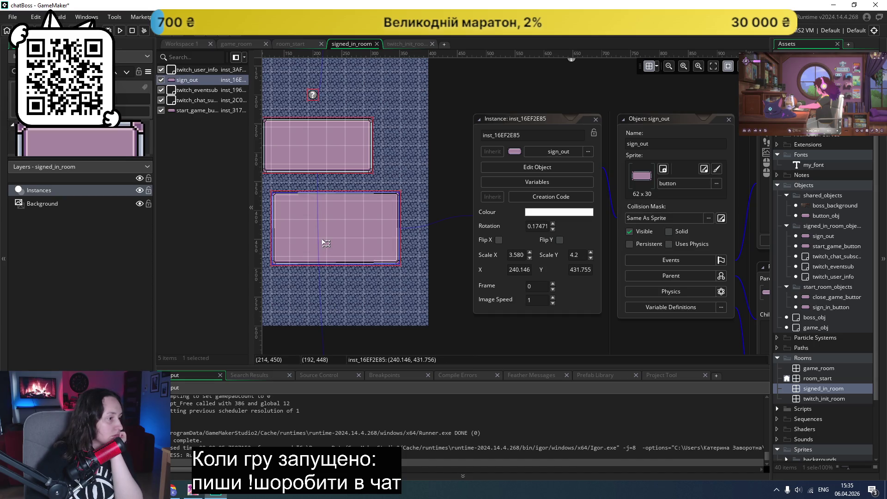
pyautogui.moveTo(319, 238); pyautogui.dragTo(313, 230)
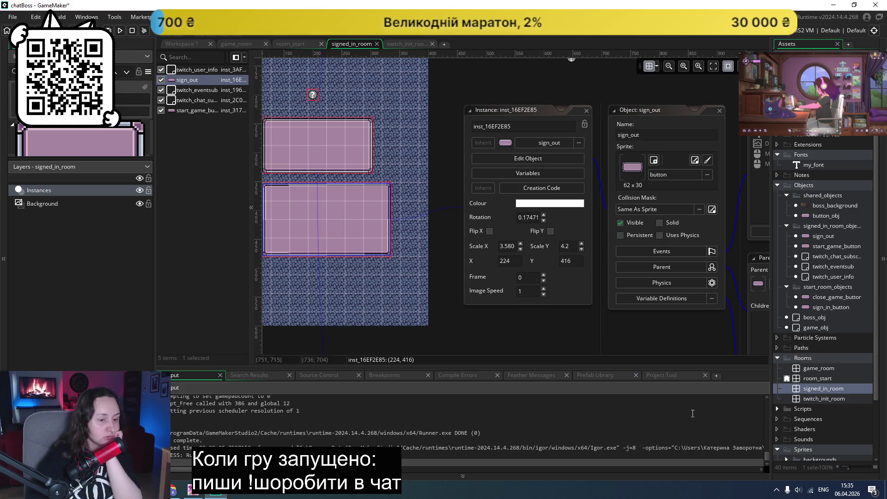
# - Drop the texture_stone sprite into the room and decline creating a new asset layer
pyautogui.scroll(-2, 850, 395)
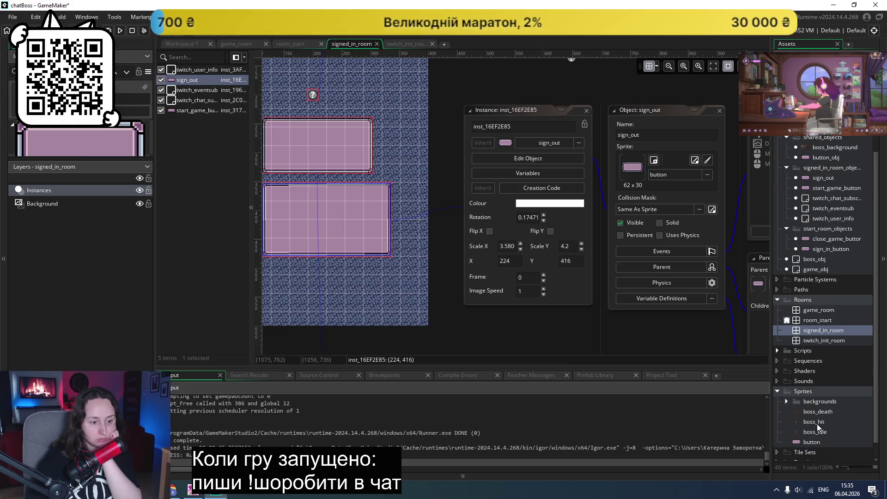
pyautogui.click(787, 402)
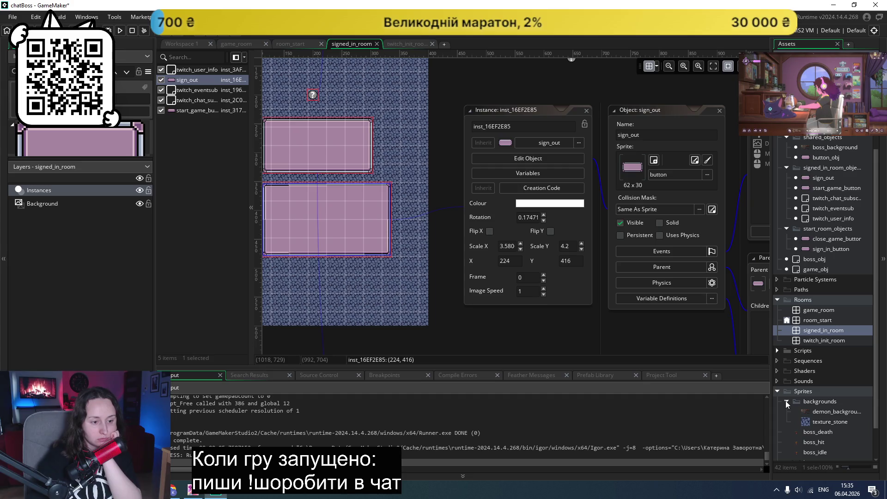
pyautogui.moveTo(809, 424)
pyautogui.mouseDown()
pyautogui.moveTo(688, 171)
pyautogui.moveTo(320, 289)
pyautogui.moveTo(315, 221)
pyautogui.moveTo(306, 217)
pyautogui.moveTo(818, 393)
pyautogui.moveTo(821, 424)
pyautogui.moveTo(405, 275)
pyautogui.moveTo(329, 181)
pyautogui.mouseUp()
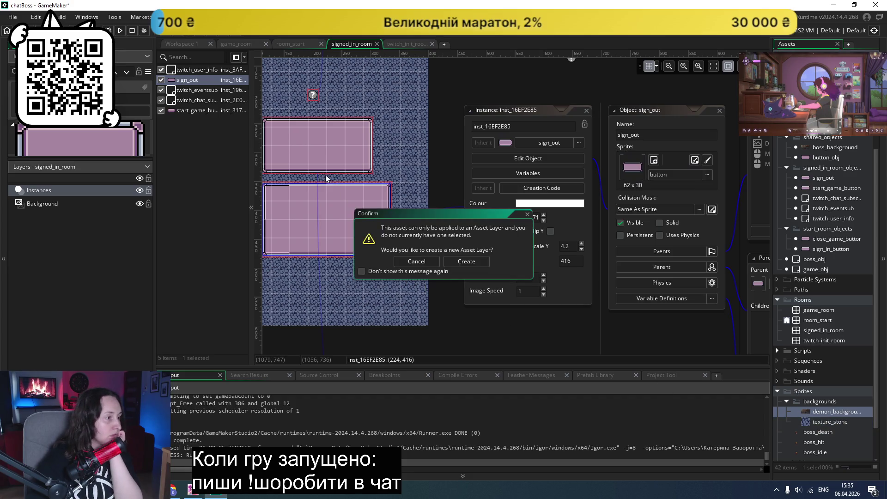
pyautogui.click(416, 261)
# - Select the Instances layer and open the button sprite for editing
pyautogui.click(53, 192)
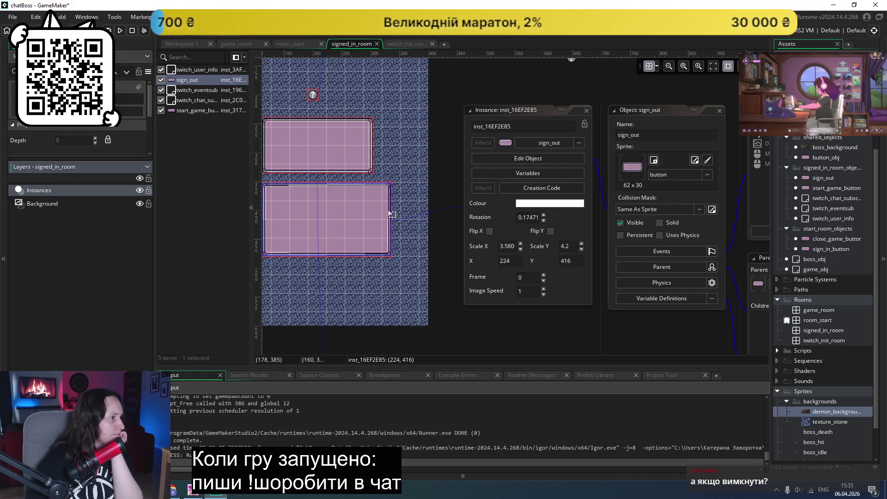
pyautogui.scroll(-3, 825, 349)
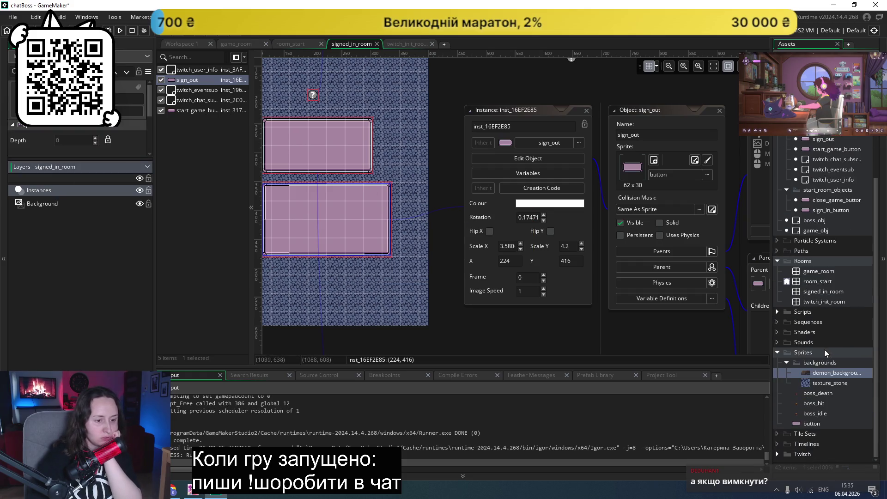
pyautogui.click(808, 424)
pyautogui.doubleClick(808, 424)
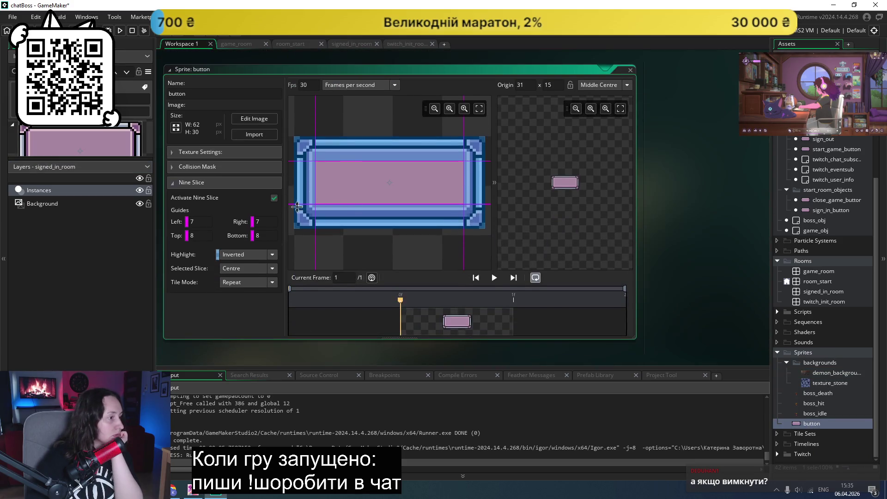
# - Test-run the game, close it, and reopen signed_in_room in the room editor
pyautogui.click(119, 31)
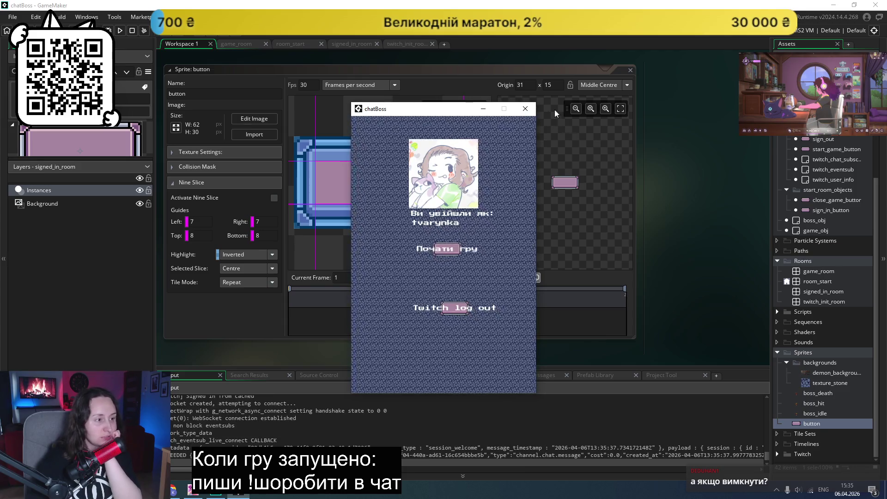
pyautogui.click(525, 109)
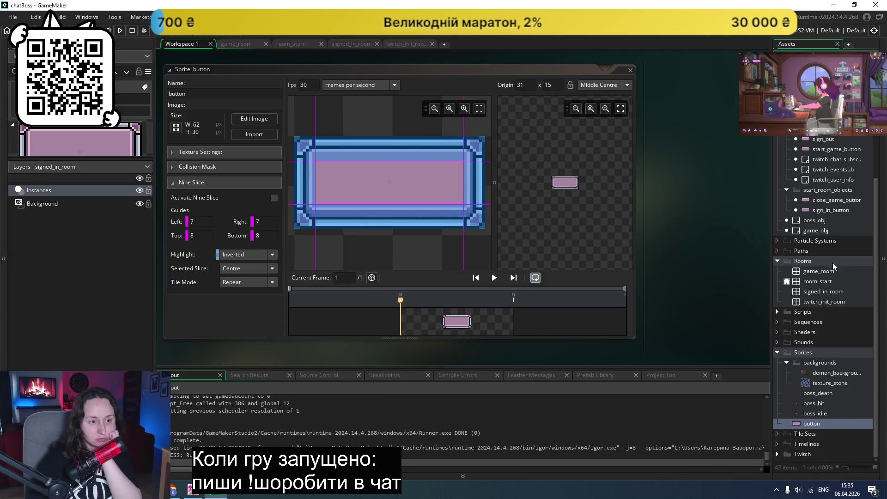
pyautogui.scroll(1, 833, 263)
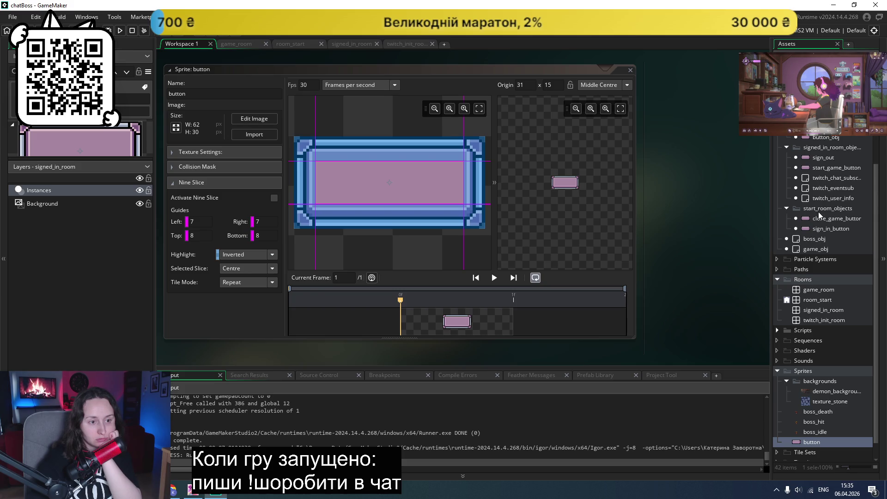
pyautogui.doubleClick(823, 309)
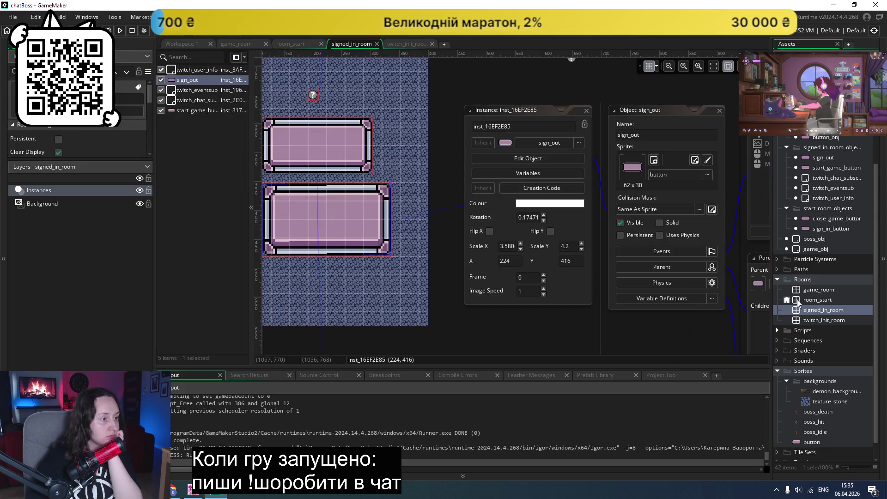
# - Shift sign_out left and enlarge start_game_button upward, leftward and wider to the right
pyautogui.hscroll(-2, 404, 217)
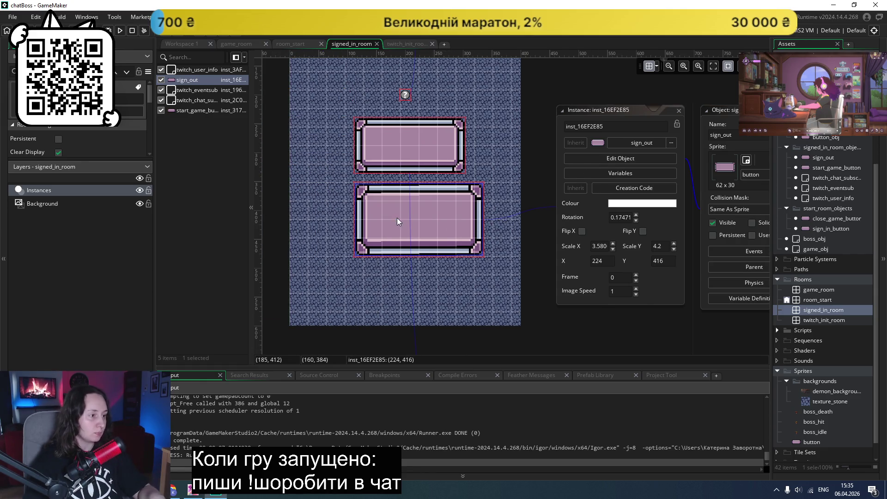
pyautogui.moveTo(405, 217); pyautogui.dragTo(387, 216)
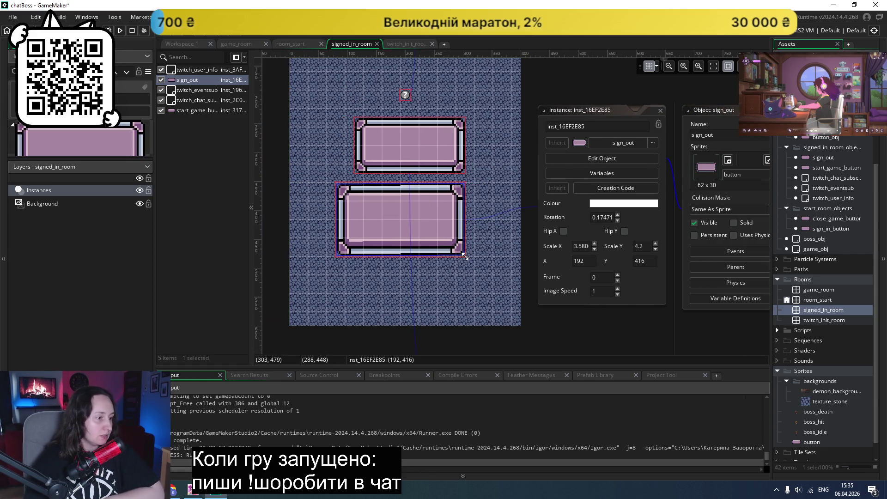
pyautogui.click(424, 153)
pyautogui.scroll(2, 484, 206)
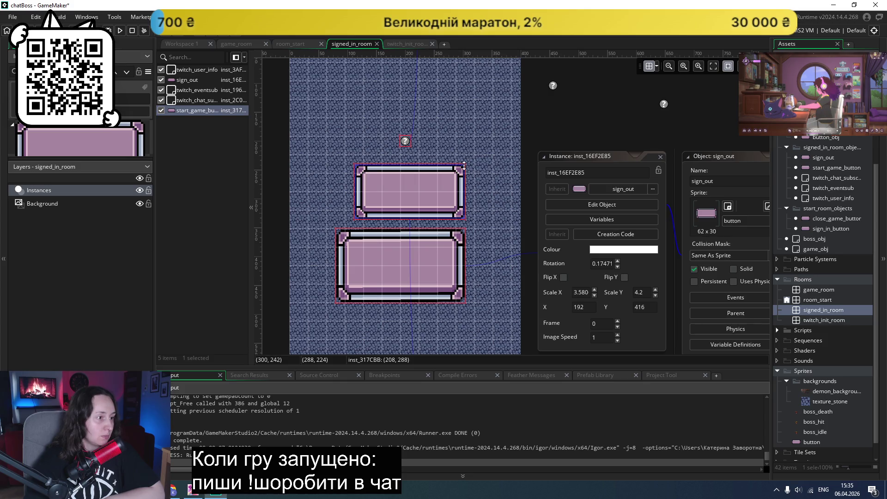
pyautogui.moveTo(355, 162); pyautogui.dragTo(301, 91)
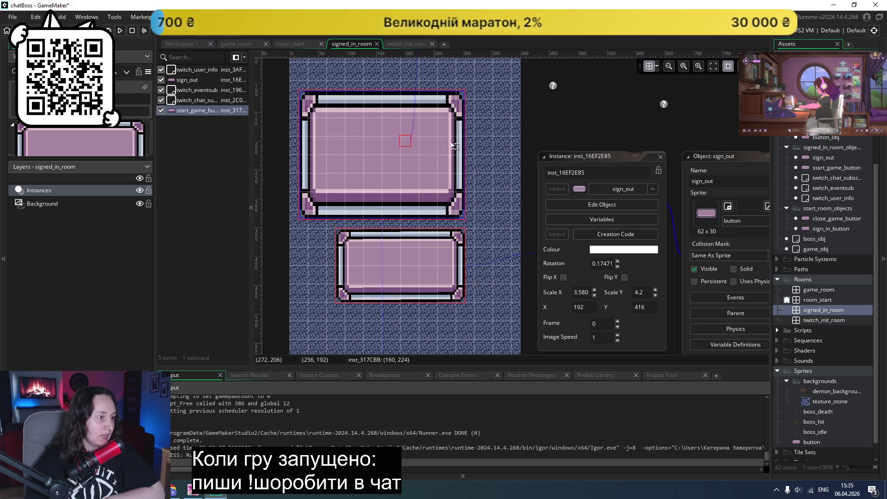
pyautogui.moveTo(455, 146); pyautogui.dragTo(504, 140)
# - Move sign_out further left, enlarge it to scale 5.129 × 6.333, and run the game
pyautogui.click(389, 256)
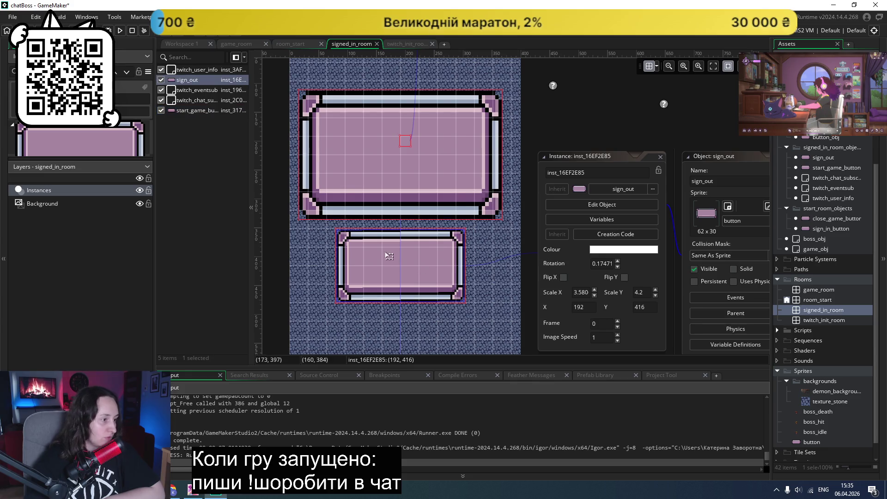
pyautogui.moveTo(389, 256); pyautogui.dragTo(352, 256)
pyautogui.moveTo(431, 306); pyautogui.dragTo(485, 339)
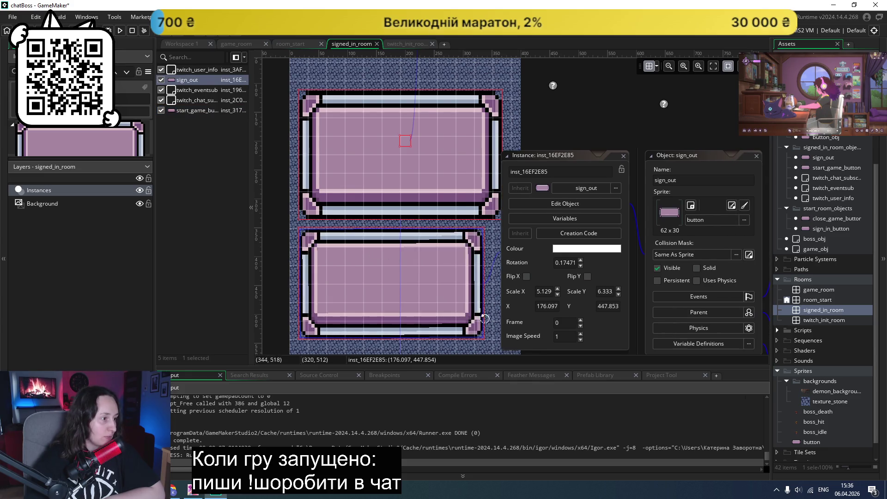
pyautogui.click(120, 31)
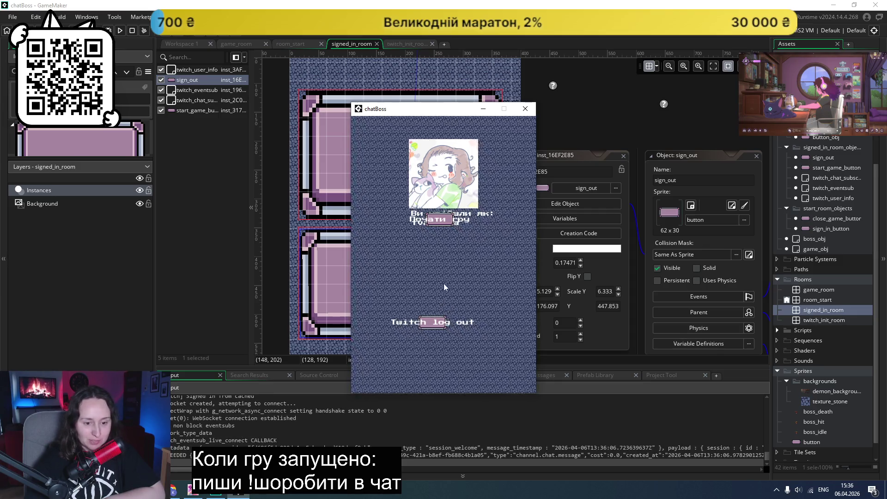
# - Close the test game, activate Nine Slice on the button sprite, and close its editor
pyautogui.click(525, 109)
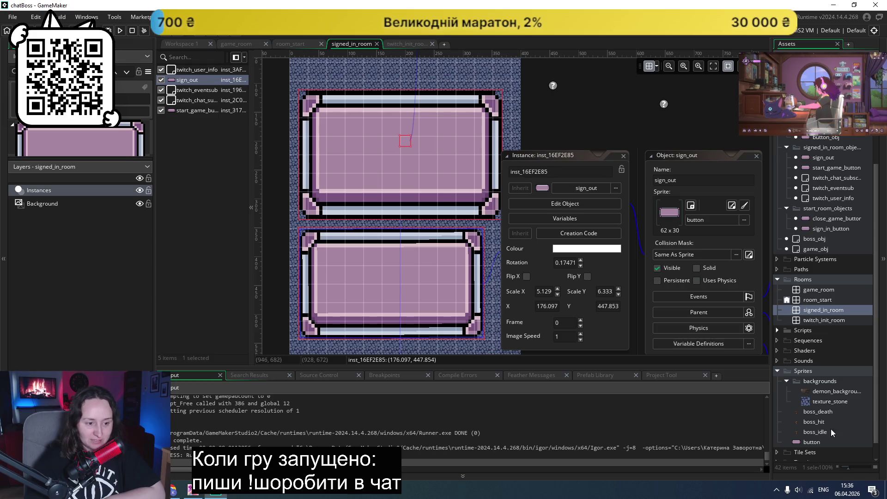
pyautogui.click(731, 205)
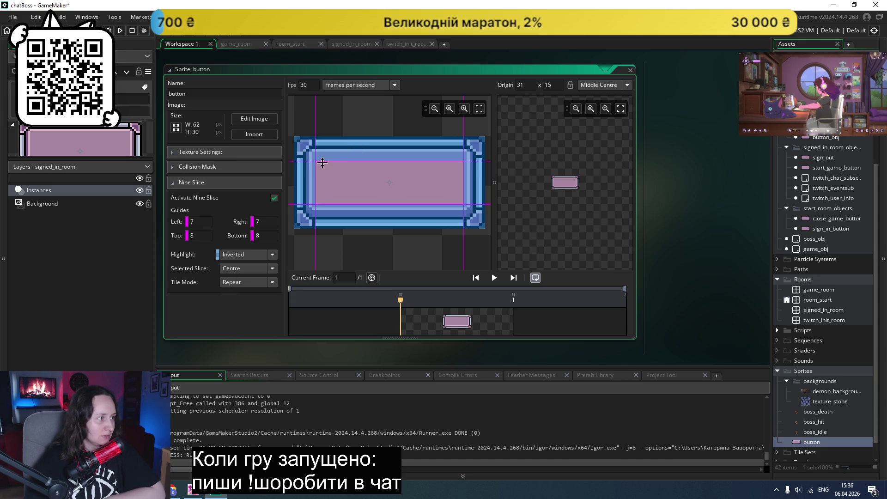
pyautogui.click(631, 70)
pyautogui.scroll(2, 826, 344)
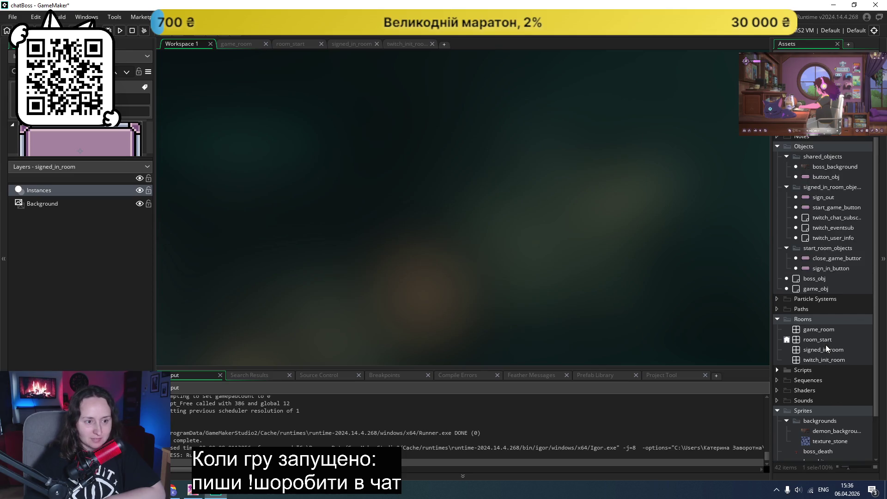
# - Reshape the top button instance in signed_in_room into a thin wide bar
pyautogui.doubleClick(810, 351)
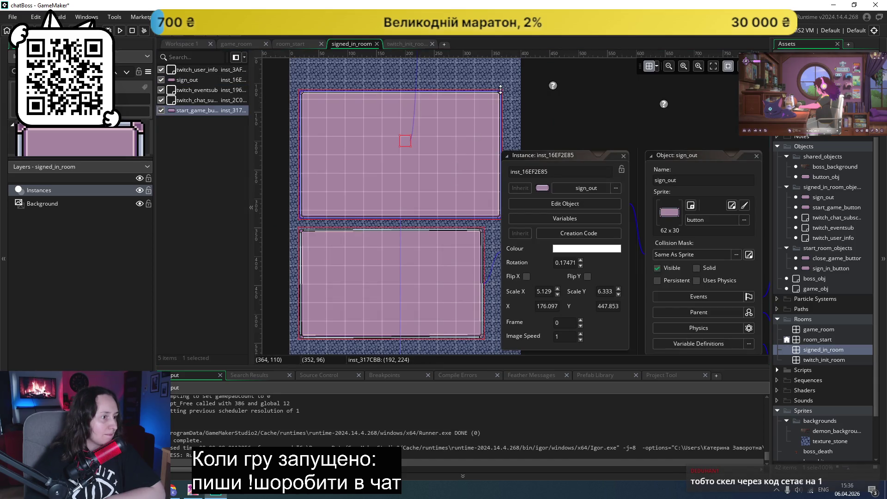
pyautogui.moveTo(501, 91)
pyautogui.mouseDown()
pyautogui.moveTo(407, 164)
pyautogui.moveTo(356, 184)
pyautogui.moveTo(464, 184)
pyautogui.mouseUp()
pyautogui.moveTo(396, 210)
pyautogui.mouseDown()
pyautogui.moveTo(421, 193)
pyautogui.moveTo(406, 184)
pyautogui.moveTo(409, 193)
pyautogui.mouseUp()
pyautogui.click(458, 166)
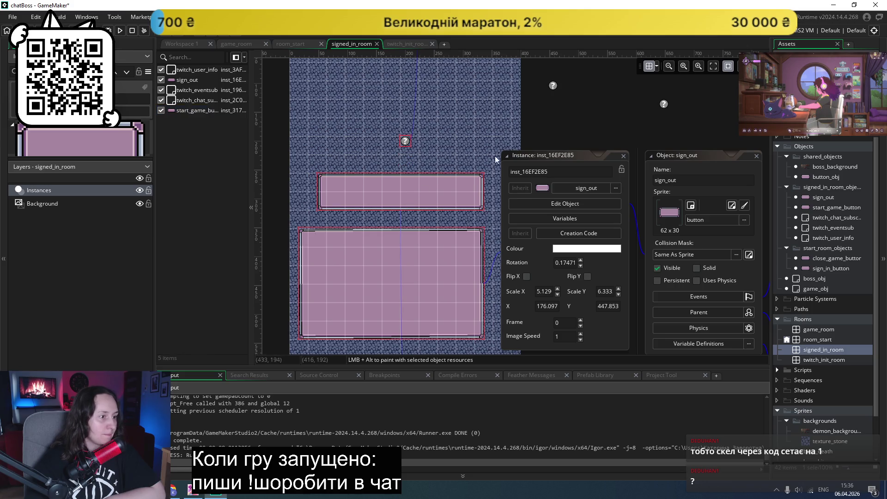
pyautogui.moveTo(548, 160)
pyautogui.mouseDown()
pyautogui.moveTo(660, 144)
pyautogui.moveTo(673, 131)
pyautogui.mouseUp()
# - Move the lower sign_out button to X 192, Y 448 and flatten it to 4.612 × 2.066
pyautogui.moveTo(386, 257); pyautogui.dragTo(414, 254)
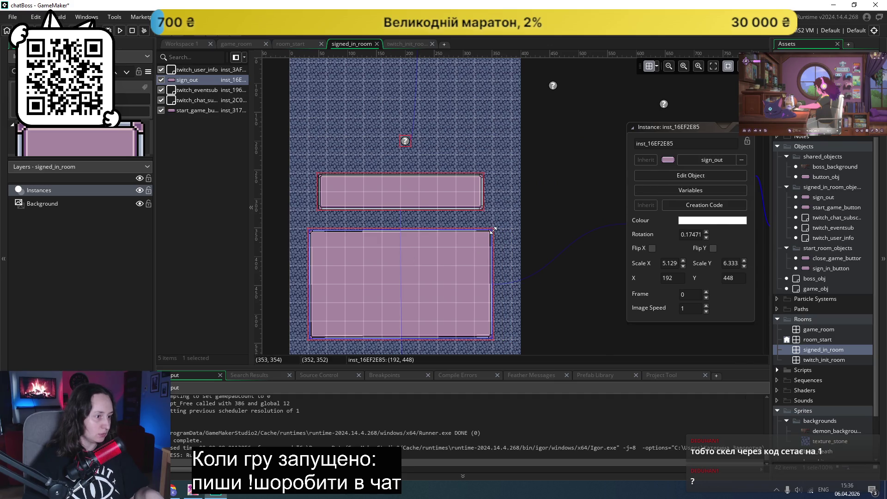
pyautogui.moveTo(491, 229)
pyautogui.mouseDown()
pyautogui.moveTo(471, 231)
pyautogui.moveTo(399, 291)
pyautogui.moveTo(479, 306)
pyautogui.moveTo(442, 269)
pyautogui.mouseUp()
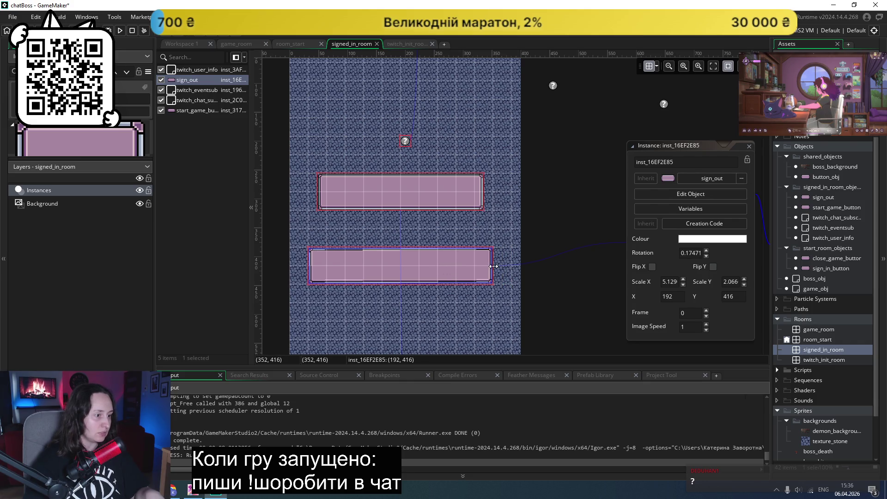
pyautogui.moveTo(481, 267); pyautogui.dragTo(475, 268)
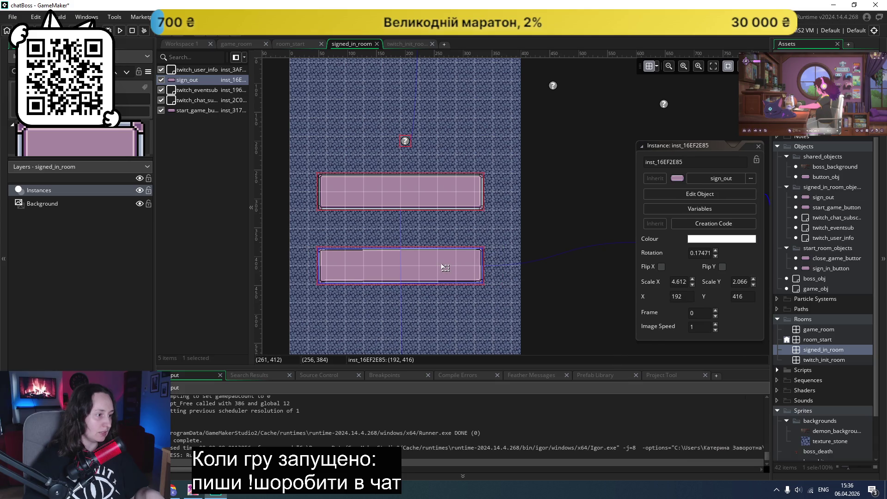
pyautogui.scroll(-2, 494, 226)
pyautogui.scroll(3, 482, 225)
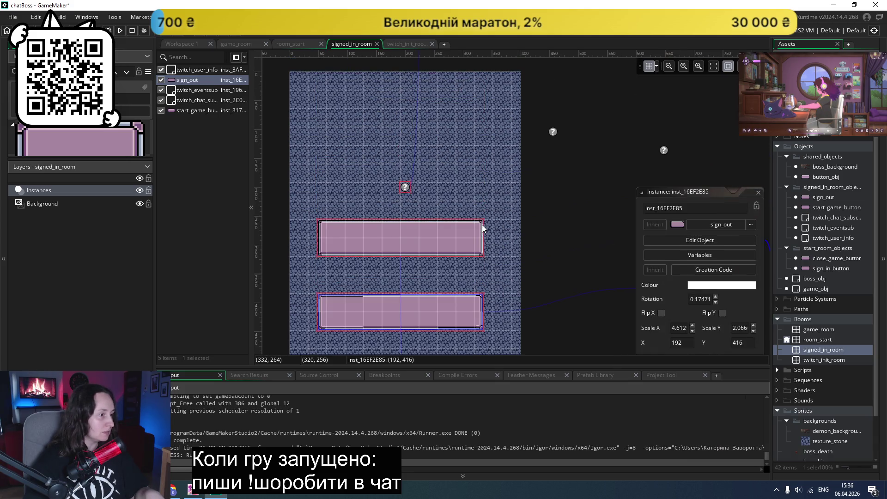
pyautogui.click(476, 174)
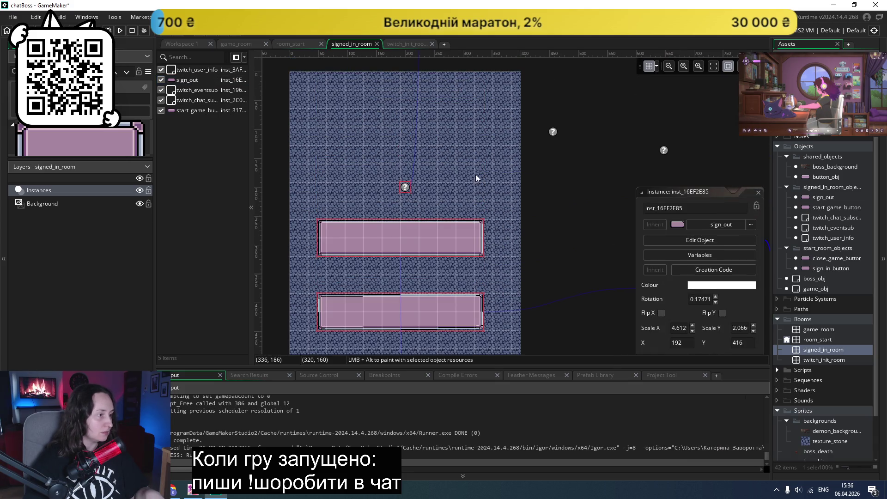
# - Test-run the game with the resized buttons, then open button_obj's events
pyautogui.click(120, 31)
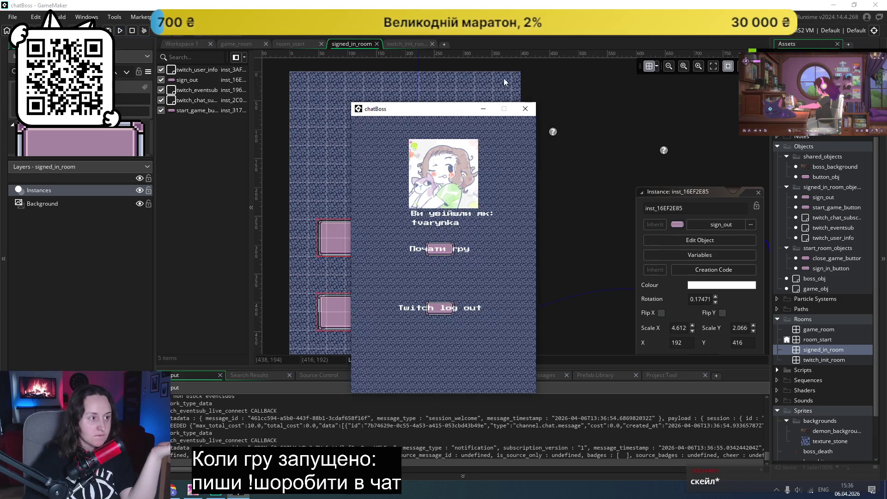
pyautogui.click(525, 108)
pyautogui.scroll(3, 836, 259)
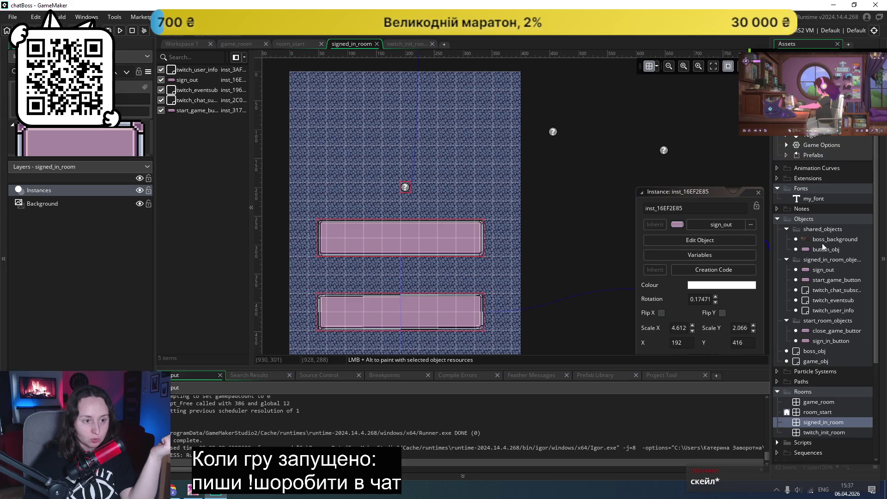
pyautogui.doubleClick(821, 250)
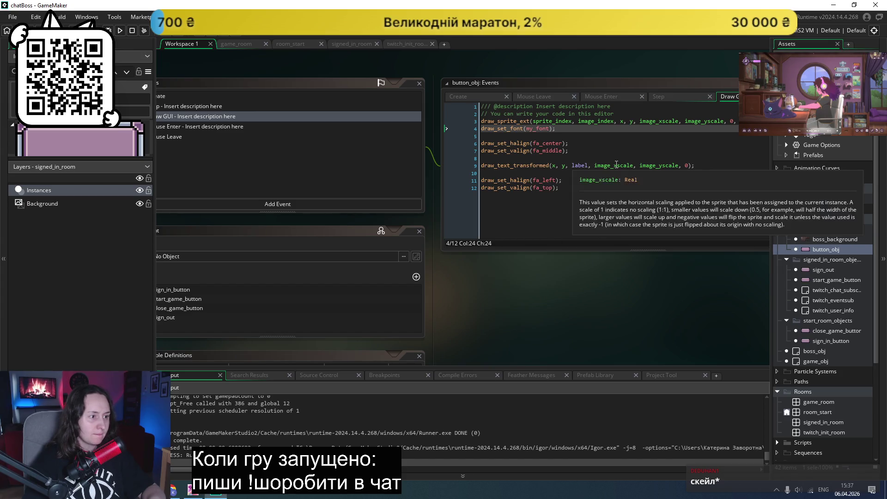
# - Select the image_xscale and image_yscale arguments in the text and sprite drawing calls
pyautogui.doubleClick(618, 165)
pyautogui.doubleClick(663, 165)
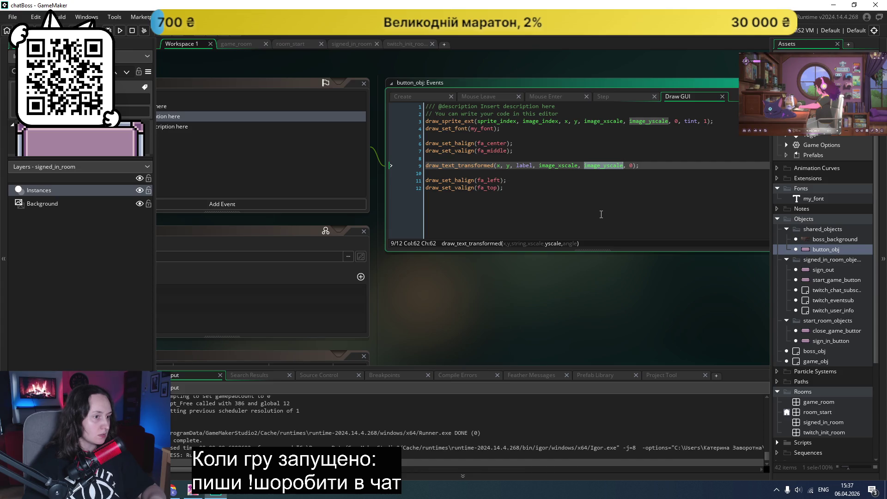
pyautogui.doubleClick(601, 121)
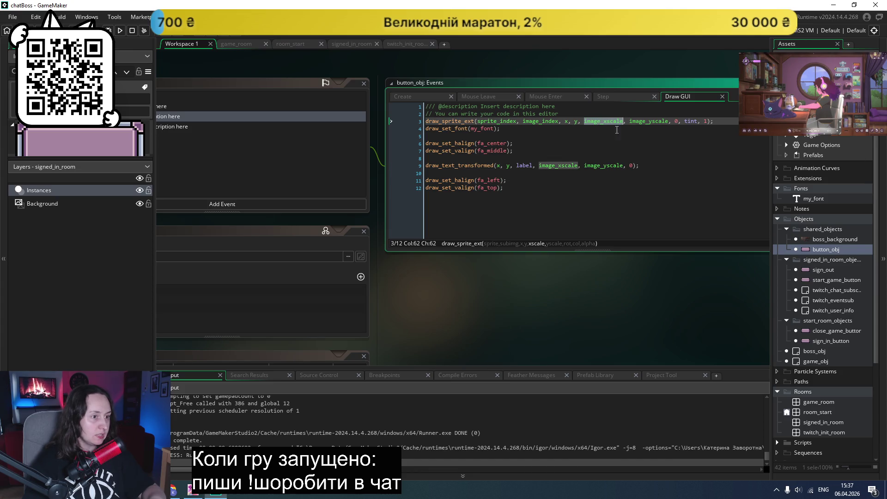
pyautogui.doubleClick(649, 122)
pyautogui.moveTo(457, 122)
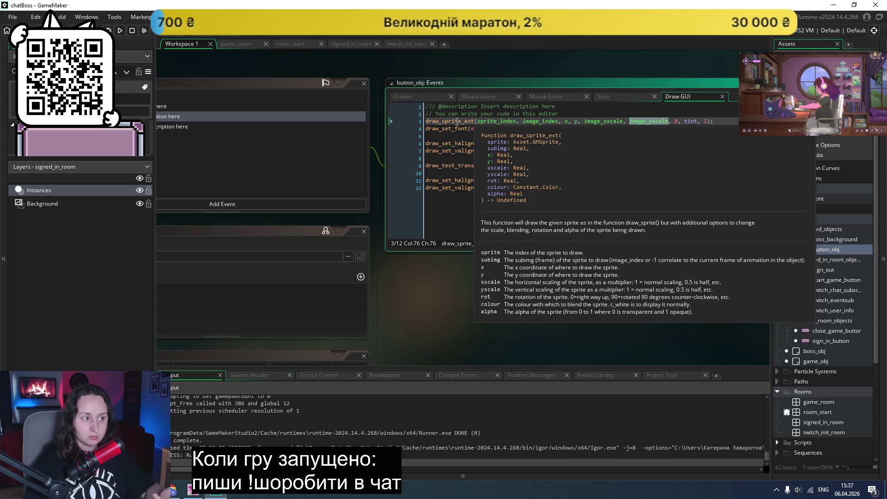
# - Comment out the draw_sprite_ext line, then save, run and close the test game
pyautogui.click(426, 122)
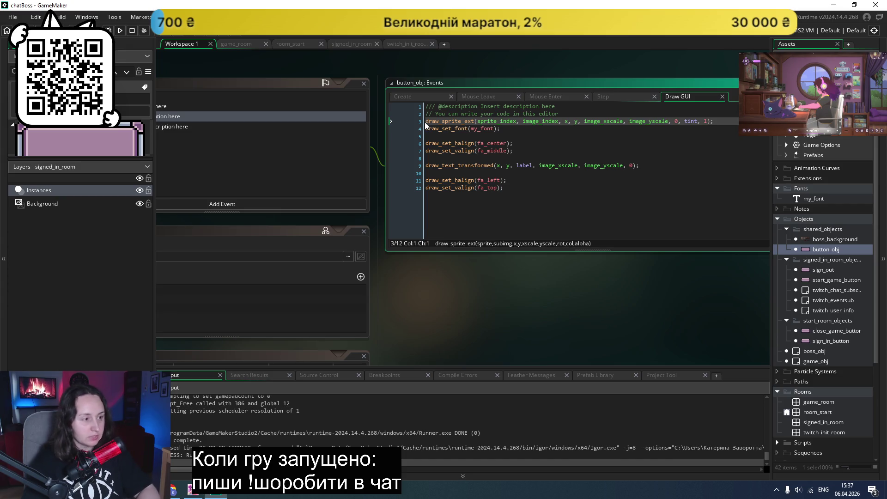
pyautogui.write('//')
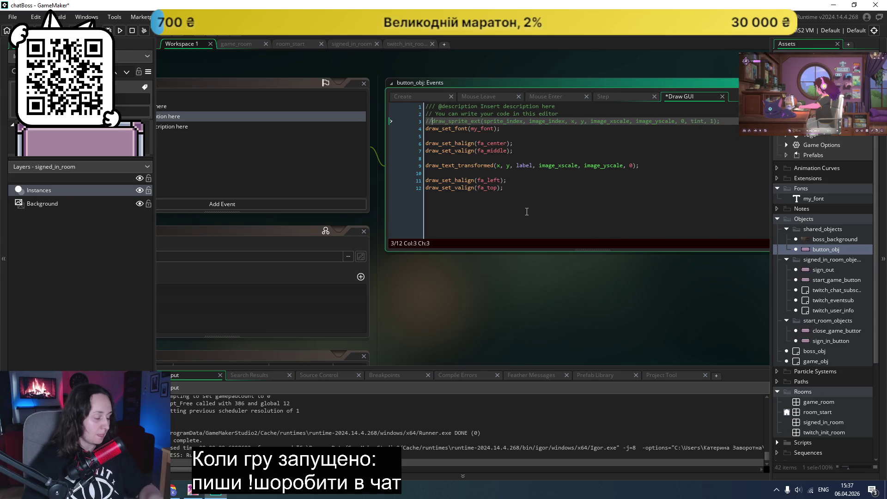
pyautogui.press('F5')
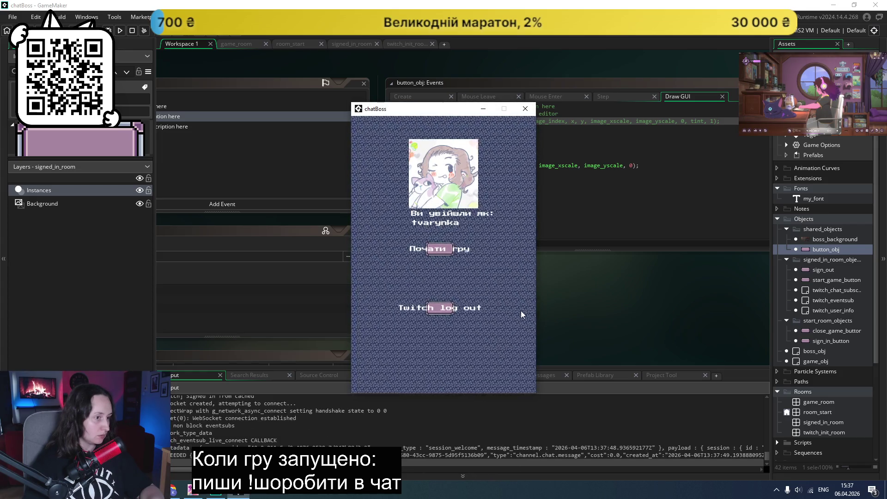
pyautogui.click(525, 109)
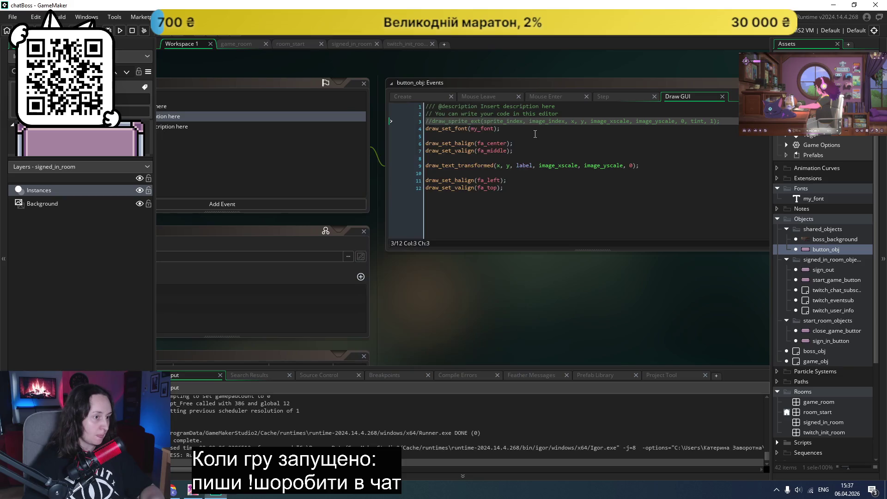
# - Uncomment draw_sprite_ext in Draw GUI and bring up the Step event code
pyautogui.click(436, 122)
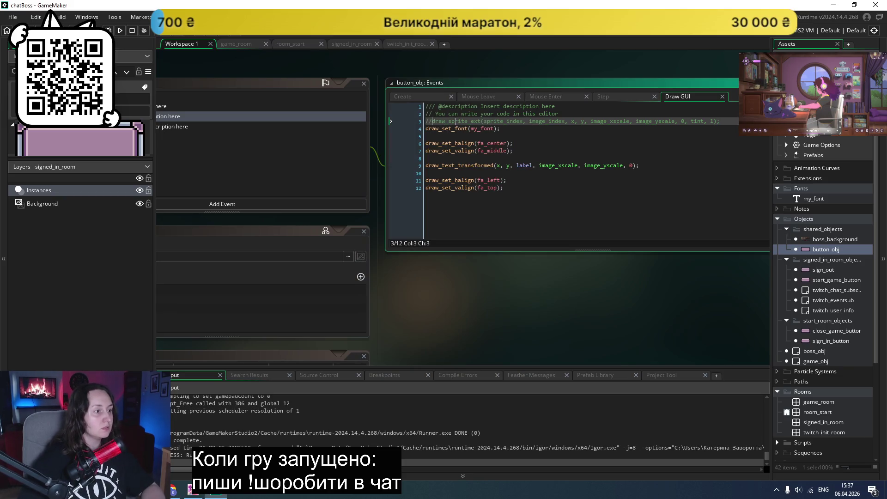
pyautogui.press('BackSpace')
pyautogui.press('BackSpace')
pyautogui.hotkey('ctrl', 'Tab')
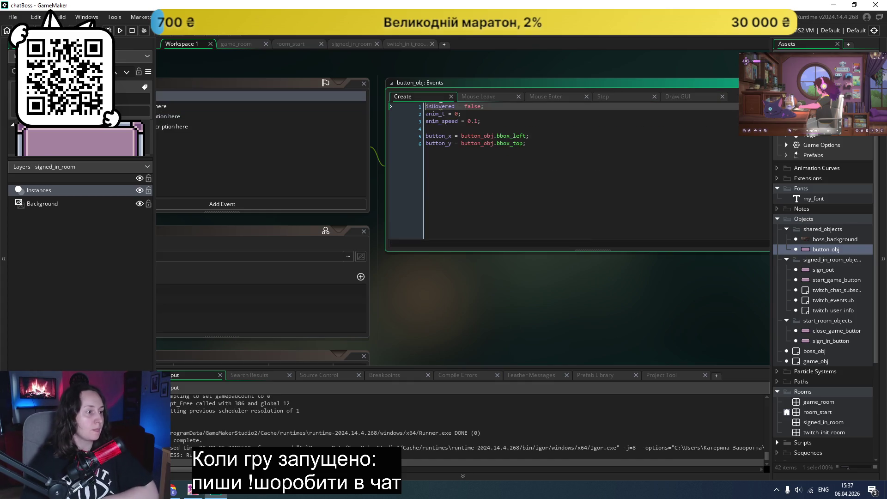
pyautogui.click(493, 97)
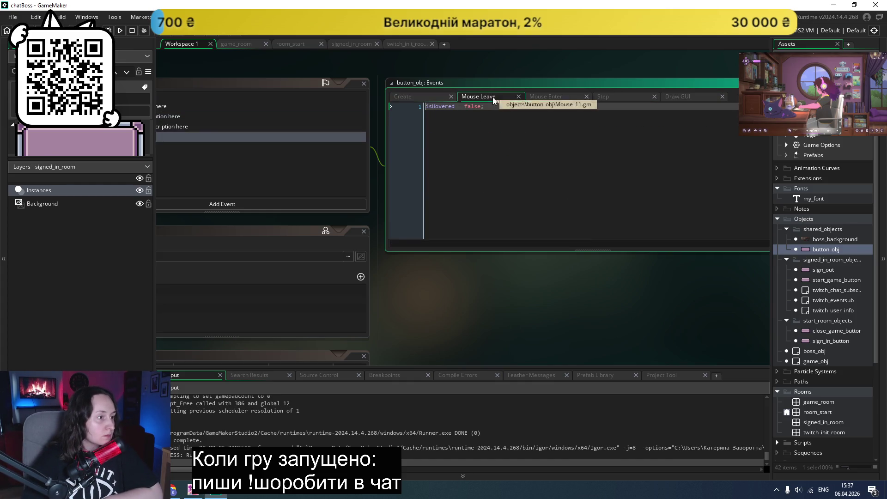
pyautogui.click(539, 94)
pyautogui.click(601, 94)
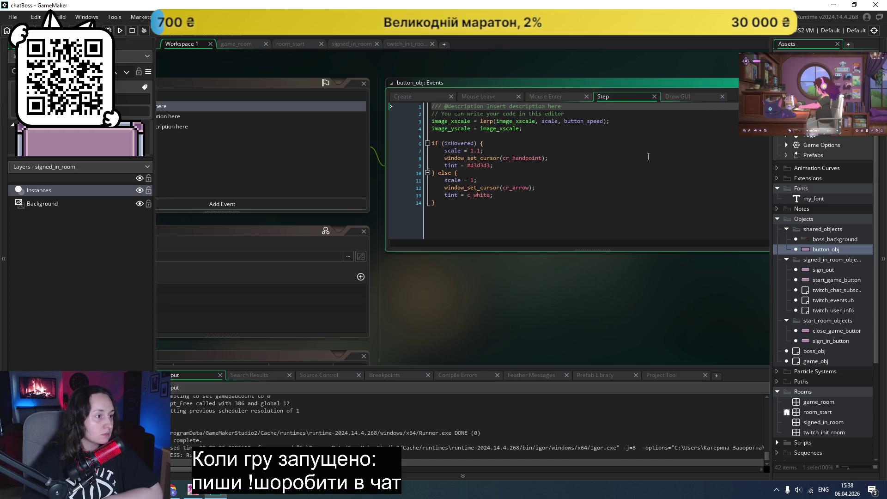
# - Review the scaling and hover code in the Step event
pyautogui.scroll(1, 645, 157)
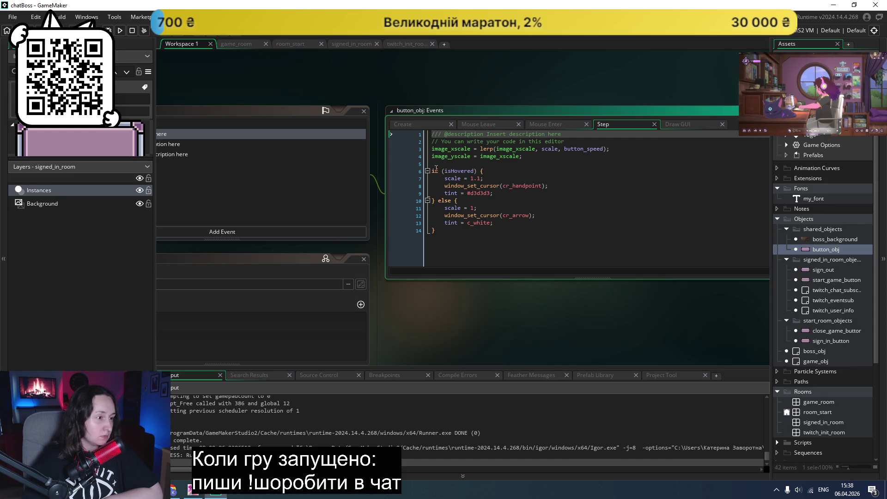
pyautogui.moveTo(477, 226)
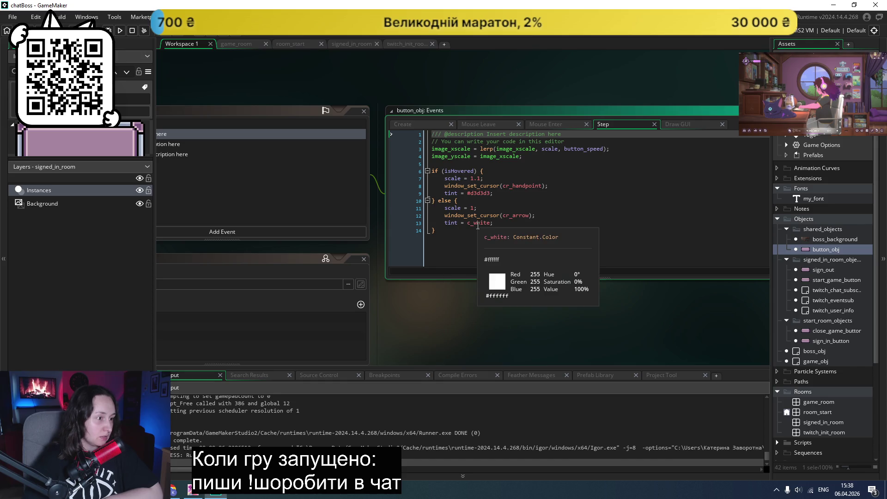
pyautogui.click(548, 193)
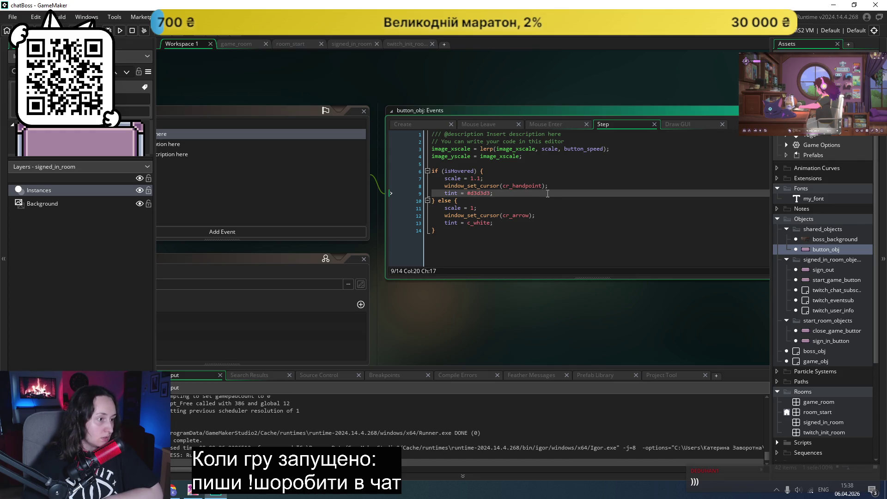
pyautogui.click(638, 178)
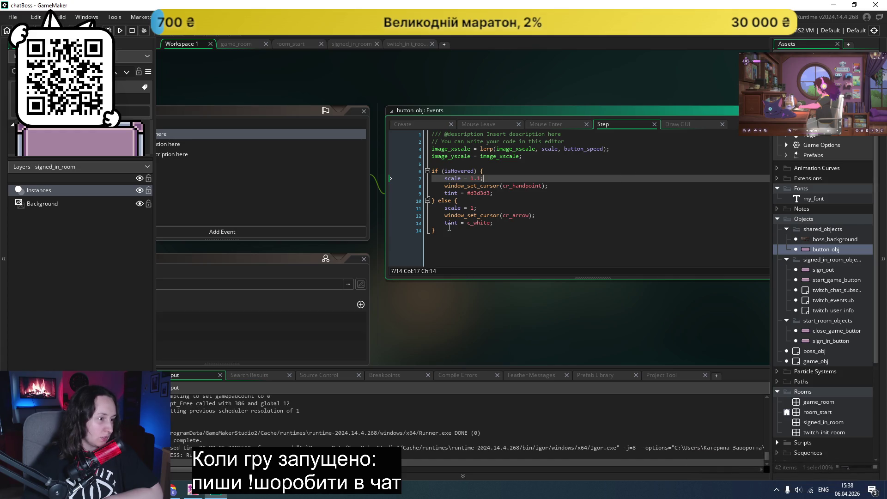
pyautogui.moveTo(445, 230); pyautogui.dragTo(410, 149)
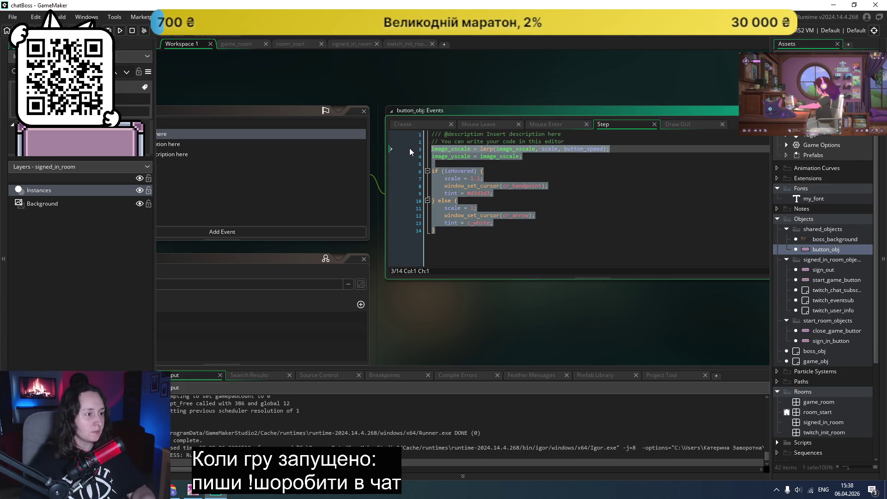
pyautogui.click(500, 186)
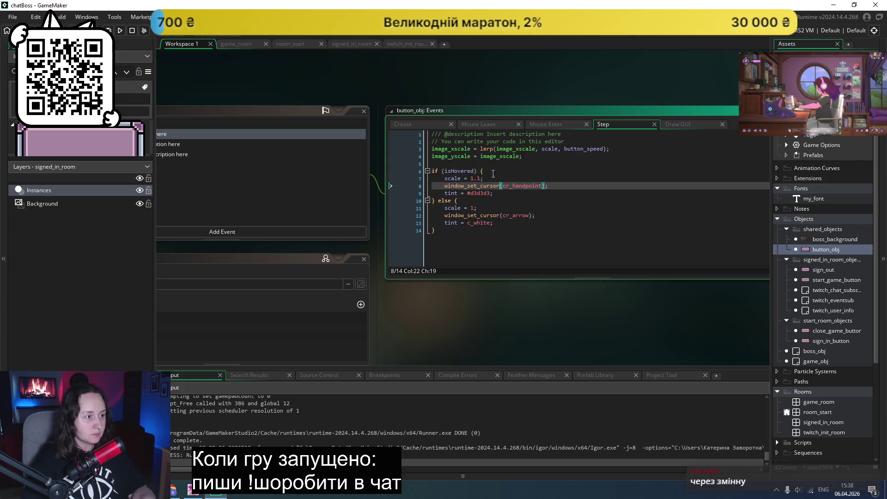
# - Comment out the image_xscale lerp and image_yscale lines in the Step event
pyautogui.click(432, 149)
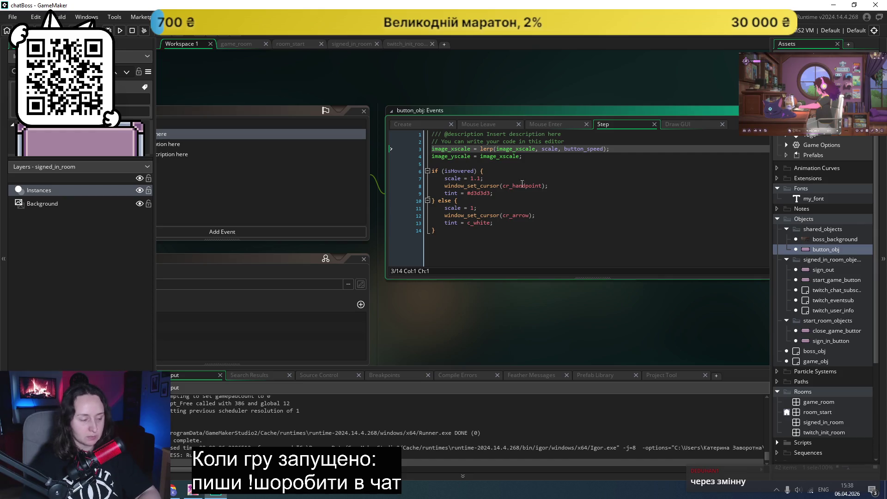
pyautogui.write('//')
pyautogui.click(433, 156)
pyautogui.write('//')
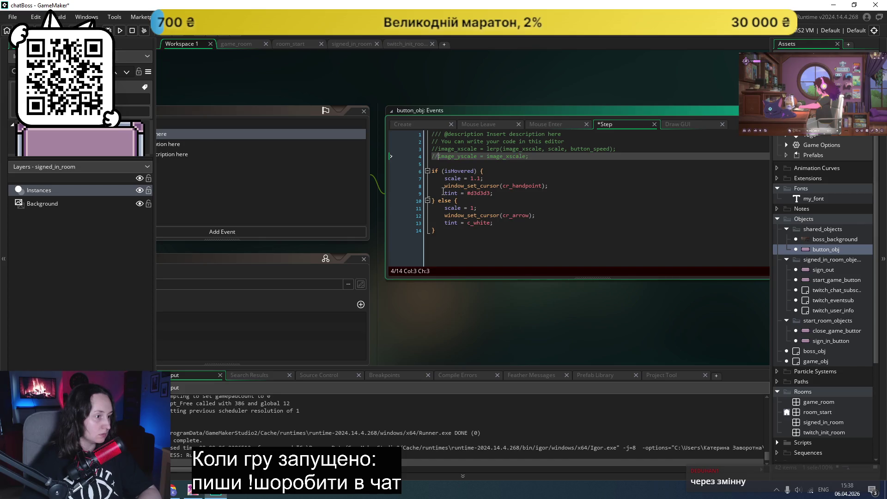
pyautogui.click(588, 207)
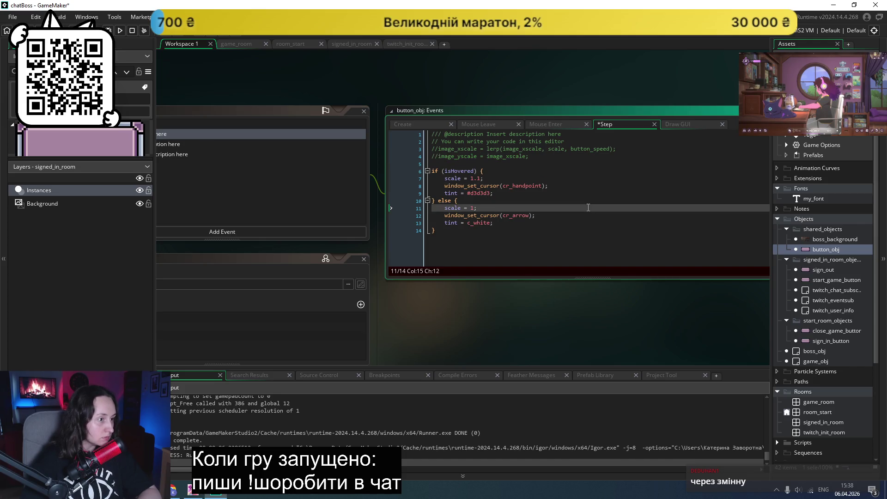
pyautogui.click(677, 124)
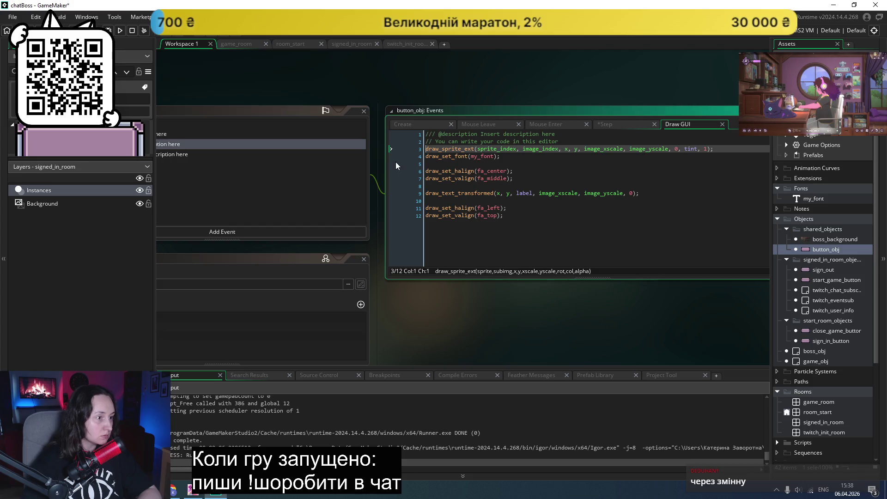
# - Comment out draw_sprite_ext and draw_text_transformed, save, and test-run the game
pyautogui.click(426, 149)
pyautogui.write('//')
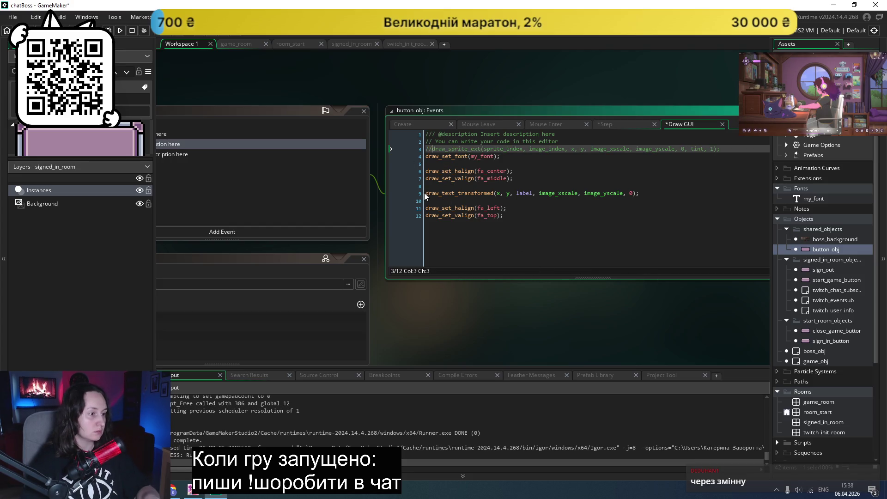
pyautogui.click(429, 195)
pyautogui.write('//')
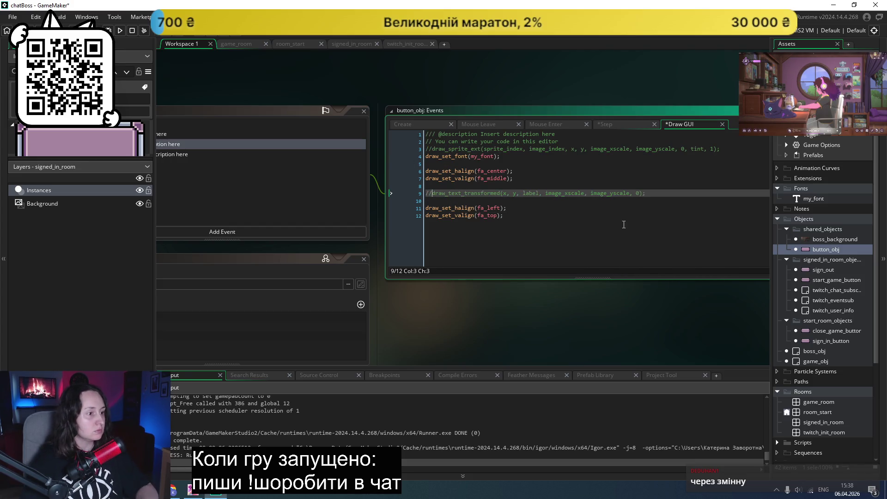
pyautogui.hotkey('ctrl', 's')
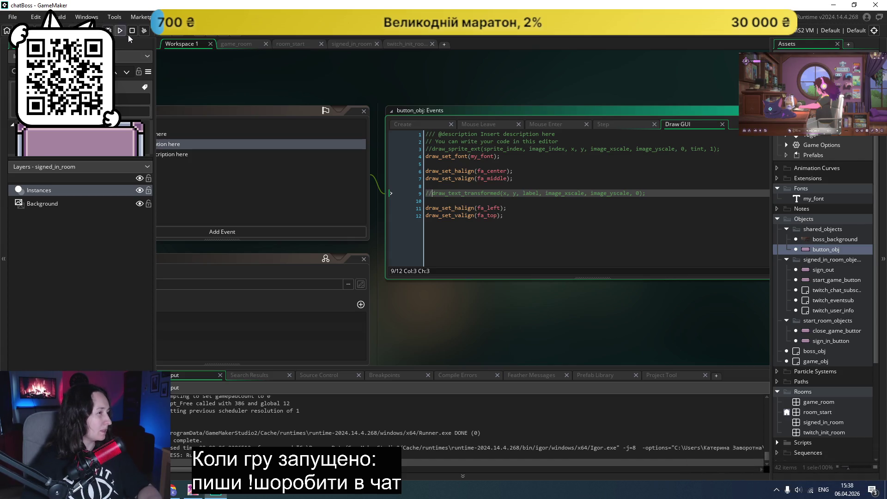
pyautogui.click(120, 31)
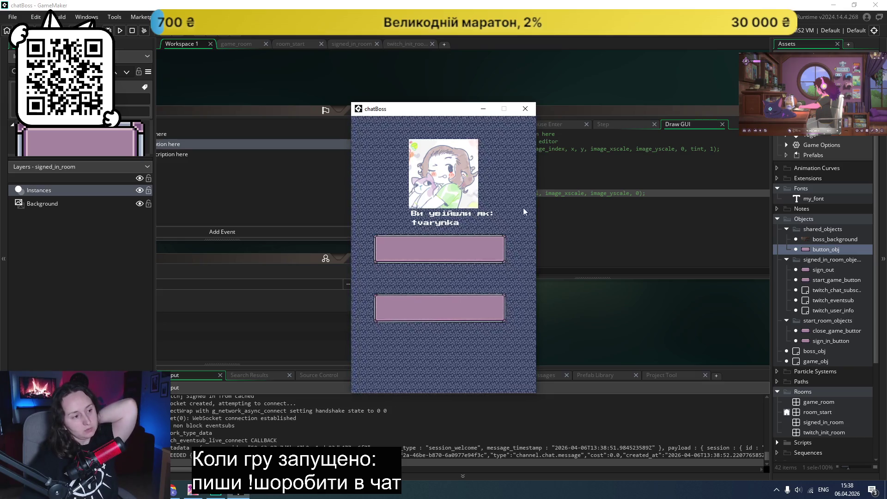
pyautogui.click(525, 109)
pyautogui.click(627, 178)
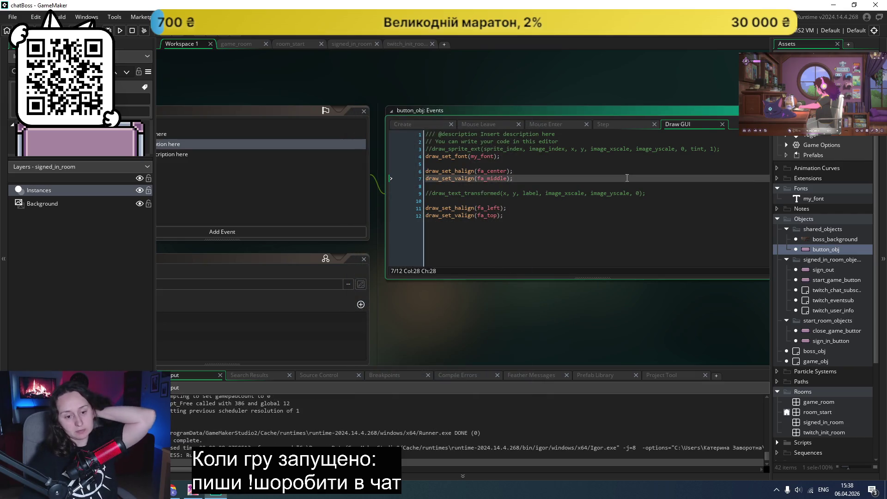
# - Restore draw_sprite_ext and remove one slash from the draw_text_transformed line
pyautogui.click(433, 149)
pyautogui.press('BackSpace')
pyautogui.press('BackSpace')
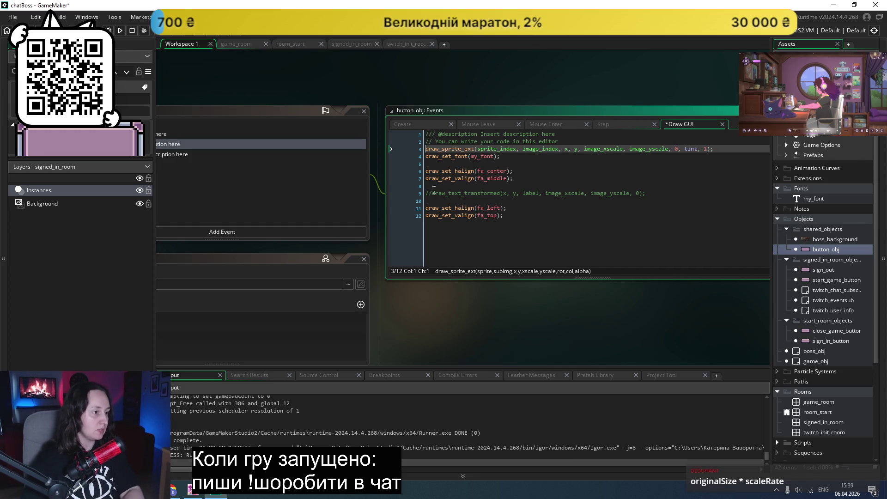
pyautogui.click(429, 194)
pyautogui.press('BackSpace')
pyautogui.press('BackSpace')
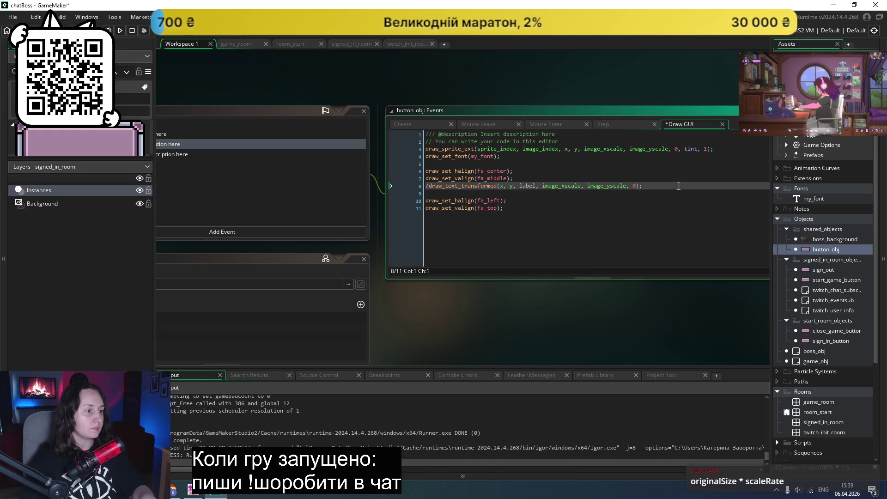
# - Restore the draw_text_transformed label line in Draw GUI and save it
pyautogui.press('Delete')
pyautogui.press('Return')
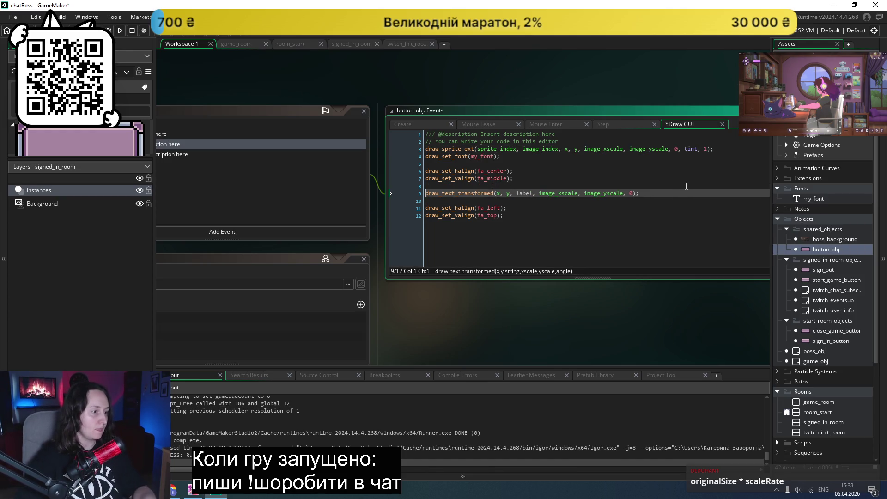
pyautogui.hotkey('ctrl', 's')
# - Uncomment the image_xscale and image_yscale lerp lines in the Step event
pyautogui.click(481, 121)
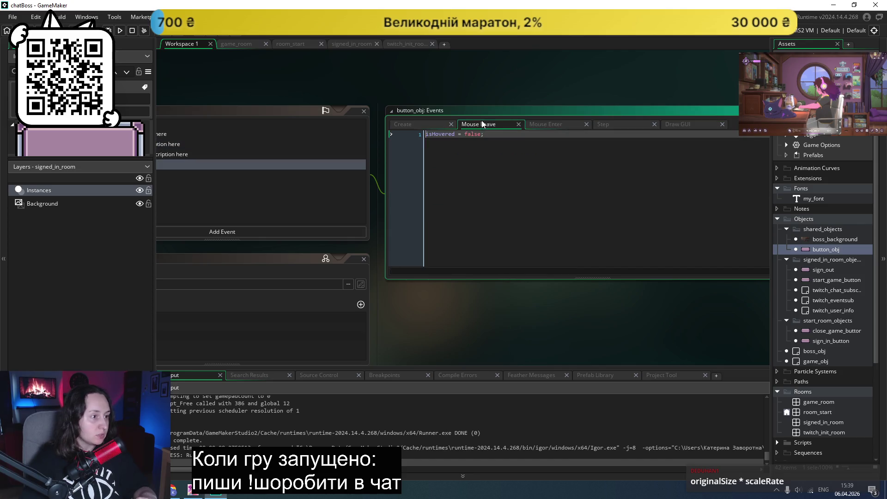
pyautogui.click(425, 125)
pyautogui.click(606, 124)
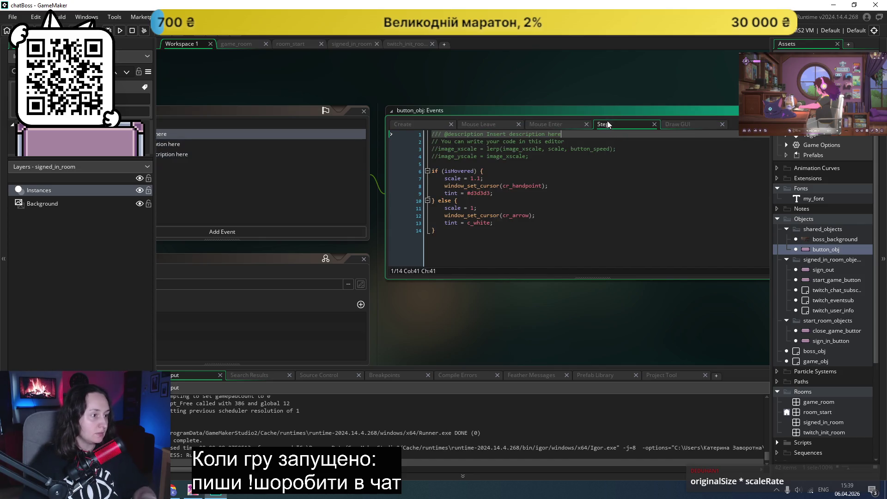
pyautogui.click(432, 149)
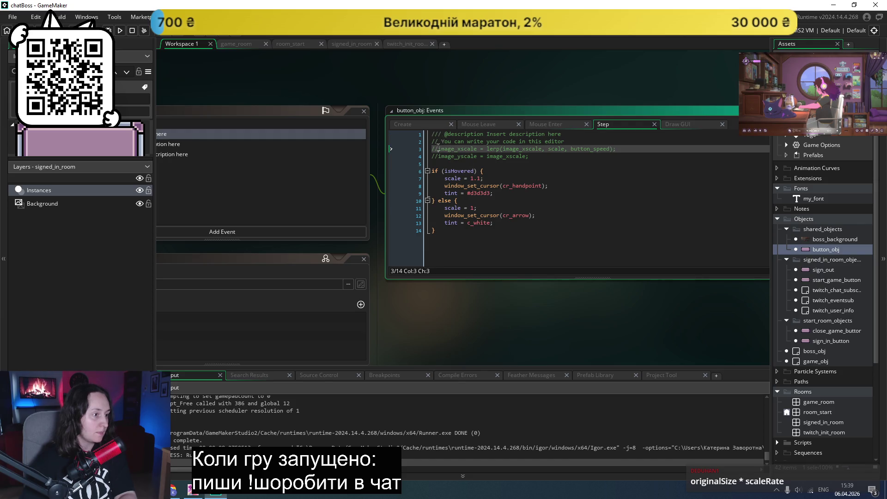
pyautogui.press('Delete')
pyautogui.press('Delete')
pyautogui.press('Down')
pyautogui.press('Delete')
pyautogui.press('Delete')
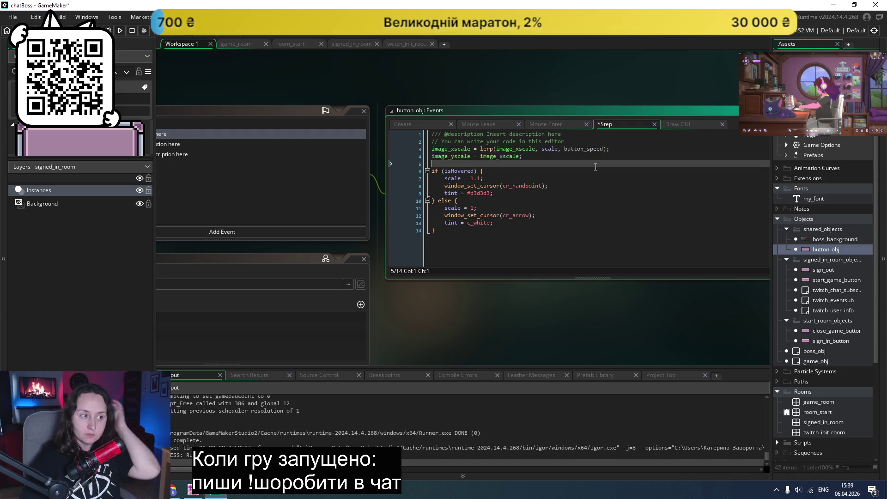
# - Change the image_xscale lerp target to scale * image_xscale and test-run the game
pyautogui.click(558, 149)
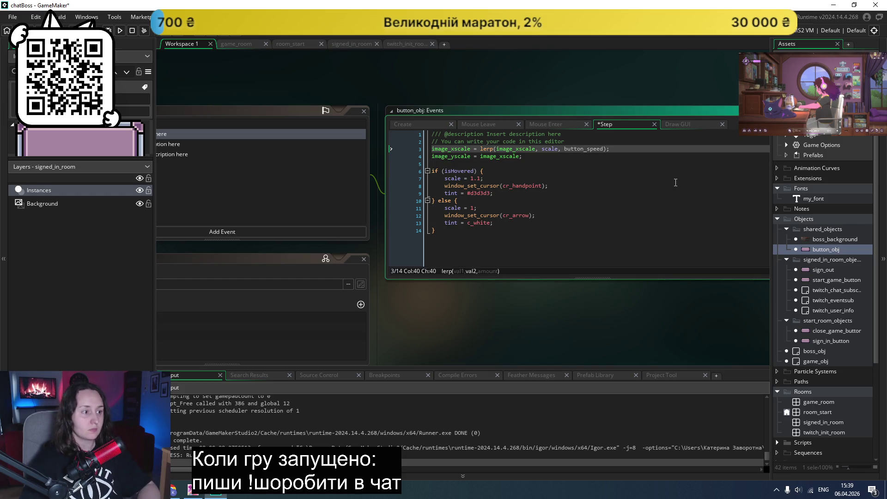
pyautogui.write('*')
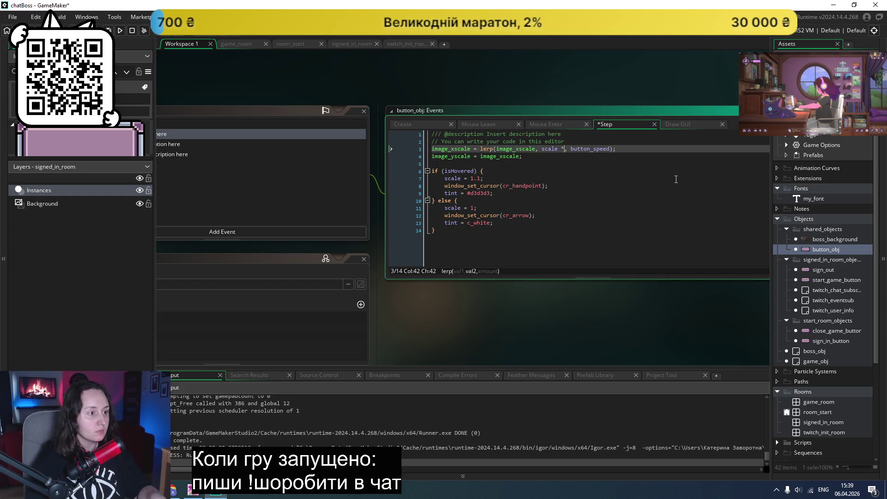
pyautogui.doubleClick(512, 149)
pyautogui.hotkey('ctrl', 'c')
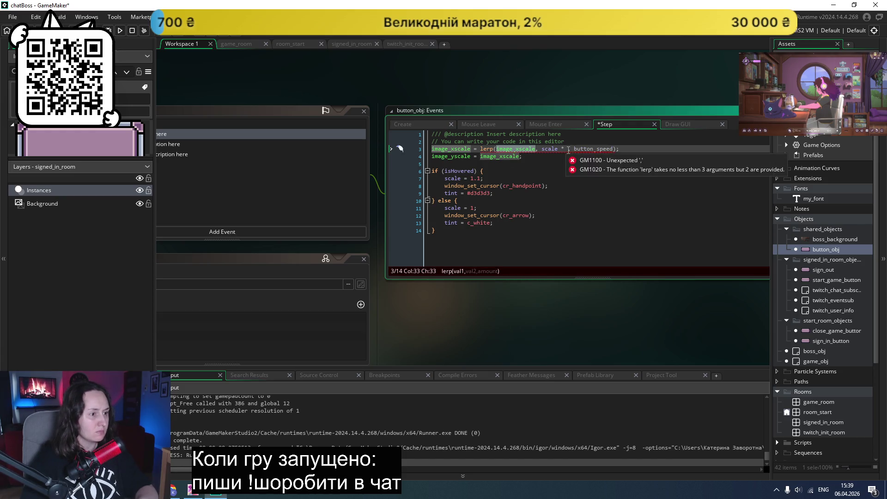
pyautogui.click(568, 149)
pyautogui.hotkey('ctrl', 'v')
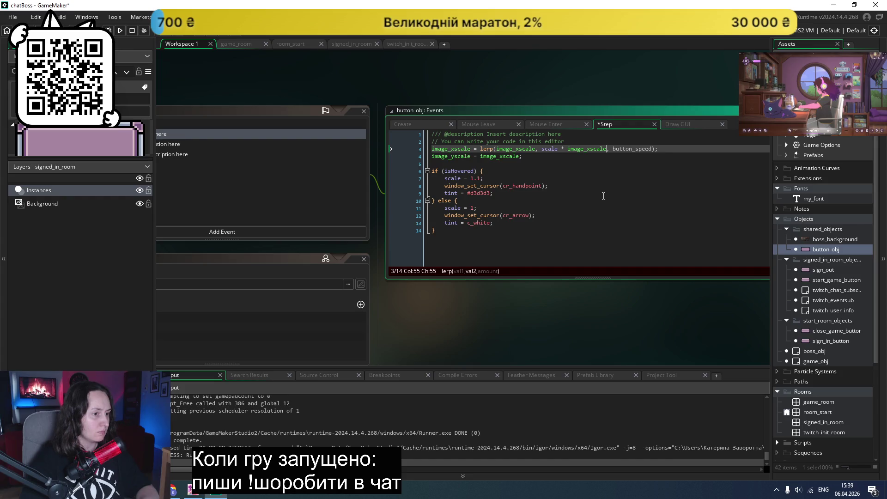
pyautogui.click(121, 32)
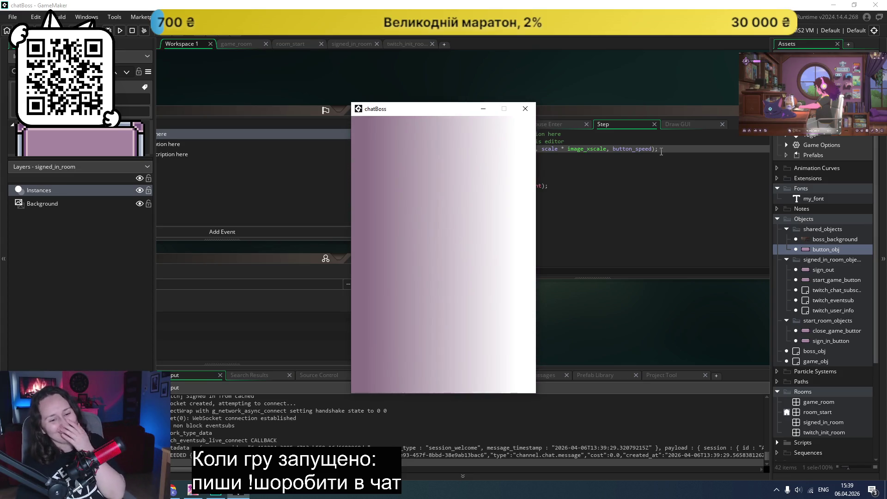
# - Close the game and remove ' * image_xscale' so the lerp targets plain scale, then save
pyautogui.click(525, 109)
pyautogui.doubleClick(586, 149)
pyautogui.press('BackSpace')
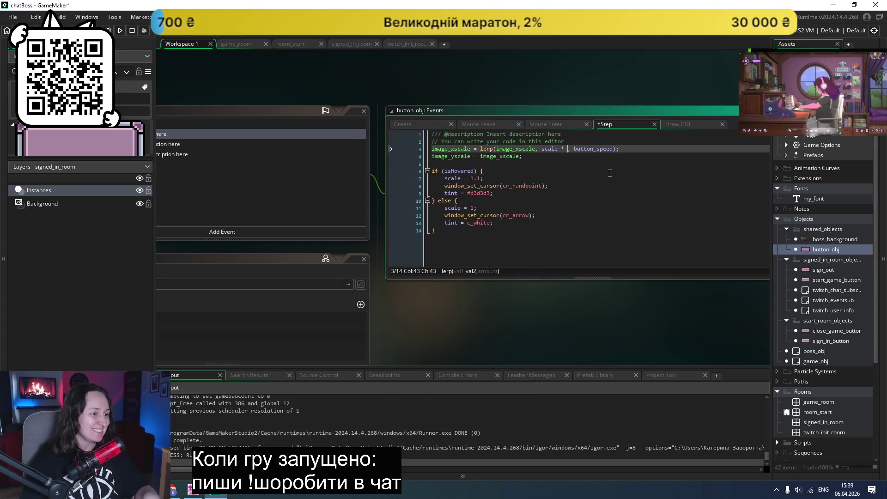
pyautogui.press('BackSpace')
pyautogui.press('BackSpace')
pyautogui.press('BackSpace')
pyautogui.click(609, 173)
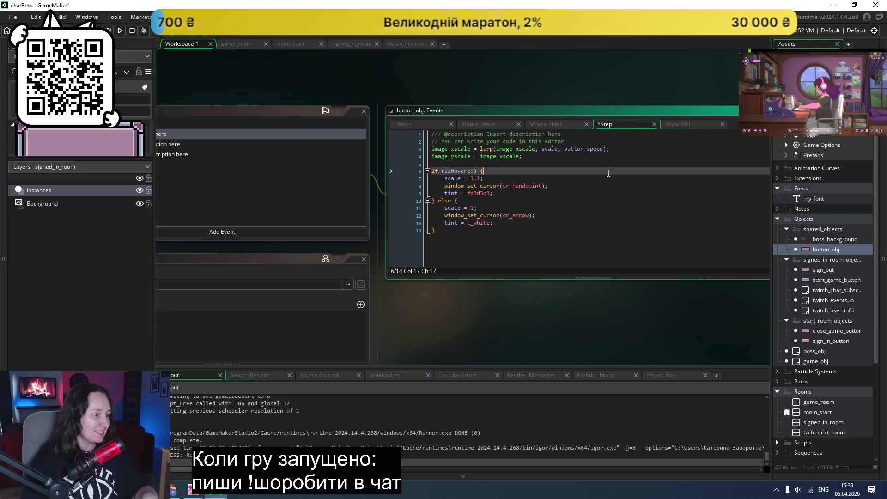
pyautogui.hotkey('ctrl', 's')
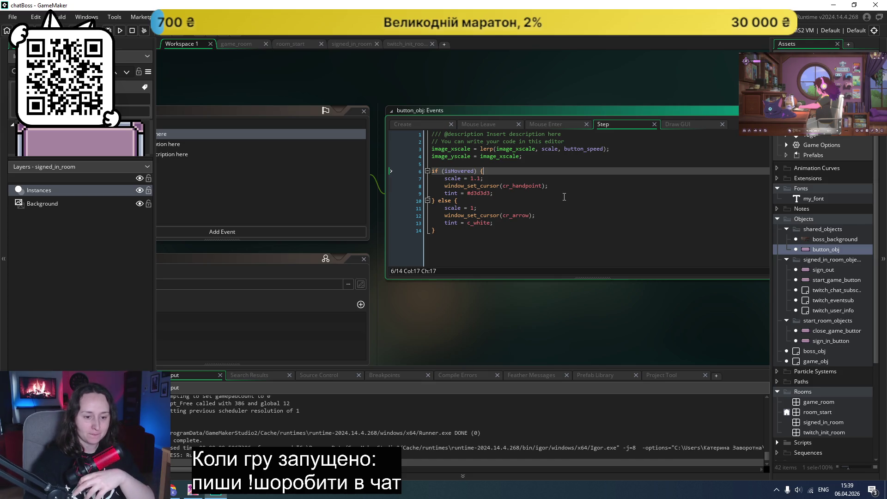
# - Review the Step, Draw GUI and Mouse Enter code, then bring up the Create event code
pyautogui.click(588, 184)
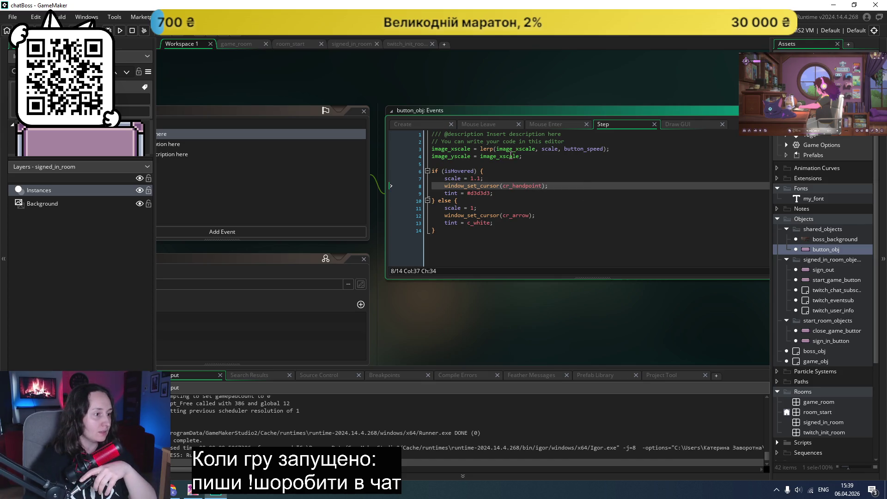
pyautogui.moveTo(486, 147)
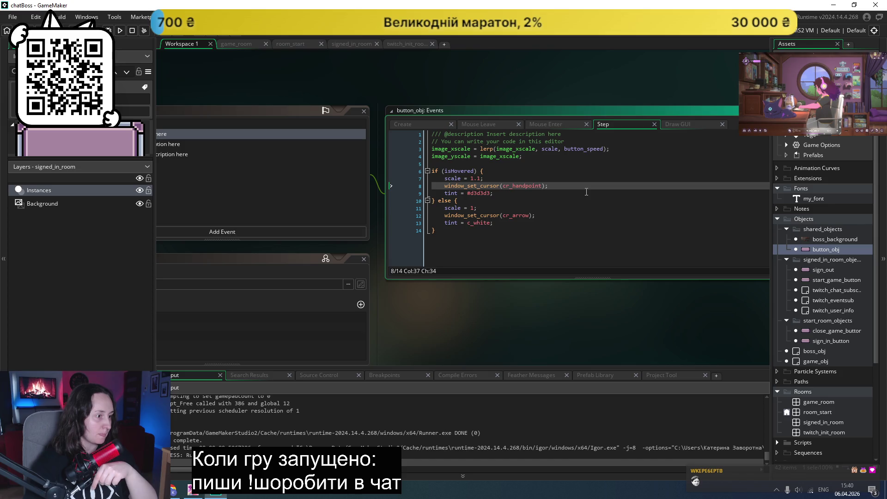
pyautogui.click(681, 128)
pyautogui.click(642, 173)
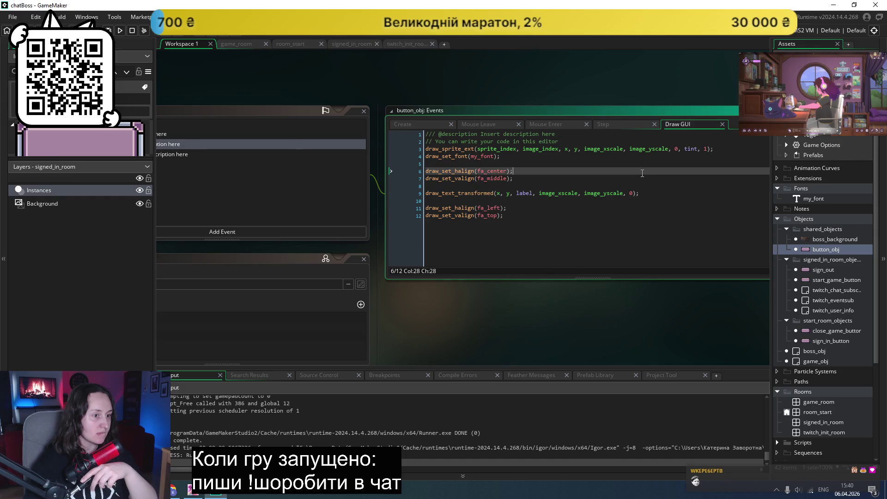
pyautogui.click(543, 124)
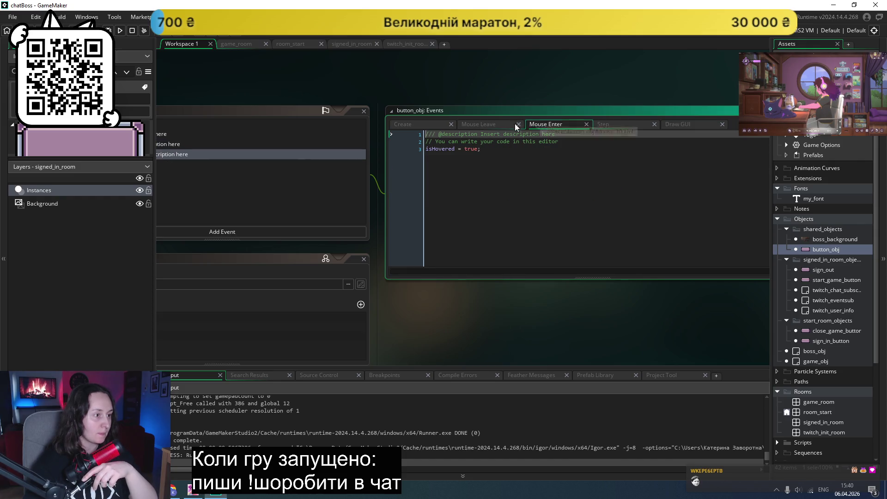
pyautogui.click(602, 122)
pyautogui.click(589, 157)
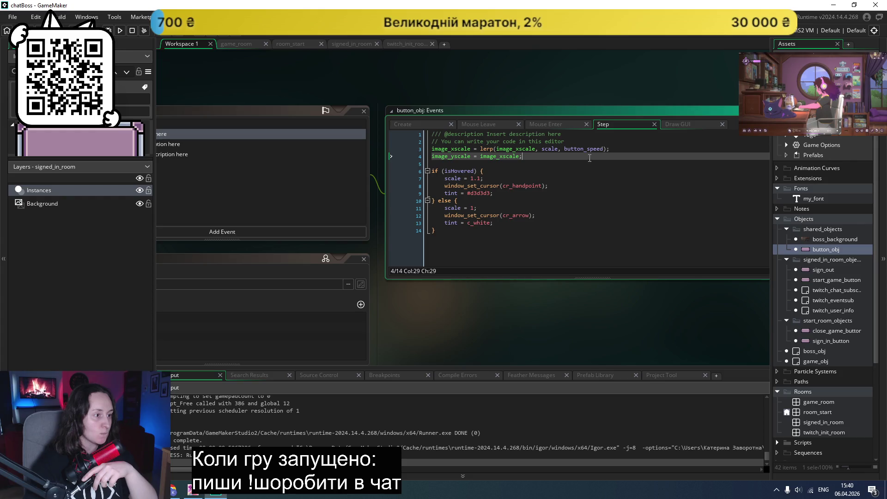
pyautogui.press('Down')
pyautogui.press('Down')
pyautogui.press('Down')
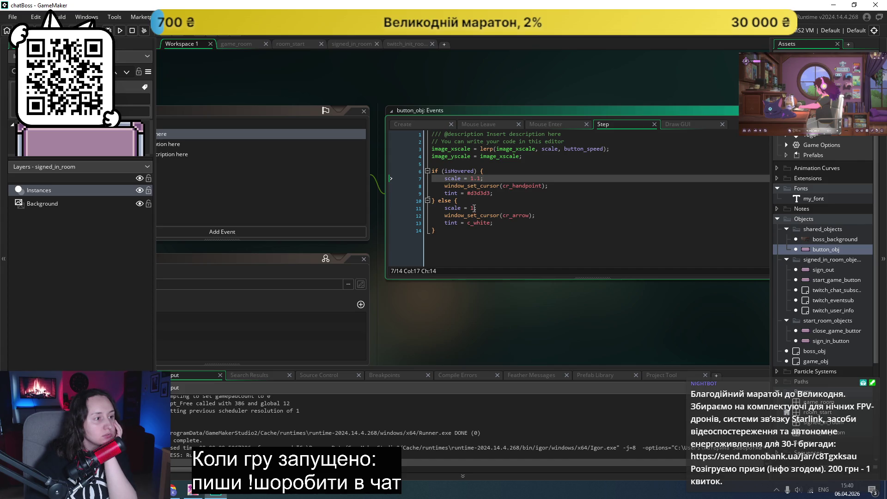
pyautogui.click(404, 123)
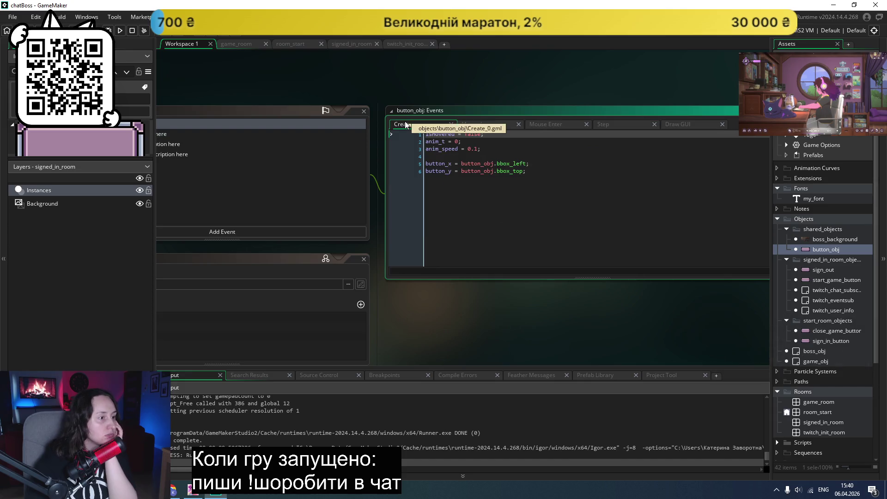
# - Return to the Step event and review its lerp and isHovered scale logic
pyautogui.click(535, 172)
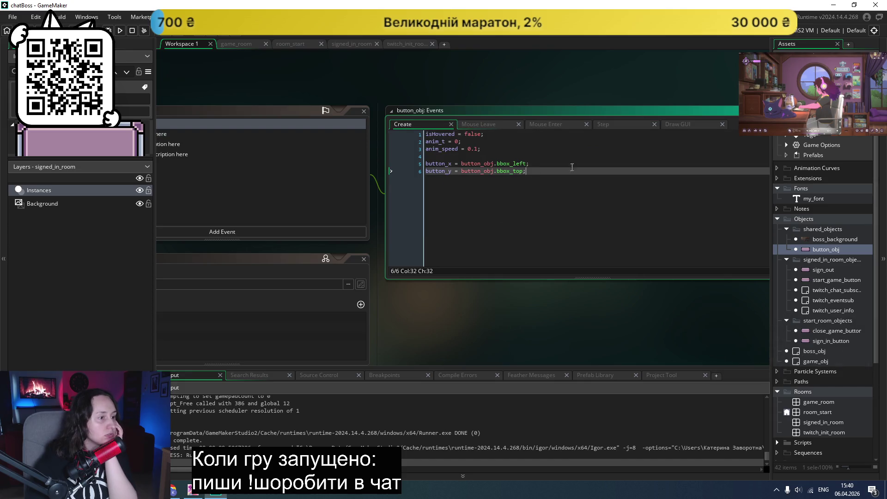
pyautogui.click(623, 126)
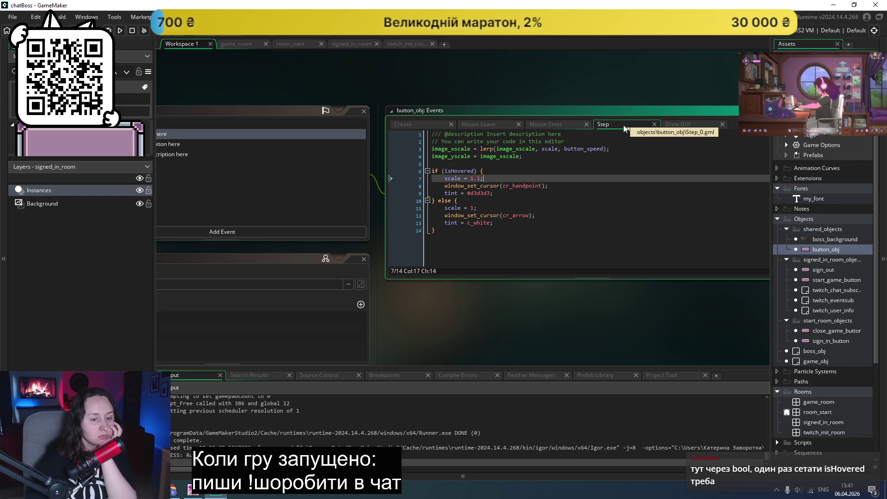
pyautogui.click(608, 167)
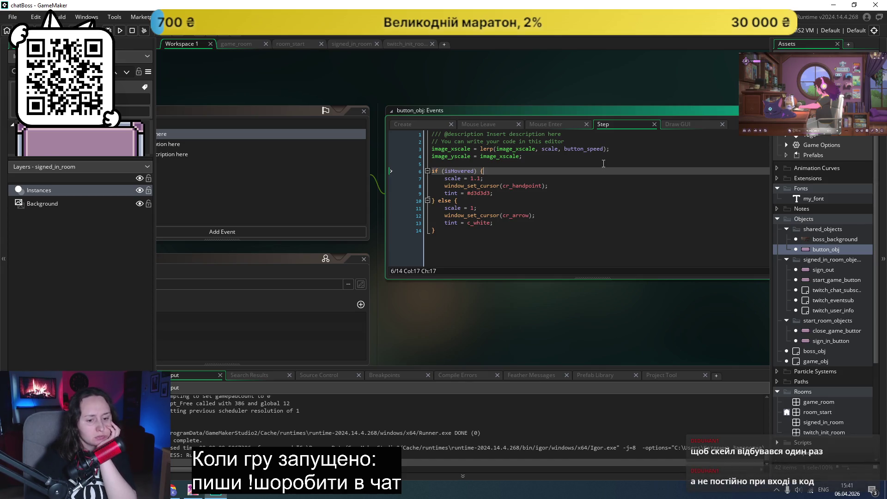
pyautogui.click(603, 163)
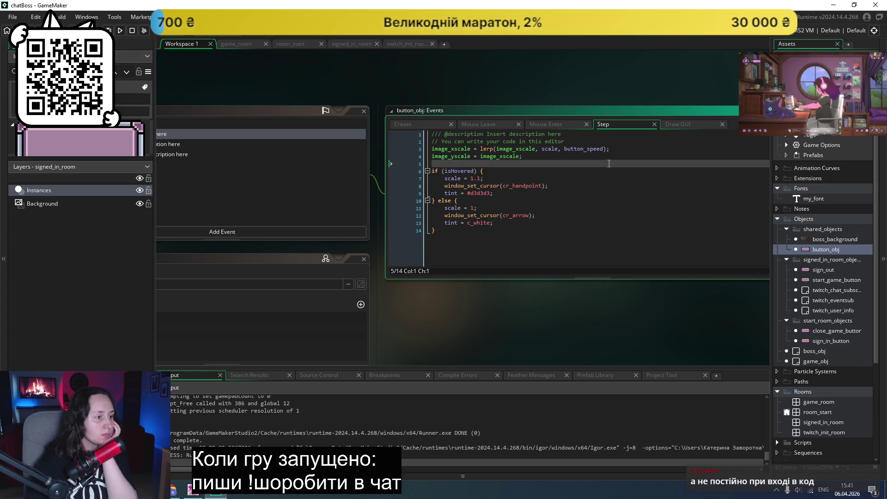
pyautogui.click(634, 207)
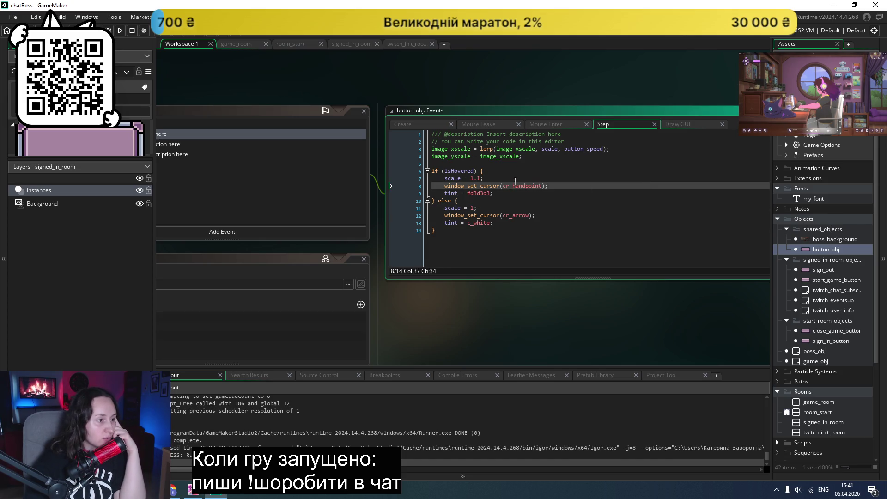
# - Review the Step and Draw GUI code, then return to the end of Create line 6
pyautogui.click(502, 179)
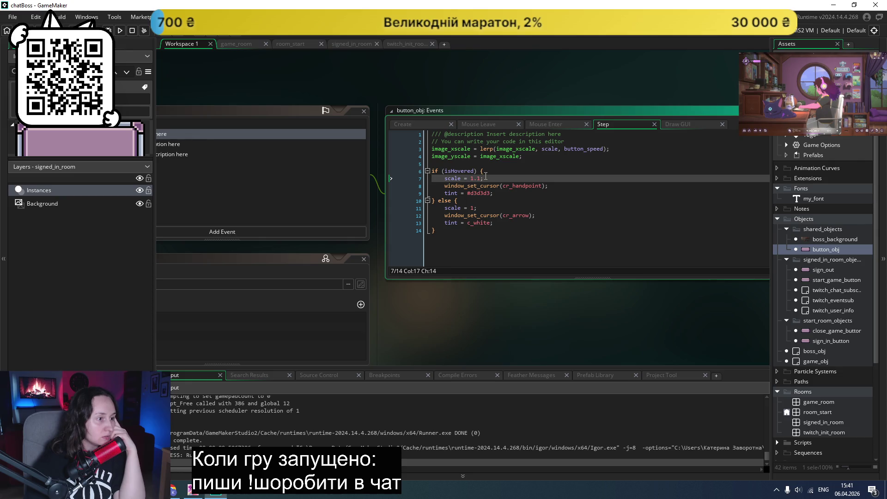
pyautogui.click(628, 202)
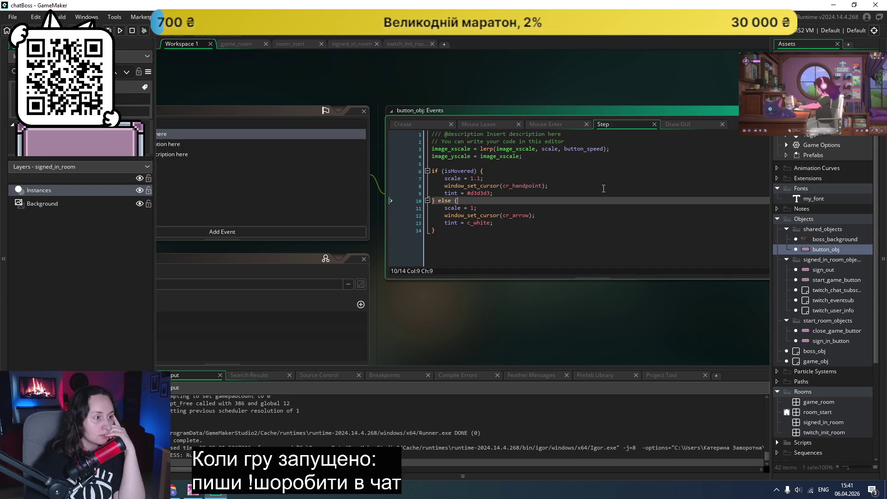
pyautogui.click(667, 125)
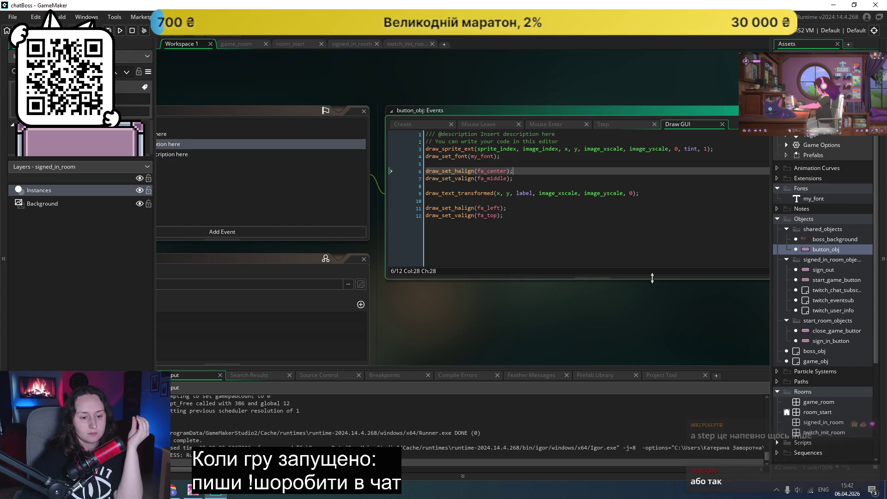
pyautogui.click(625, 123)
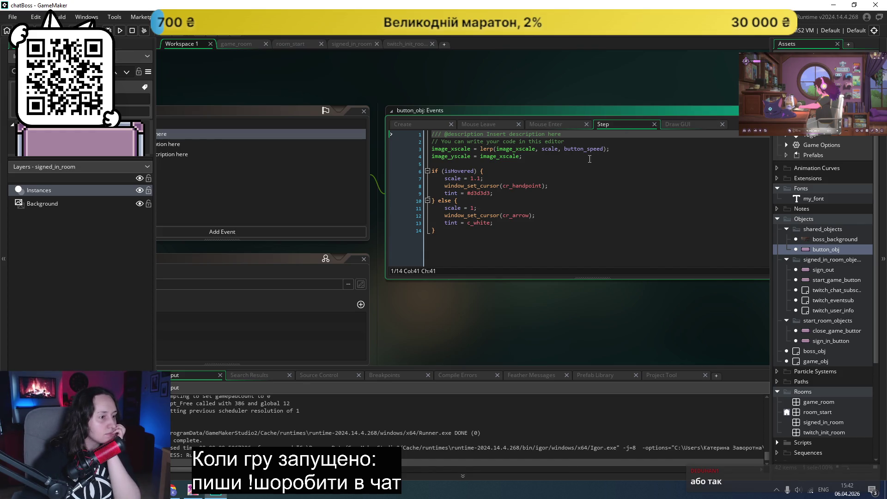
pyautogui.click(598, 200)
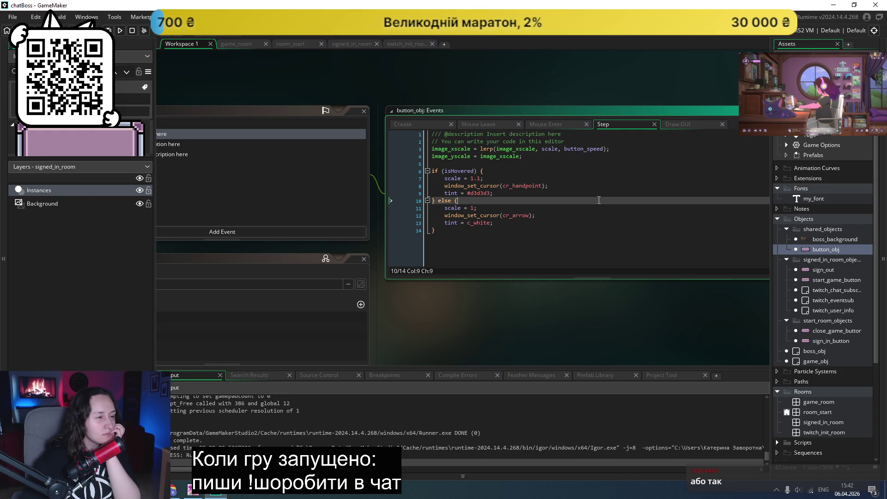
pyautogui.click(400, 122)
pyautogui.click(571, 171)
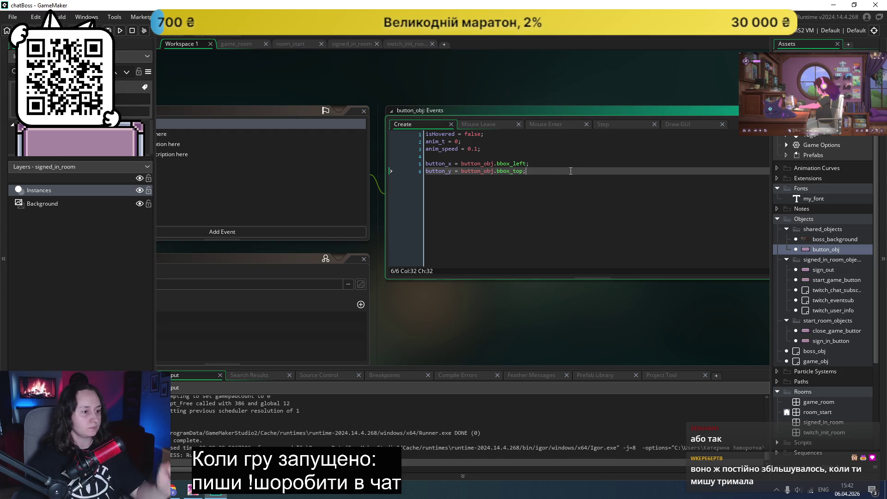
# - Add 'initialScale = image_xscale;' to the Create event and save it
pyautogui.press('Return')
pyautogui.press('Return')
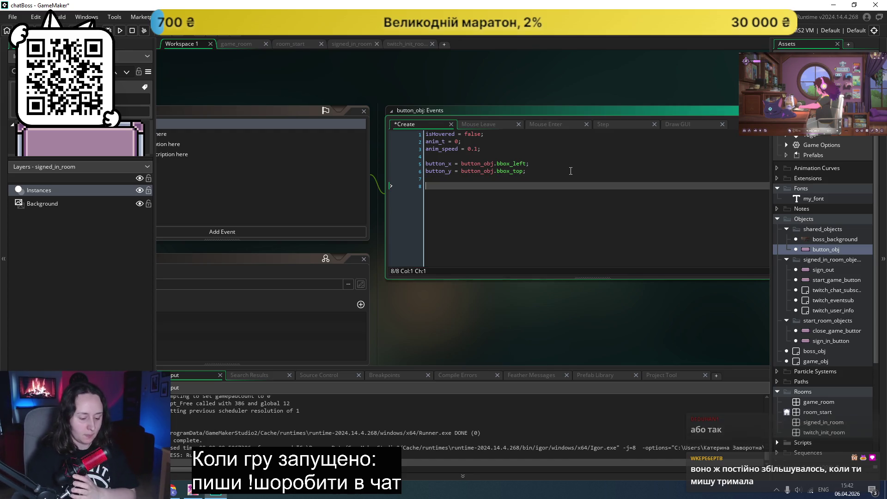
pyautogui.write('initial')
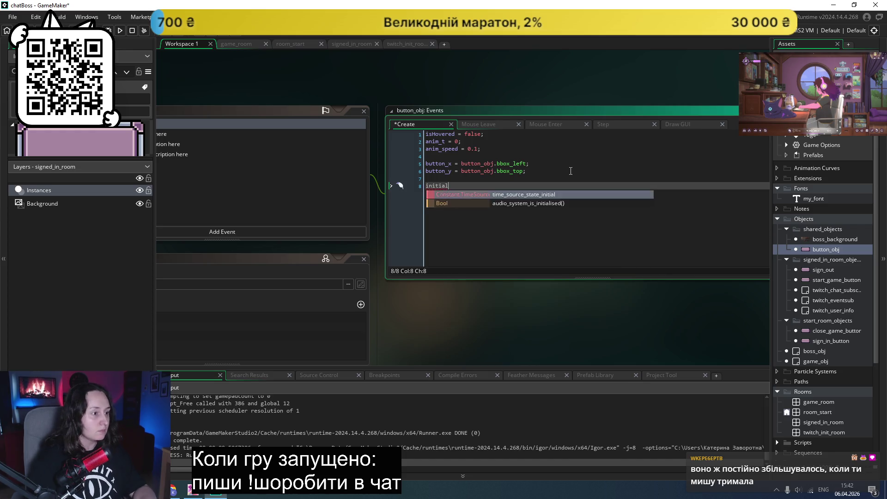
pyautogui.write('Scale =')
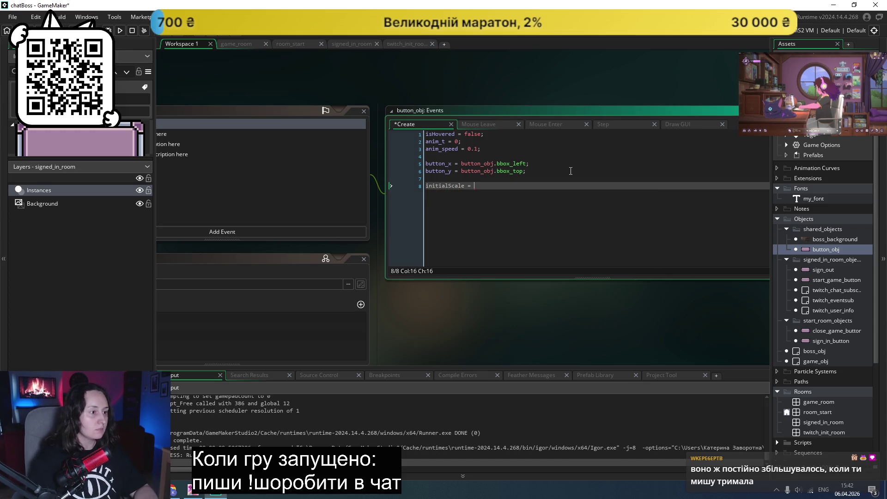
pyautogui.click(557, 124)
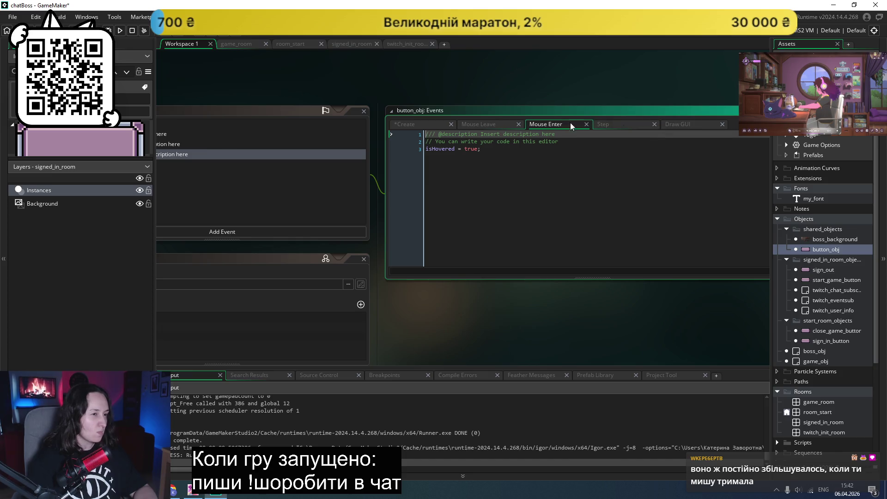
pyautogui.click(619, 124)
pyautogui.doubleClick(510, 149)
pyautogui.hotkey('ctrl', 'c')
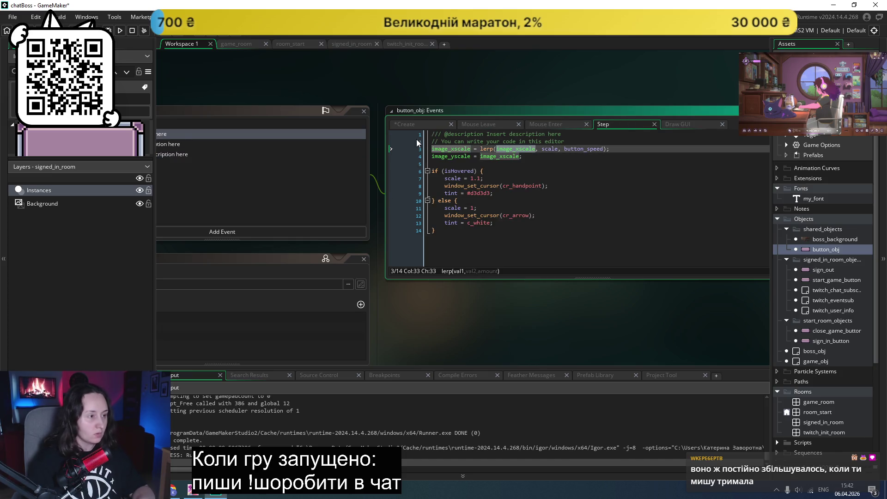
pyautogui.click(409, 125)
pyautogui.hotkey('ctrl', 'v')
pyautogui.write(';')
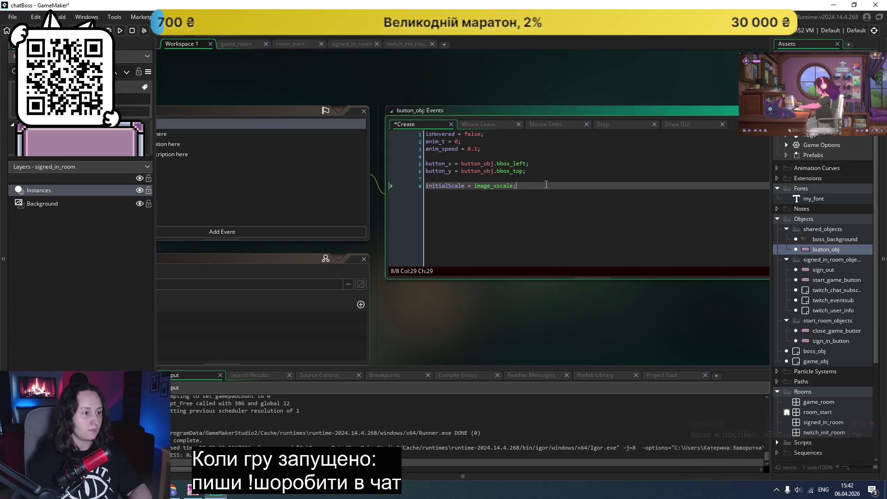
pyautogui.doubleClick(445, 186)
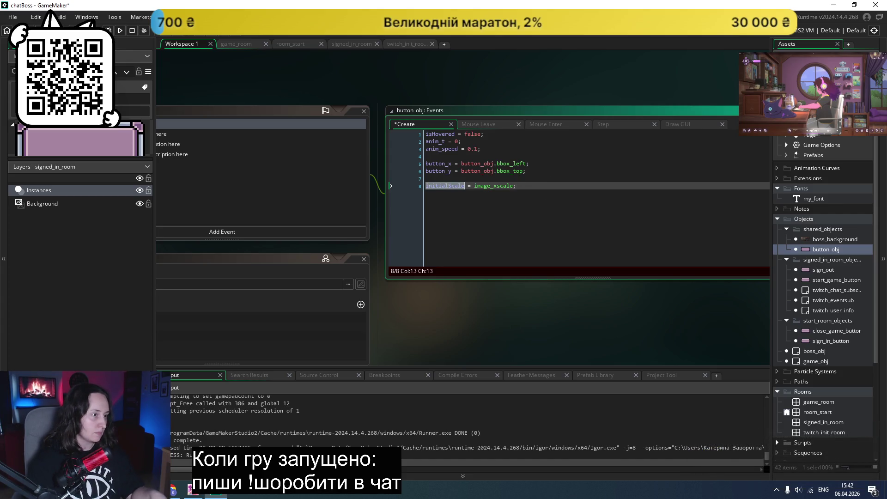
pyautogui.hotkey('ctrl', 's')
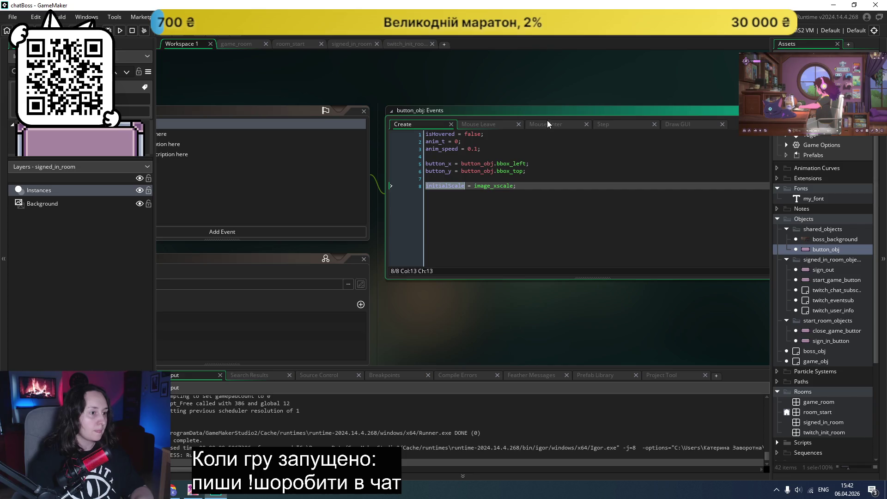
# - Look over the Mouse Enter and Mouse Leave events and return to the Step code
pyautogui.click(546, 124)
pyautogui.click(486, 126)
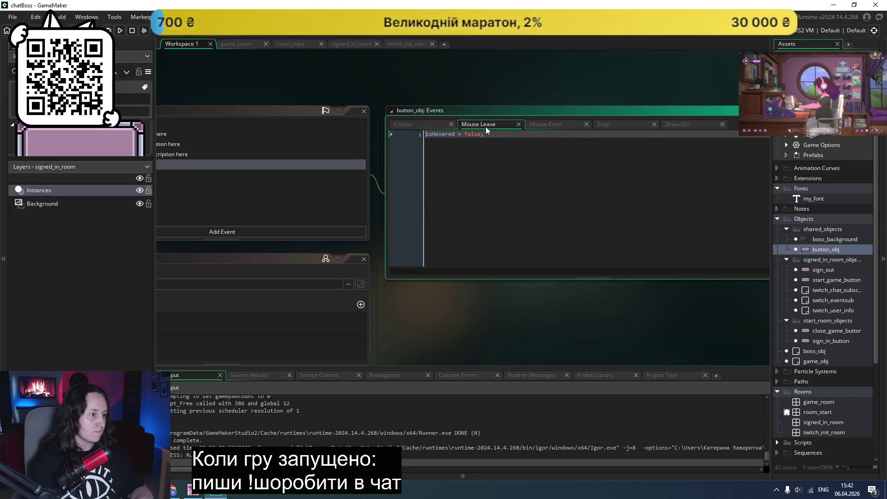
pyautogui.click(612, 124)
pyautogui.click(474, 207)
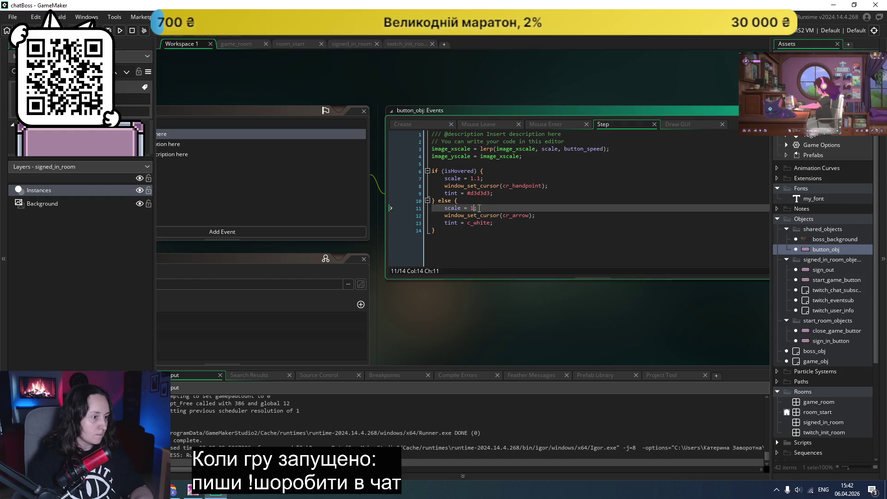
# - Make the hovered scale on Step line 7 equal 1.1 * initialScale
pyautogui.write('* initialScale')
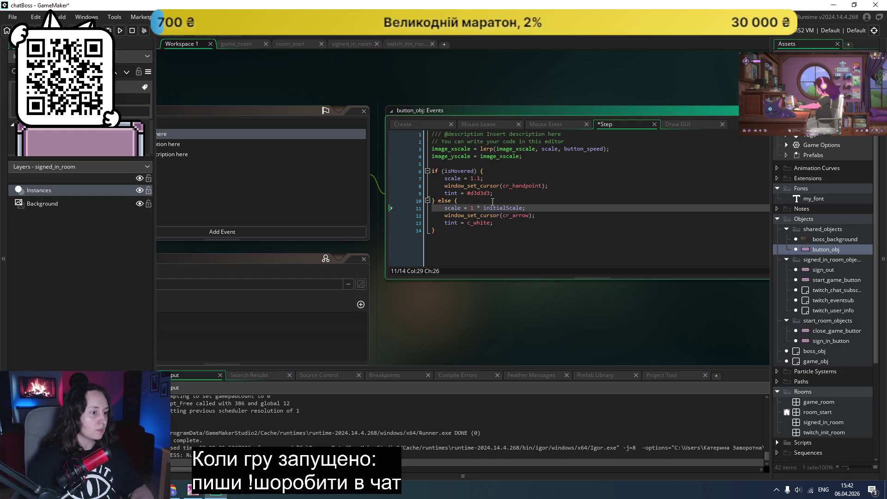
pyautogui.click(484, 179)
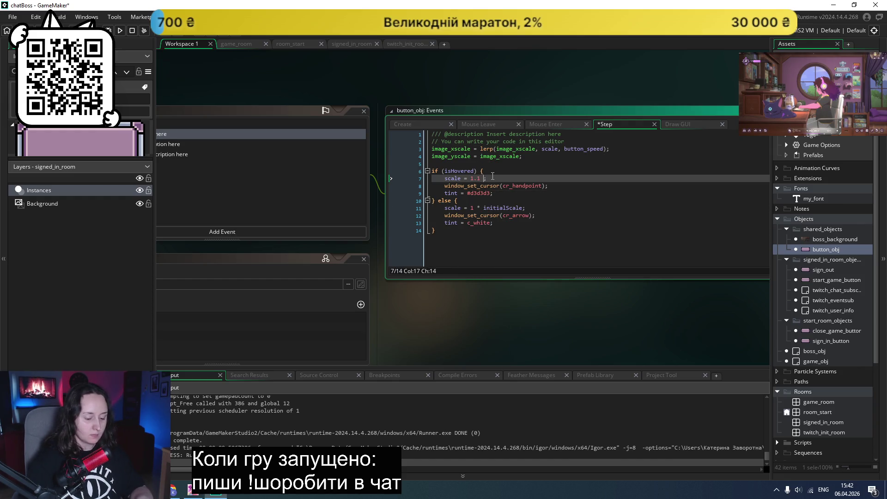
pyautogui.write('* initialScale')
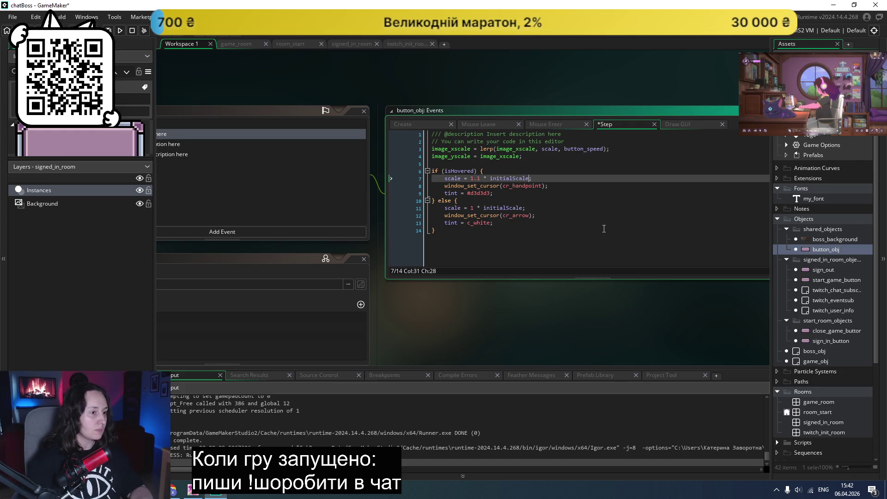
# - Test-run the game, abort the unset initialScale Code Error, and jump to its definition
pyautogui.click(120, 30)
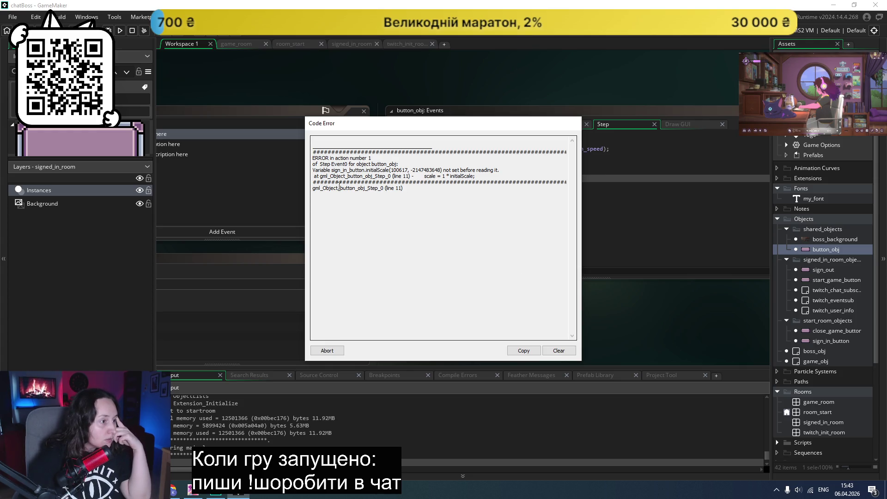
pyautogui.click(559, 351)
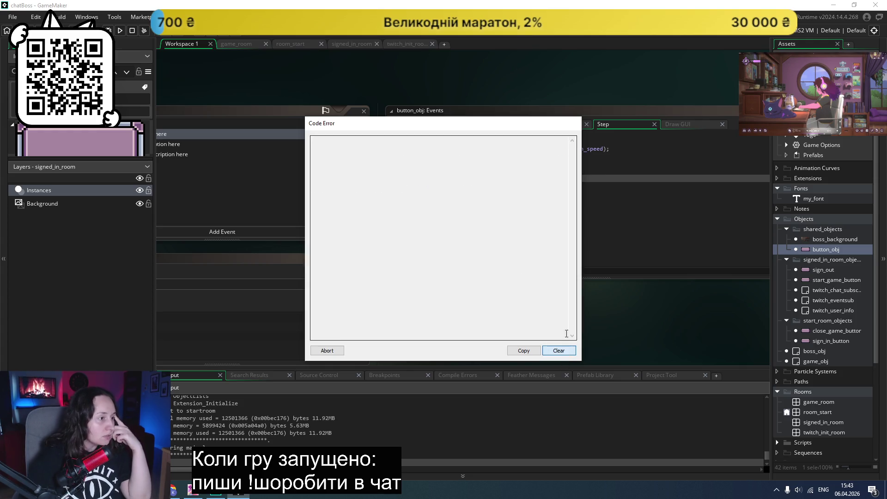
pyautogui.click(327, 351)
pyautogui.press('F12')
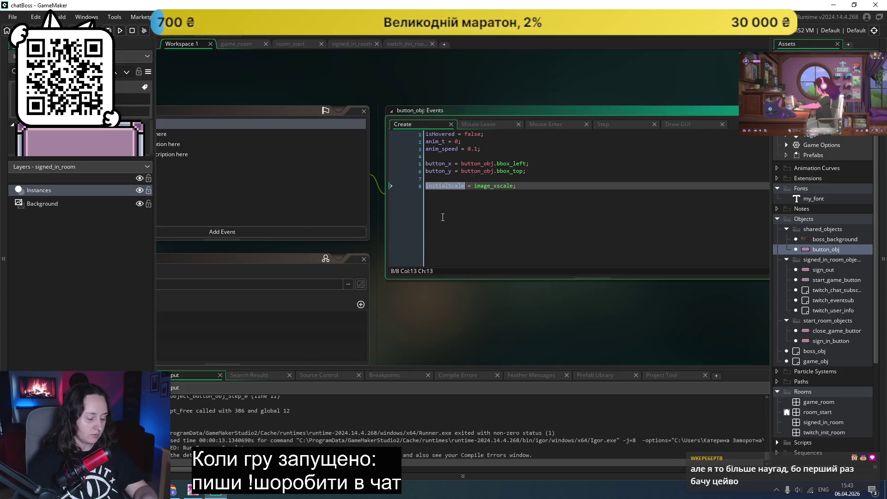
# - Add a Real variable definition named initialScale with default value 1
pyautogui.scroll(-5, 281, 252)
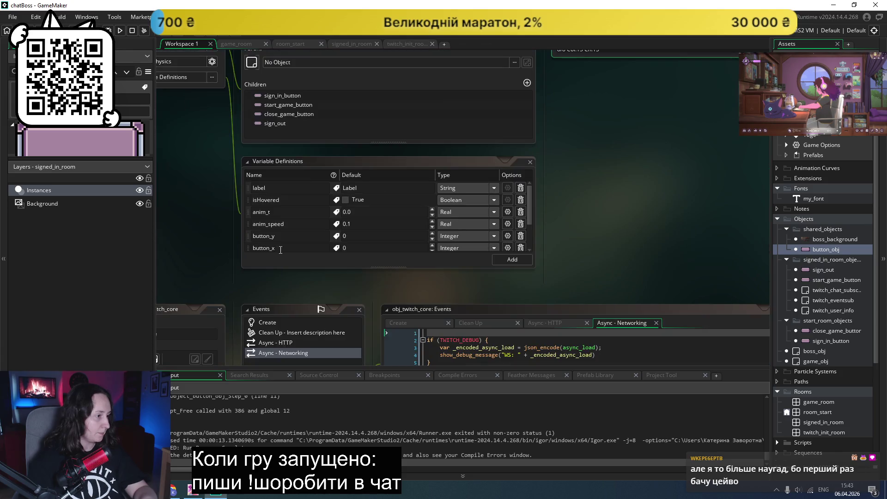
pyautogui.click(511, 262)
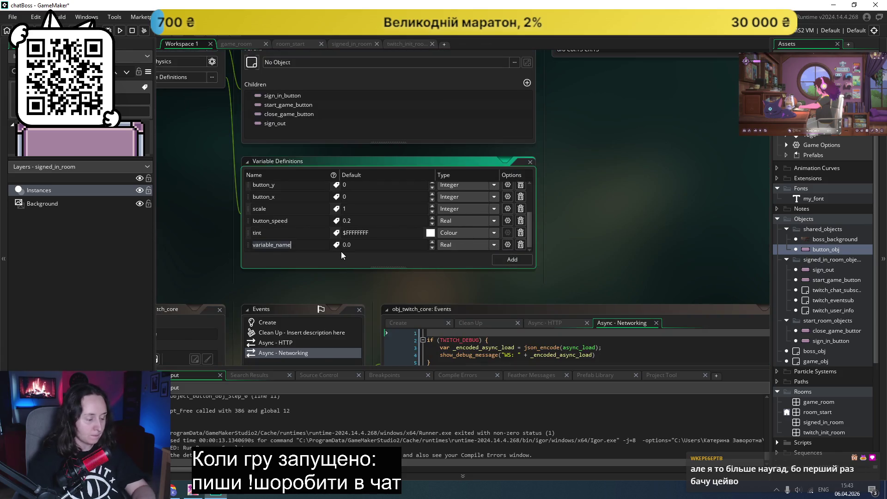
pyautogui.hotkey('ctrl', 'v')
pyautogui.press('Tab')
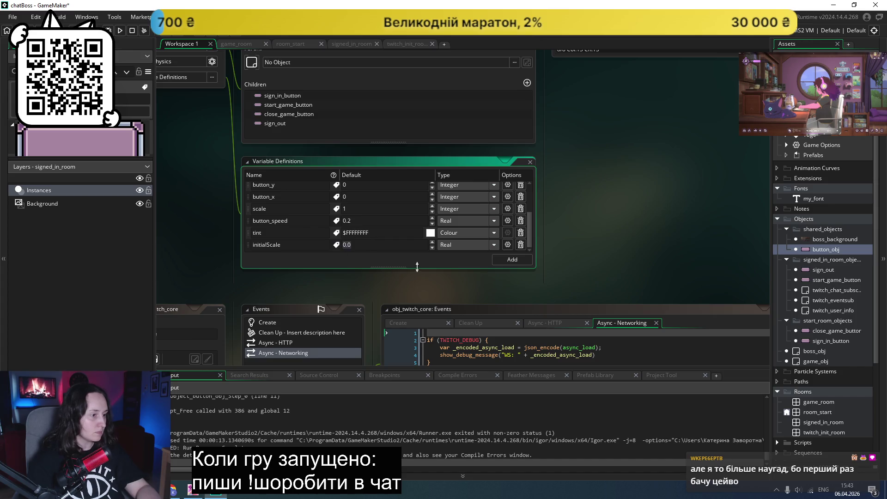
pyautogui.press('Return')
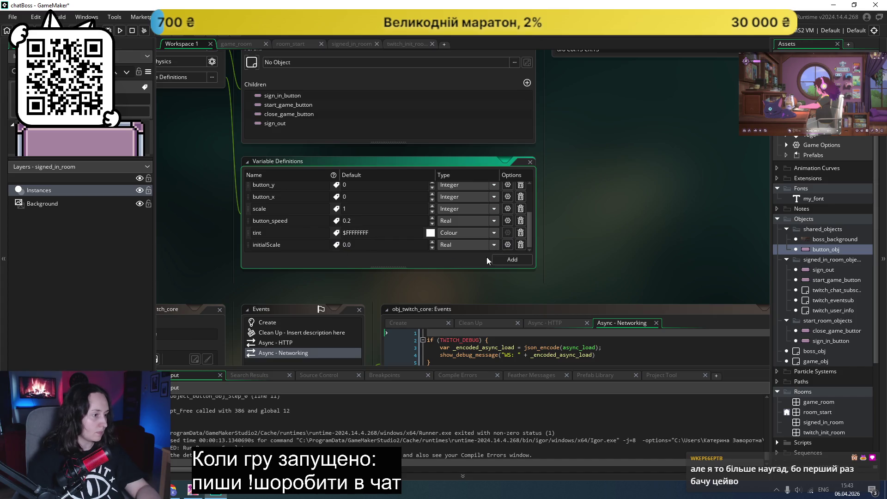
pyautogui.click(370, 245)
pyautogui.write('1')
# - Delete the accidental extra variable row, then test-run the game and close it
pyautogui.click(516, 260)
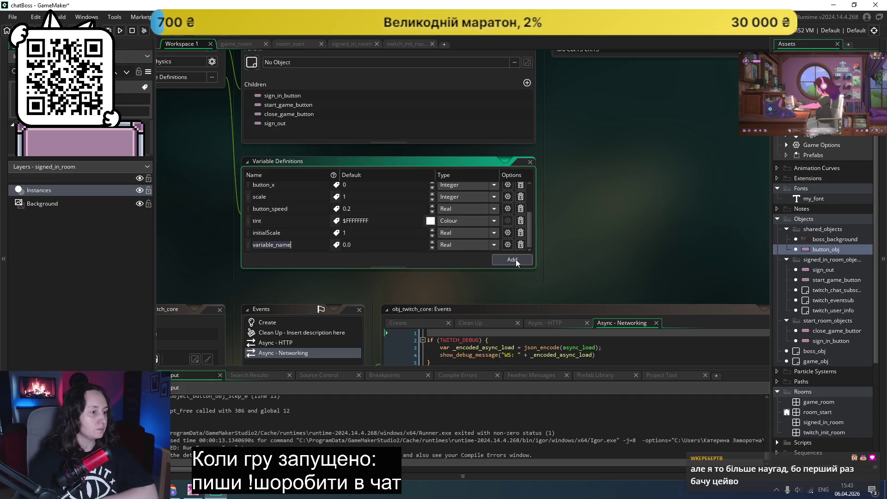
pyautogui.click(520, 245)
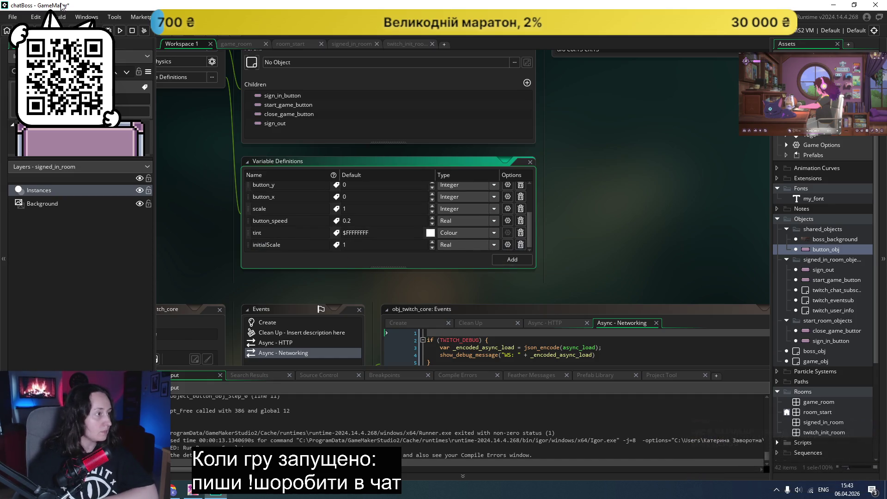
pyautogui.click(118, 33)
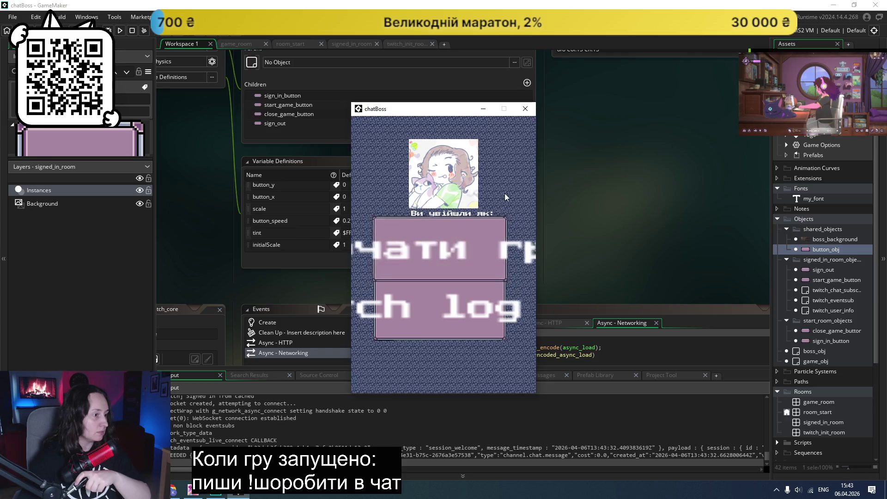
pyautogui.click(528, 110)
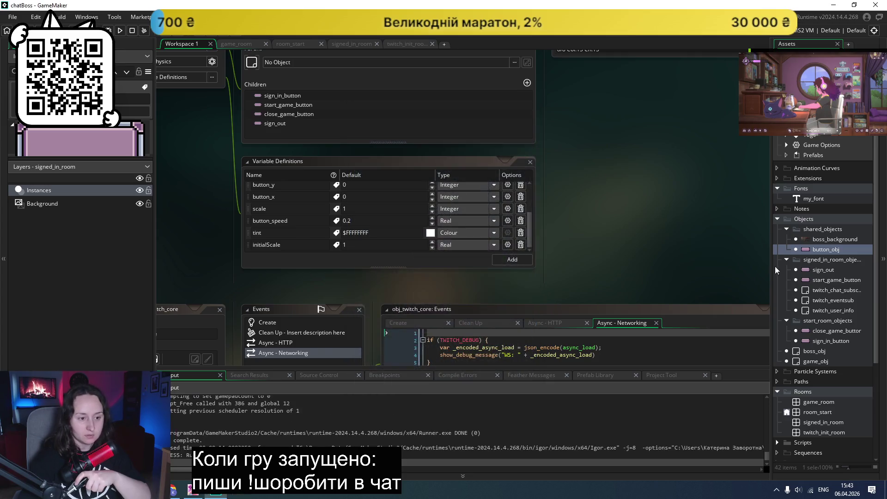
# - Pan to the button_obj Step event code, then open the signed_in_room room layout
pyautogui.scroll(5, 582, 237)
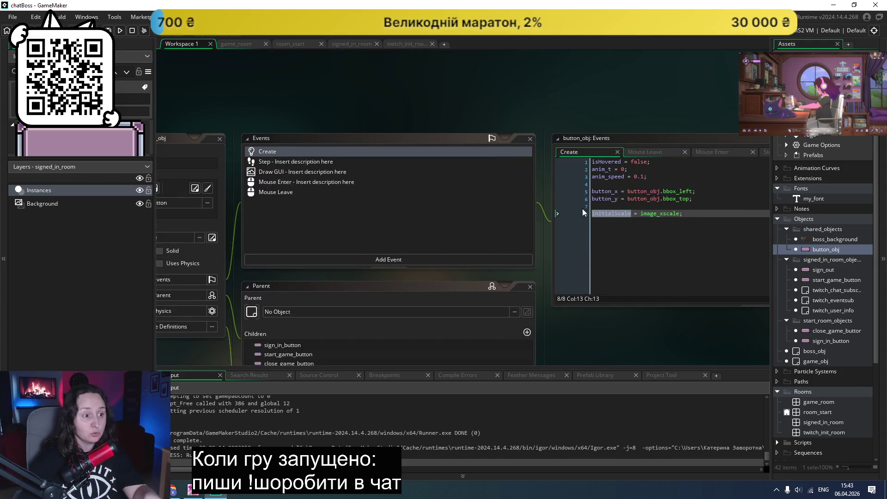
pyautogui.hscroll(3, 564, 203)
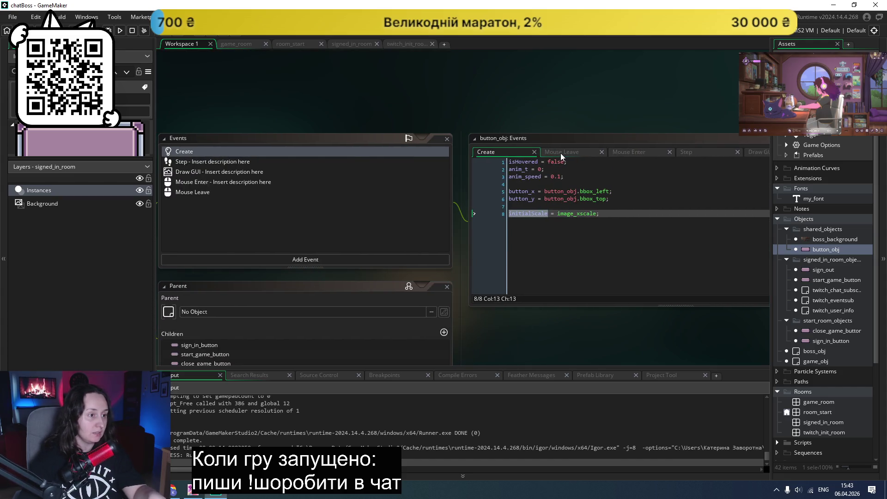
pyautogui.click(689, 153)
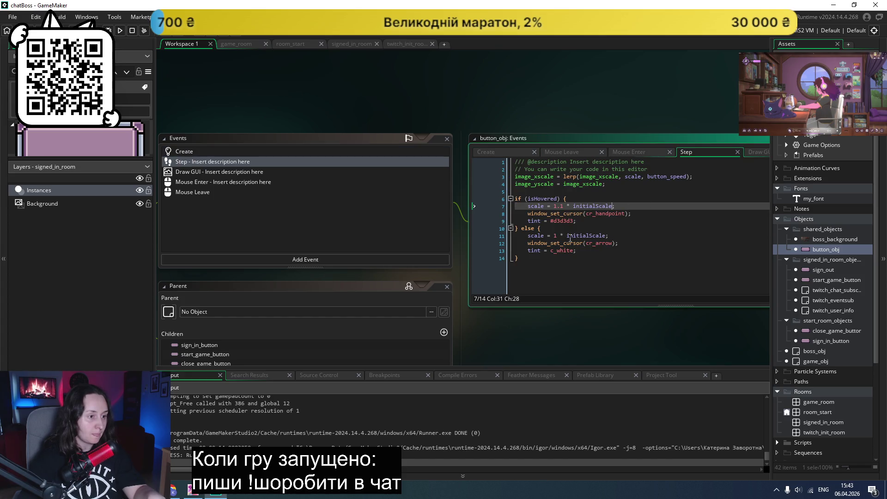
pyautogui.hscroll(2, 555, 245)
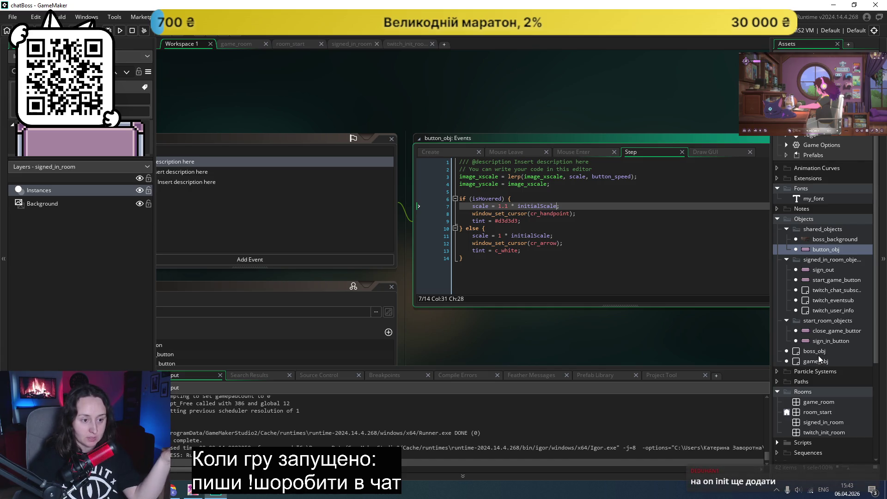
pyautogui.doubleClick(823, 421)
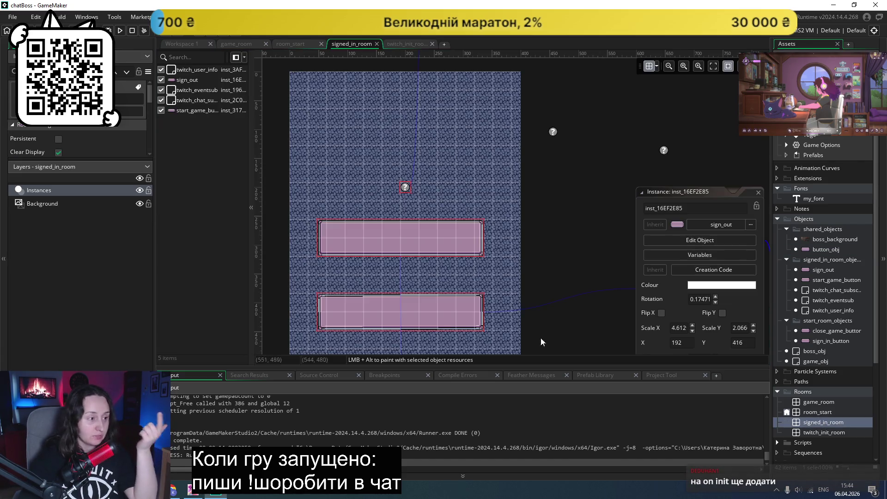
# - Inspect the signed_in_room layout, then reopen the button_obj object editor
pyautogui.scroll(-2, 445, 253)
pyautogui.scroll(1, 443, 253)
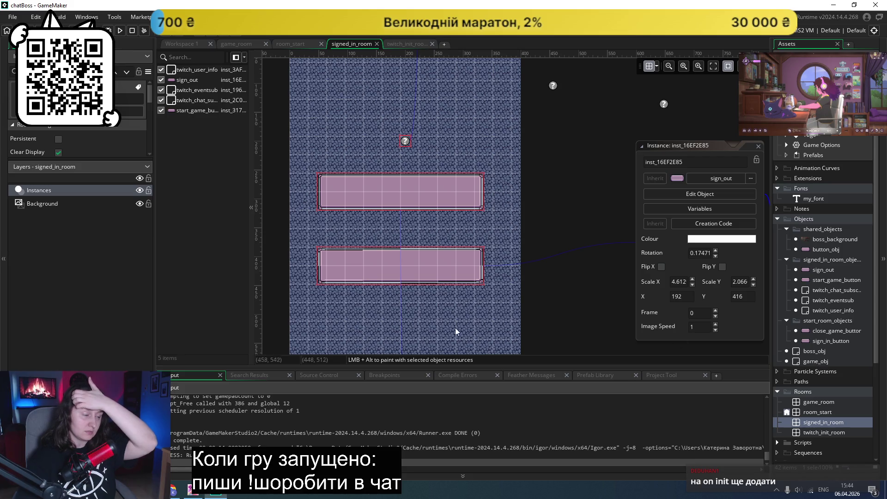
pyautogui.scroll(-3, 508, 253)
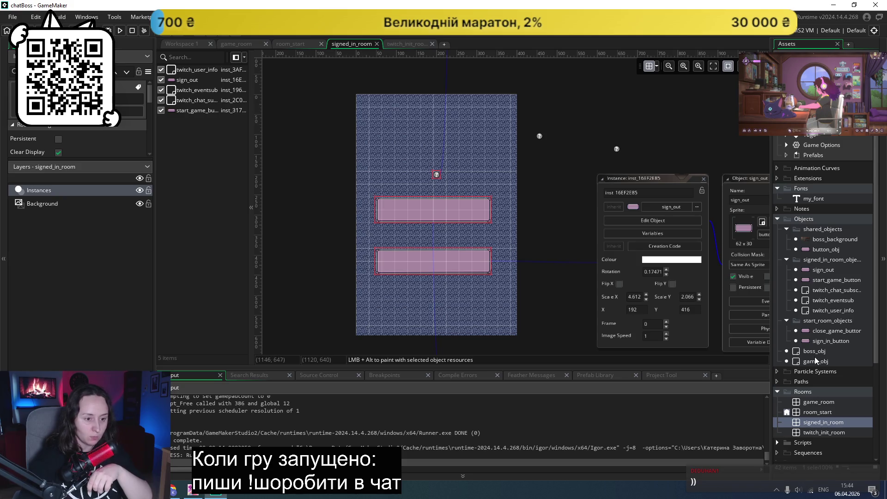
pyautogui.doubleClick(812, 249)
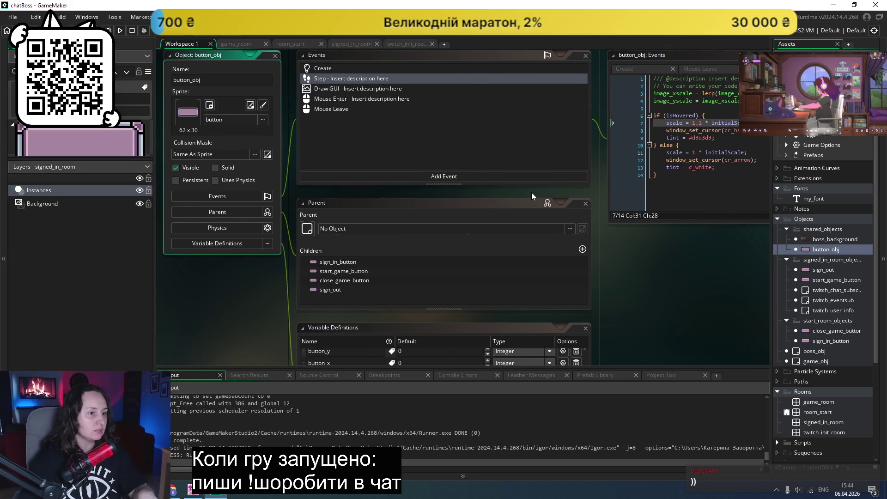
pyautogui.click(707, 72)
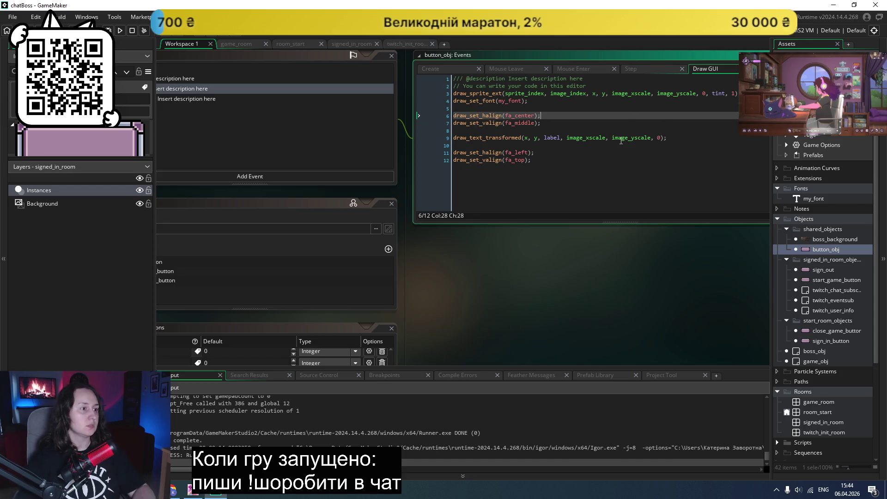
pyautogui.scroll(1, 544, 148)
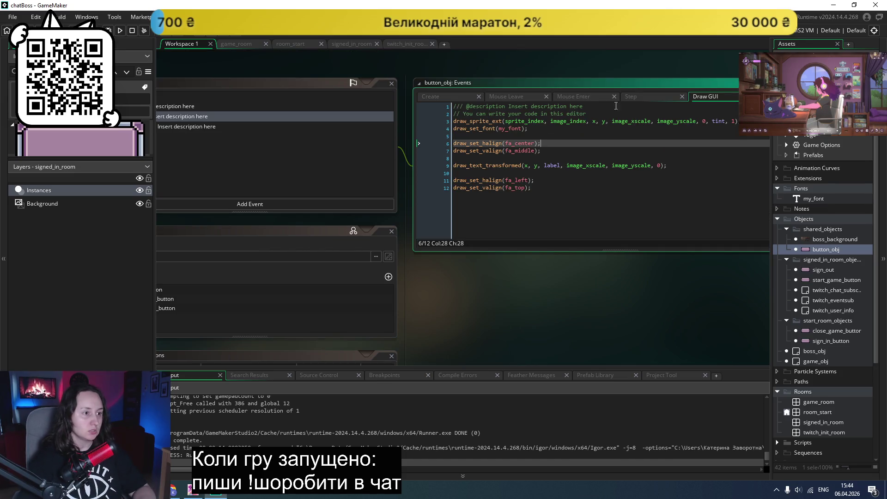
pyautogui.click(649, 97)
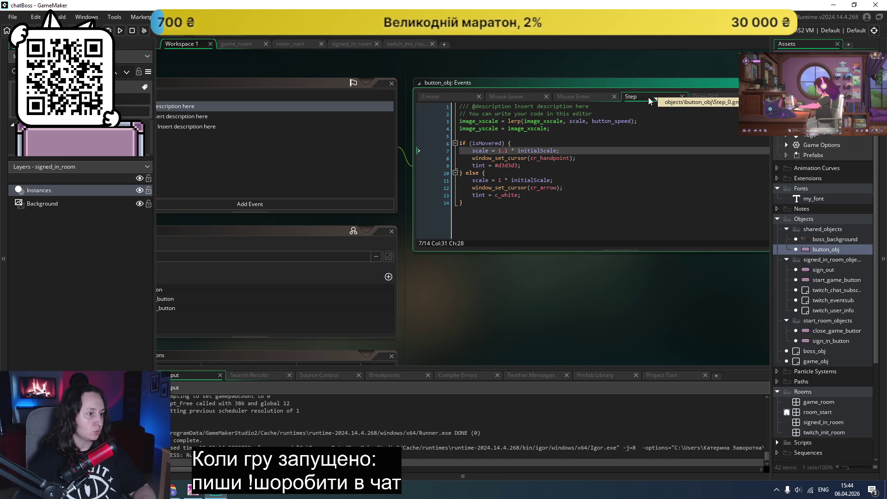
pyautogui.press('Down')
pyautogui.press('Down')
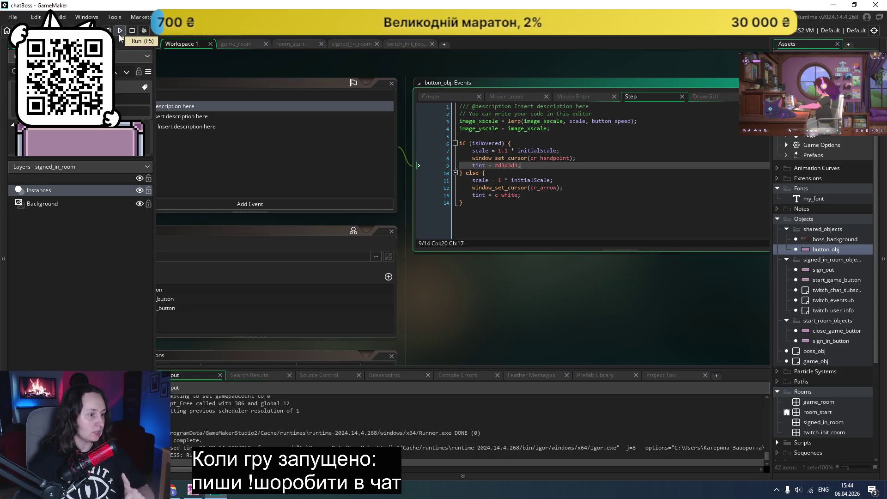
pyautogui.click(119, 34)
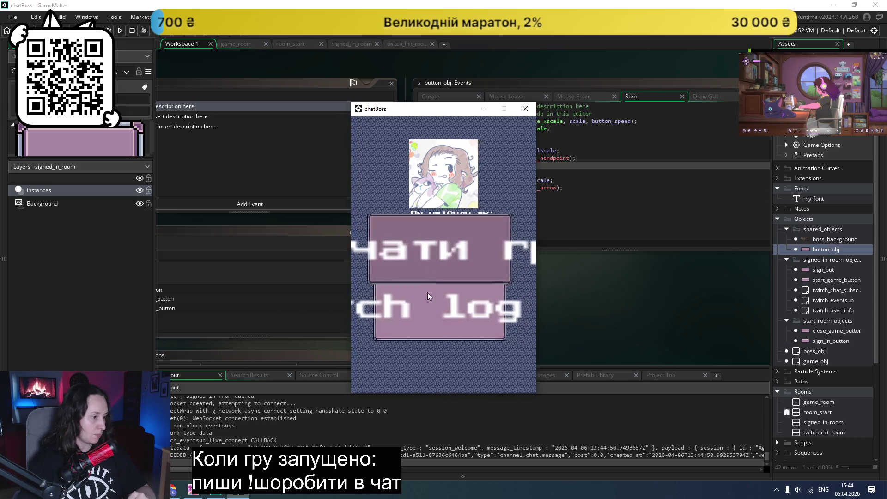
pyautogui.click(525, 108)
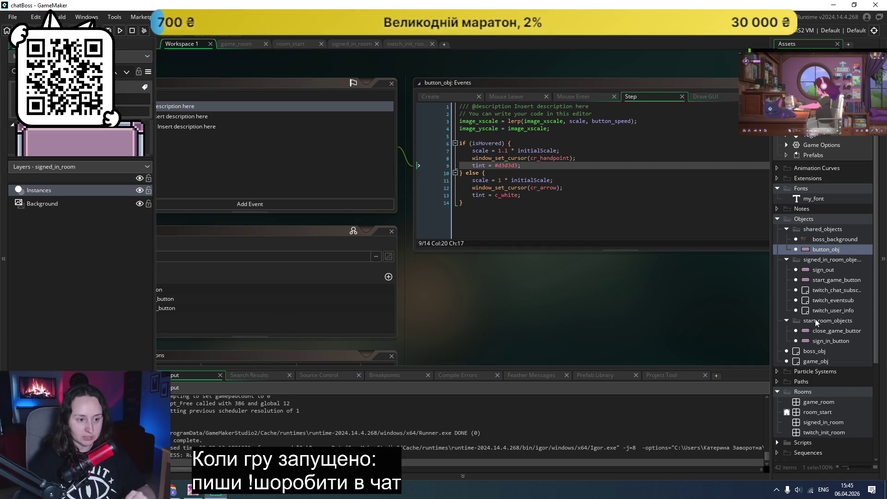
# - Open the signed_in_room layout and inspect the lower sign_out button instance
pyautogui.doubleClick(812, 422)
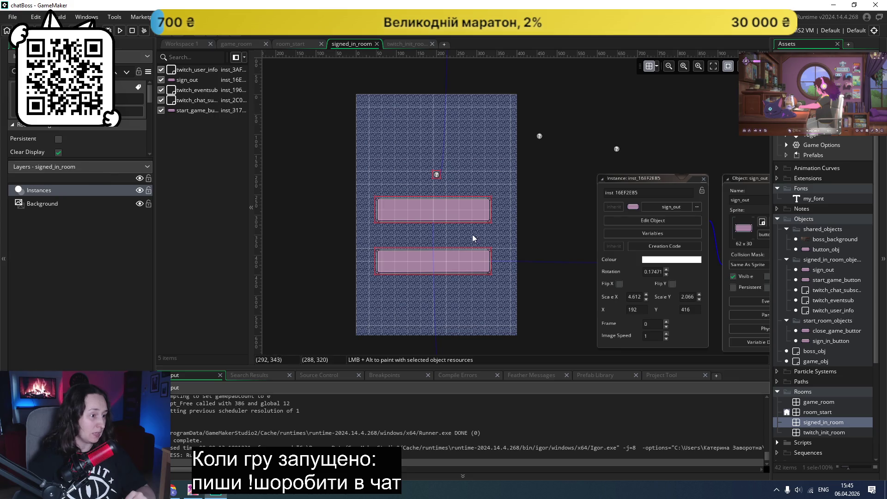
pyautogui.click(438, 264)
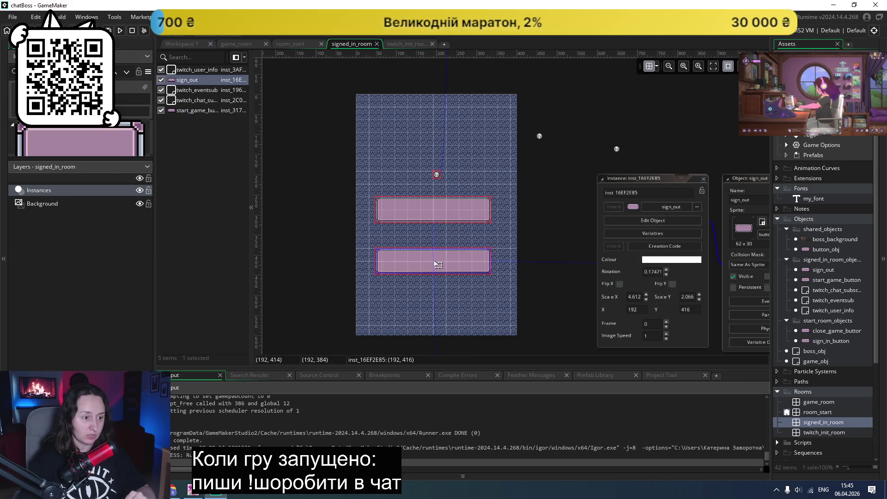
pyautogui.hscroll(3, 531, 259)
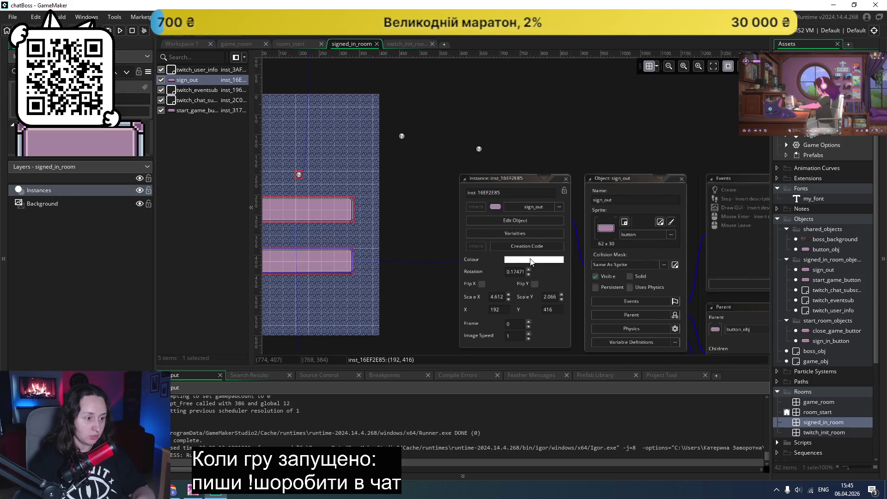
pyautogui.hscroll(-1, 427, 262)
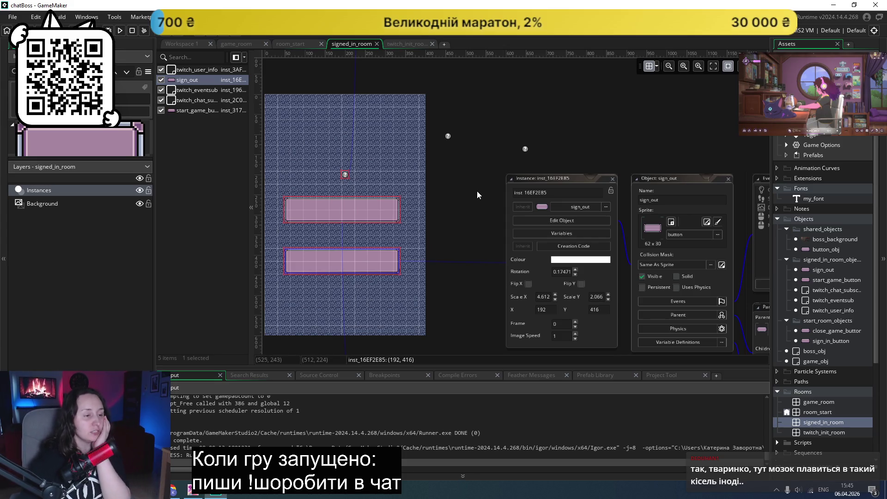
pyautogui.click(451, 263)
# - Open button_obj from the Asset Browser in its object editor
pyautogui.scroll(2, 462, 260)
pyautogui.scroll(-2, 462, 261)
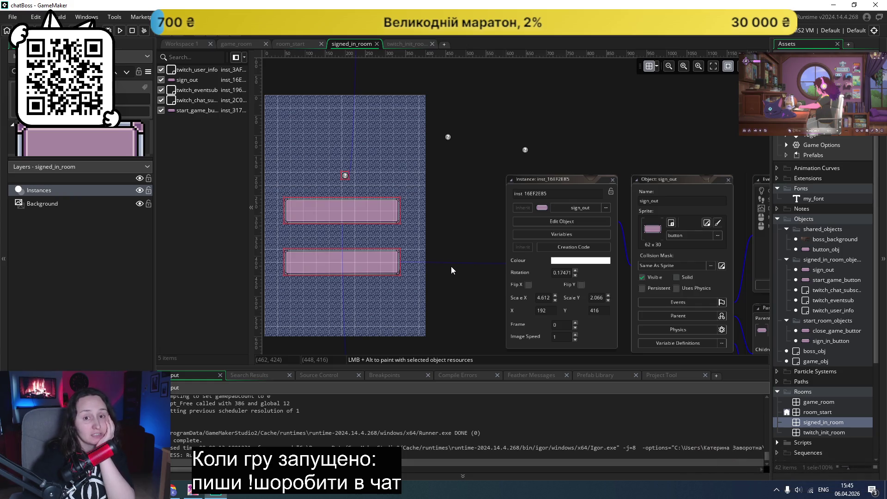
pyautogui.scroll(2, 451, 267)
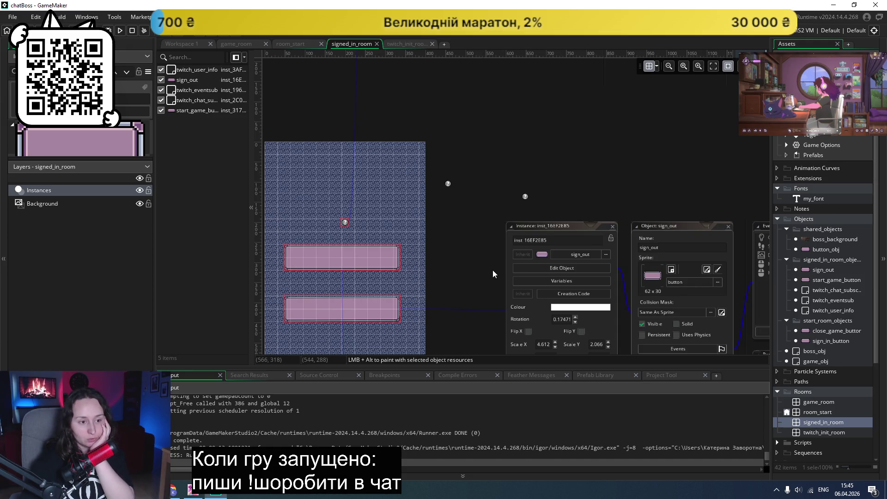
pyautogui.doubleClick(804, 249)
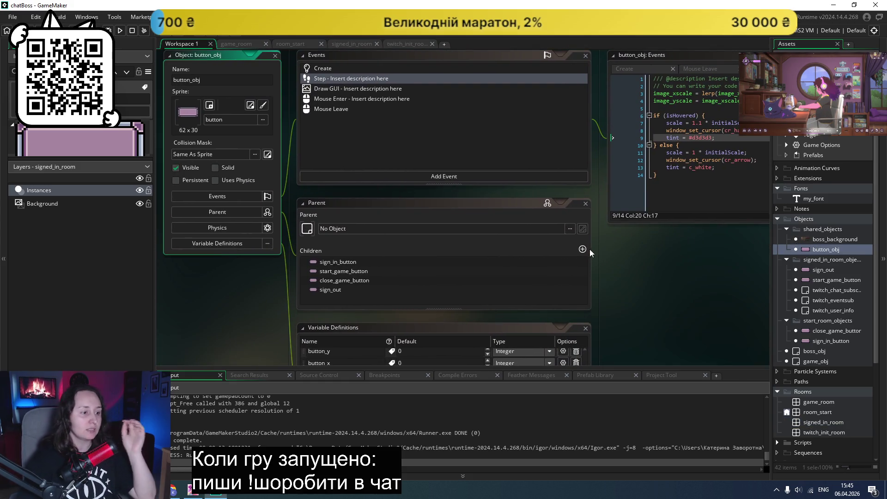
# - Look over button_obj's Step code, then its Create and Draw GUI event code
pyautogui.scroll(-3, 487, 241)
pyautogui.scroll(2, 506, 203)
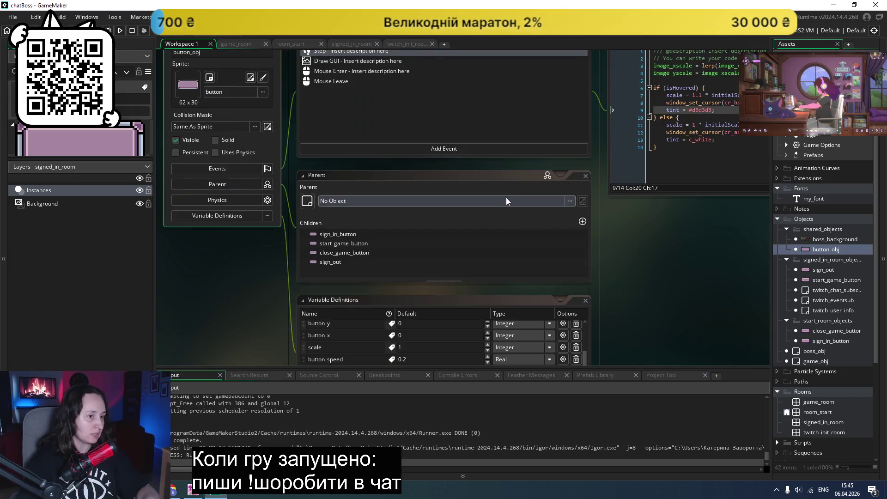
pyautogui.hscroll(3, 546, 178)
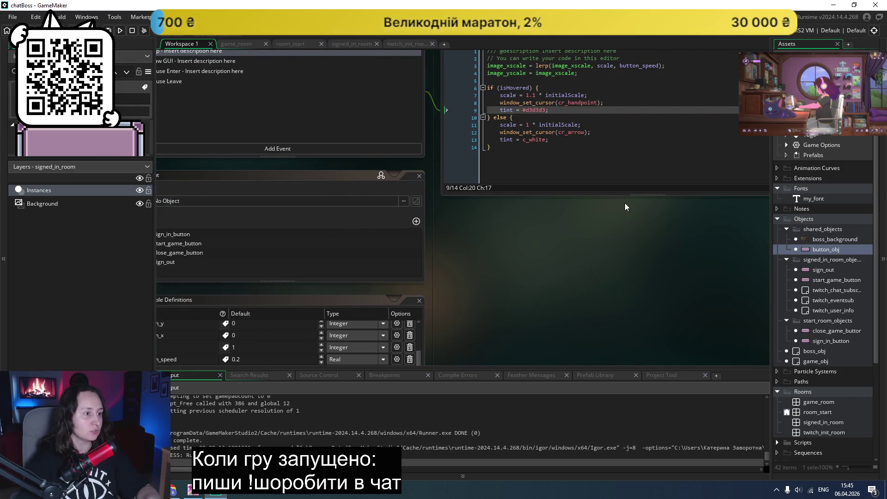
pyautogui.scroll(2, 623, 203)
pyautogui.click(645, 223)
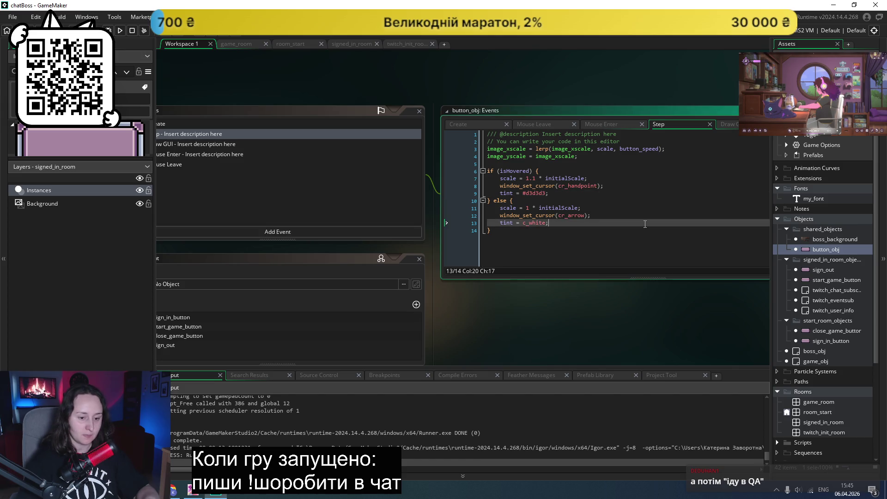
pyautogui.click(476, 124)
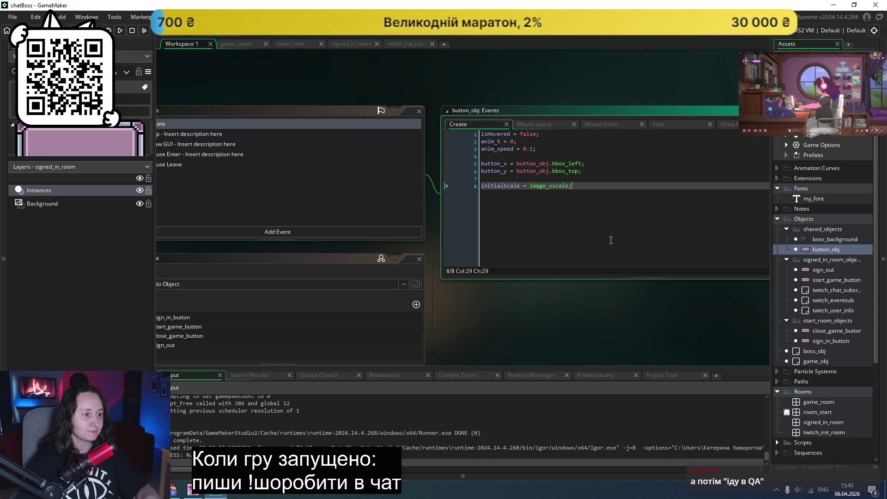
pyautogui.hscroll(2, 603, 227)
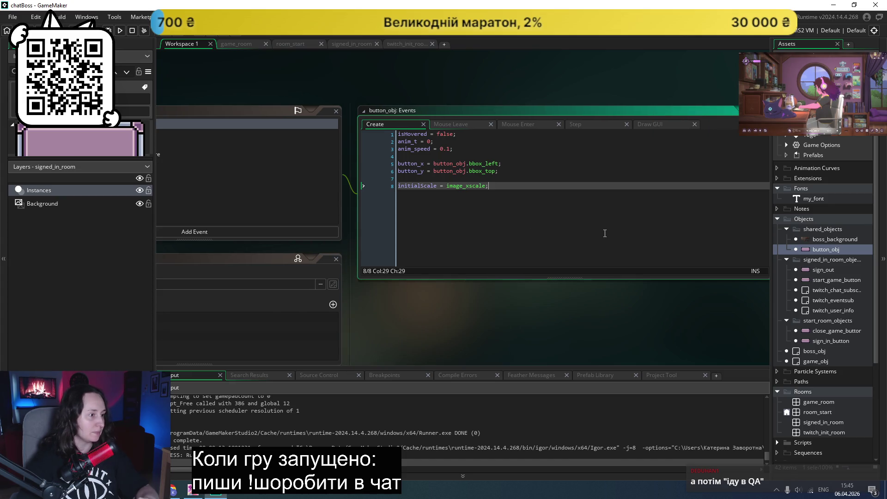
pyautogui.click(645, 123)
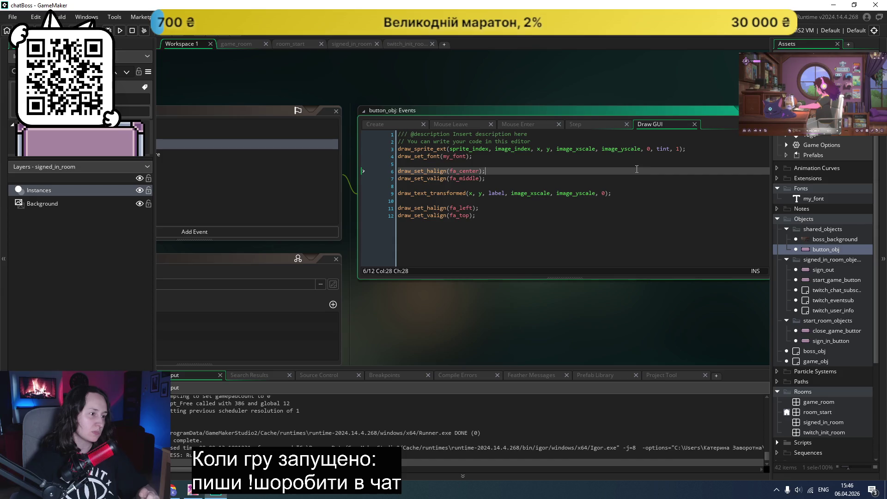
# - Cycle through the Step, Mouse Enter and Mouse Leave events, ending back on Create
pyautogui.click(585, 126)
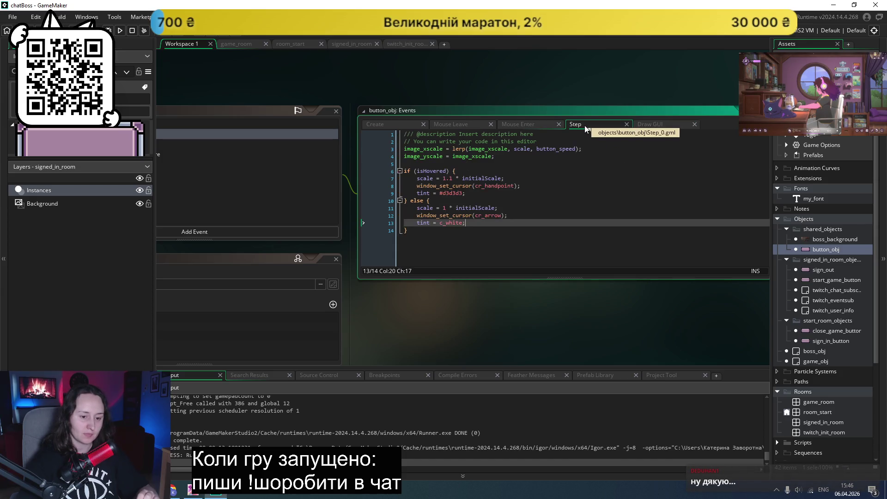
pyautogui.click(525, 126)
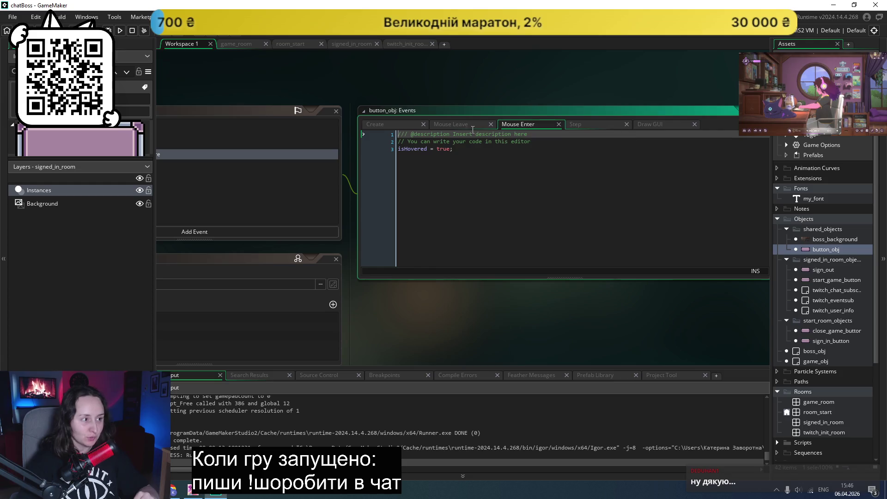
pyautogui.click(391, 124)
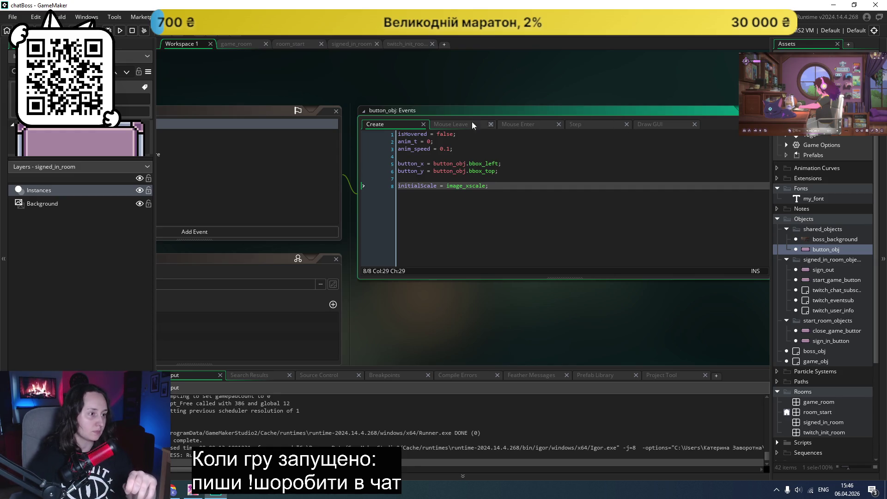
pyautogui.click(456, 123)
pyautogui.click(512, 126)
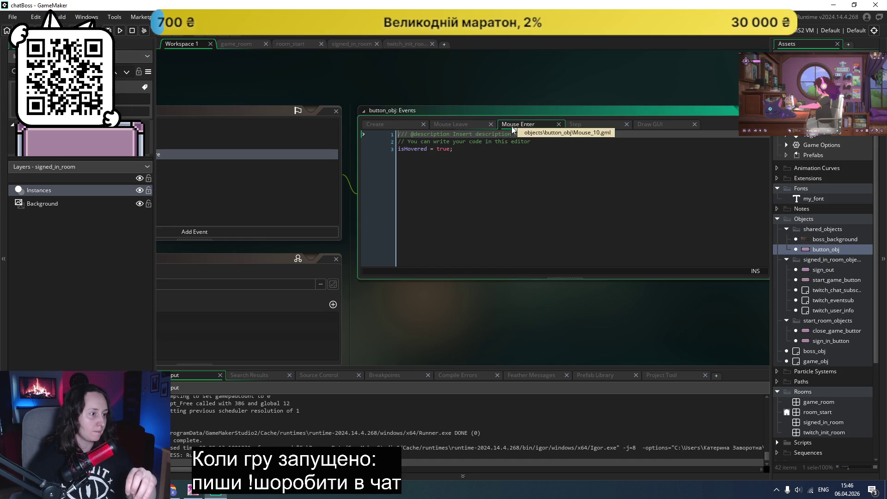
pyautogui.click(583, 126)
pyautogui.click(546, 200)
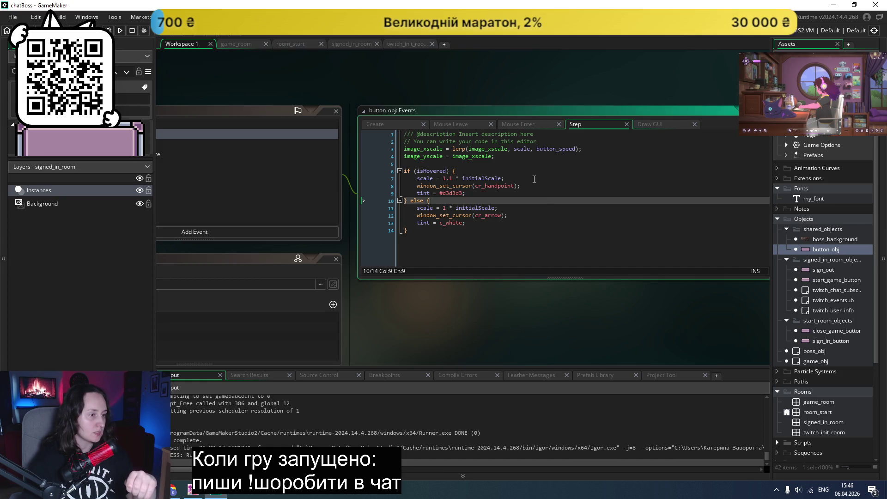
pyautogui.click(391, 126)
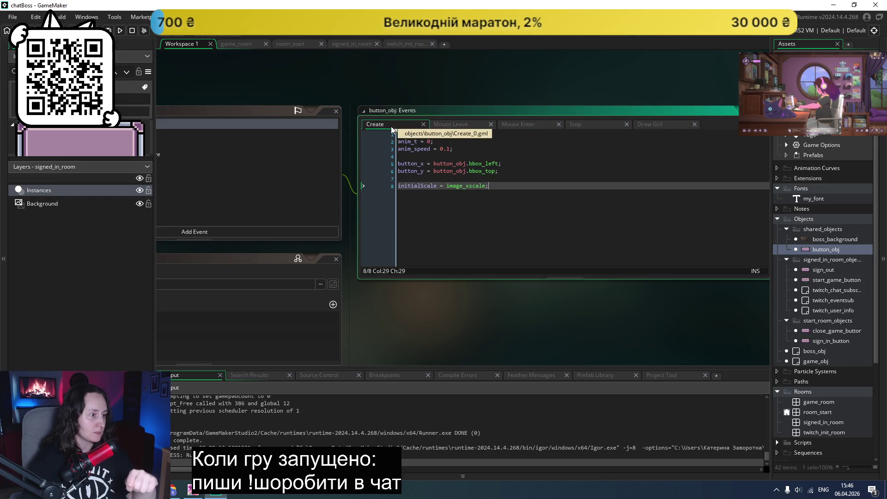
# - In Create, rename initialScale to initialXScale and add an initialYScale line
pyautogui.click(421, 185)
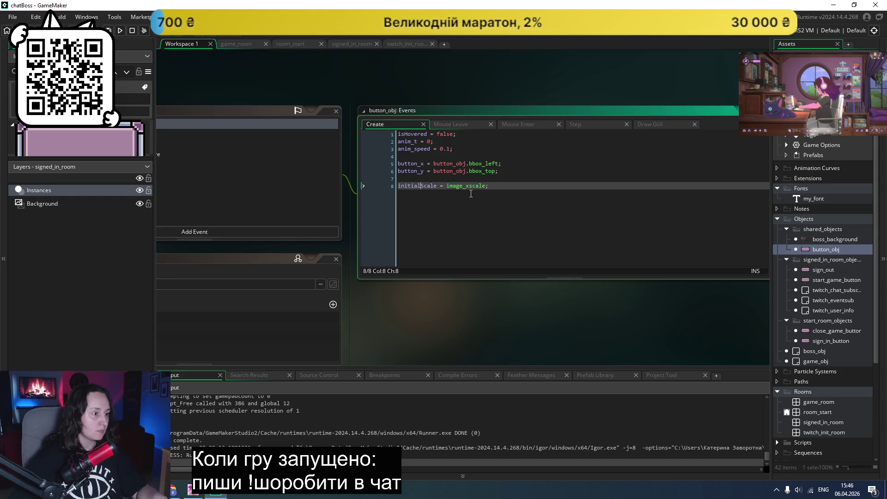
pyautogui.press('Right')
pyautogui.write('X')
pyautogui.press('Return')
pyautogui.write('initialYScale')
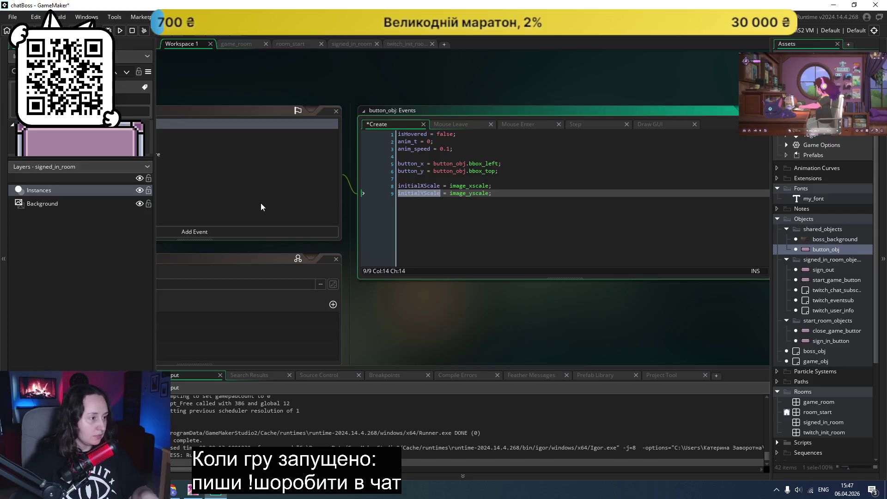
# - Add an initialYScale variable definition with a default value of 1
pyautogui.hscroll(-5, 260, 203)
pyautogui.scroll(-5, 262, 201)
pyautogui.scroll(-3, 262, 201)
pyautogui.click(485, 232)
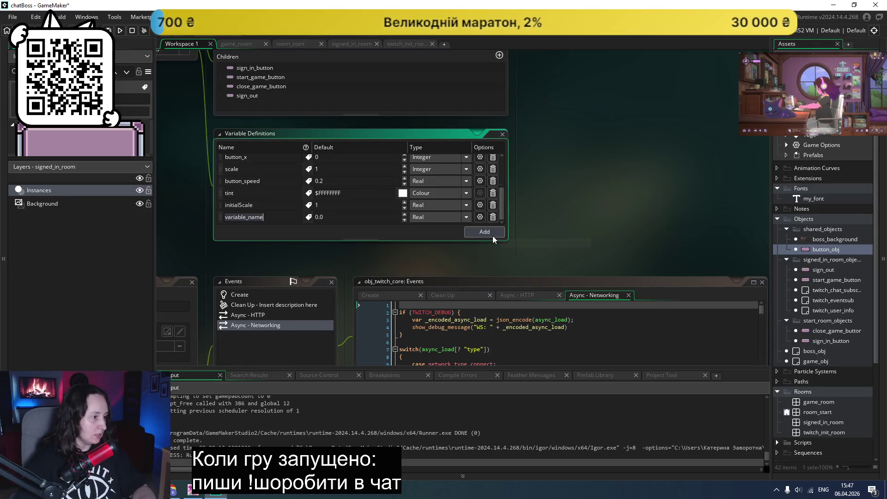
pyautogui.write('initialYScale')
pyautogui.press('Tab')
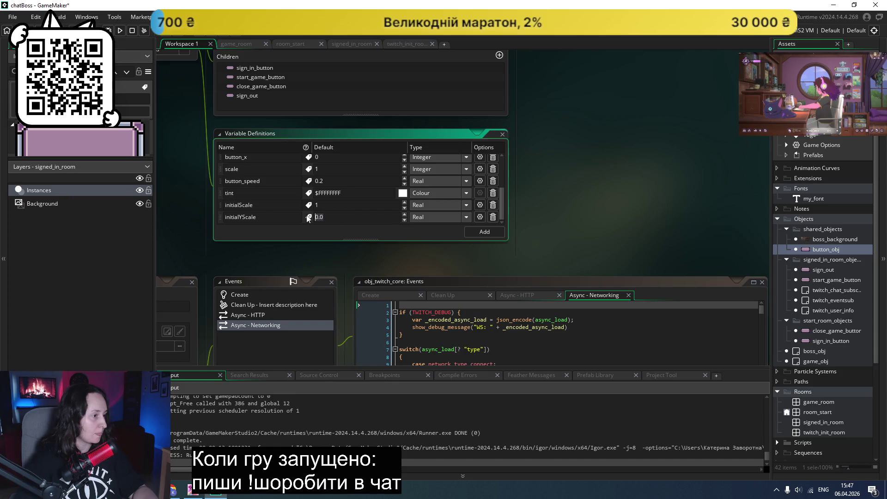
pyautogui.write('1')
pyautogui.scroll(4, 633, 190)
pyautogui.scroll(5, 619, 197)
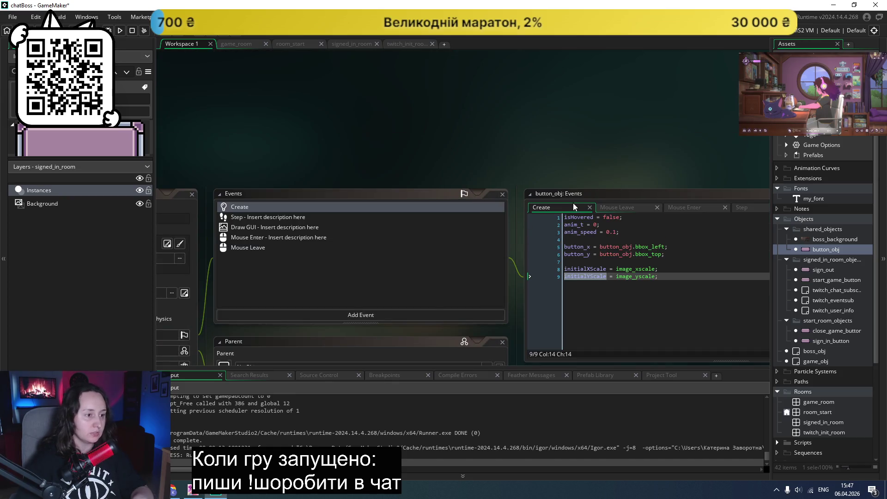
pyautogui.scroll(-2, 573, 207)
pyautogui.keyDown('ctrl'); pyautogui.scroll(-2, 582, 194); pyautogui.keyUp('ctrl')
pyautogui.keyDown('ctrl'); pyautogui.scroll(4, 586, 179); pyautogui.keyUp('ctrl')
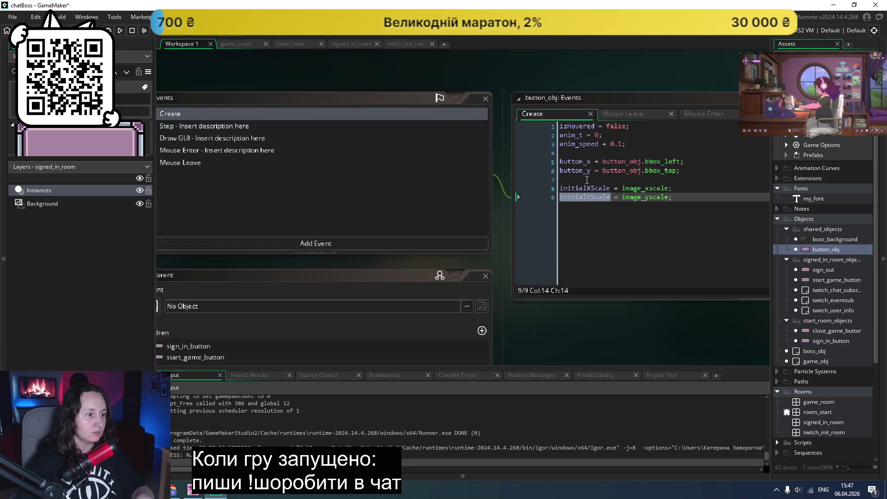
pyautogui.hscroll(5, 587, 179)
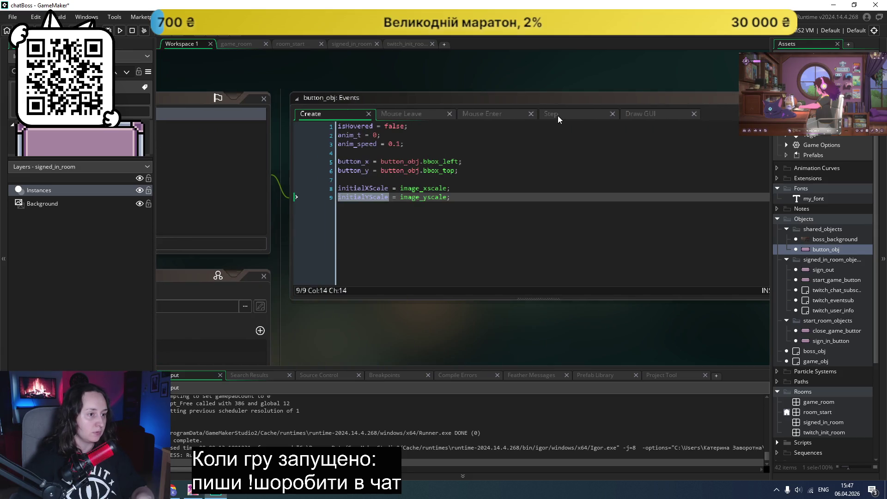
# - Try pasting line 3's lerp expression over image_xscale on line 4, then undo it
pyautogui.click(558, 115)
pyautogui.keyDown('ctrl'); pyautogui.scroll(-1, 467, 175); pyautogui.keyUp('ctrl')
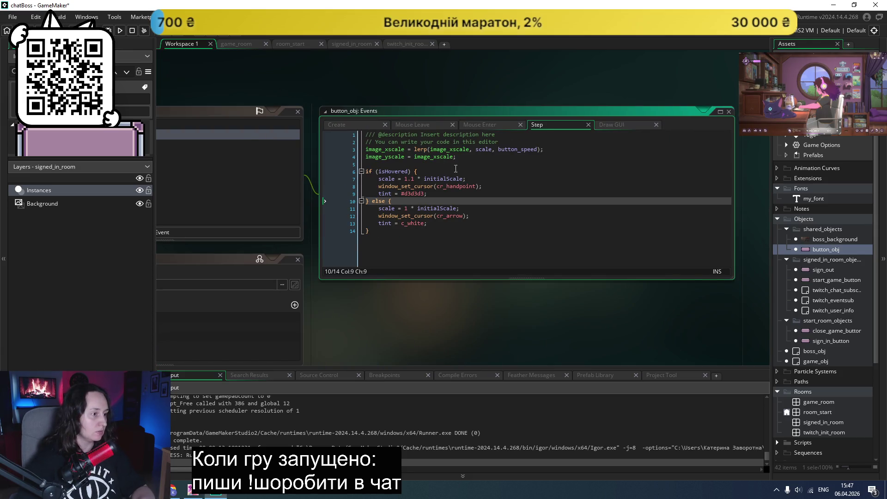
pyautogui.moveTo(545, 151); pyautogui.dragTo(416, 154)
pyautogui.hotkey('ctrl', 'c')
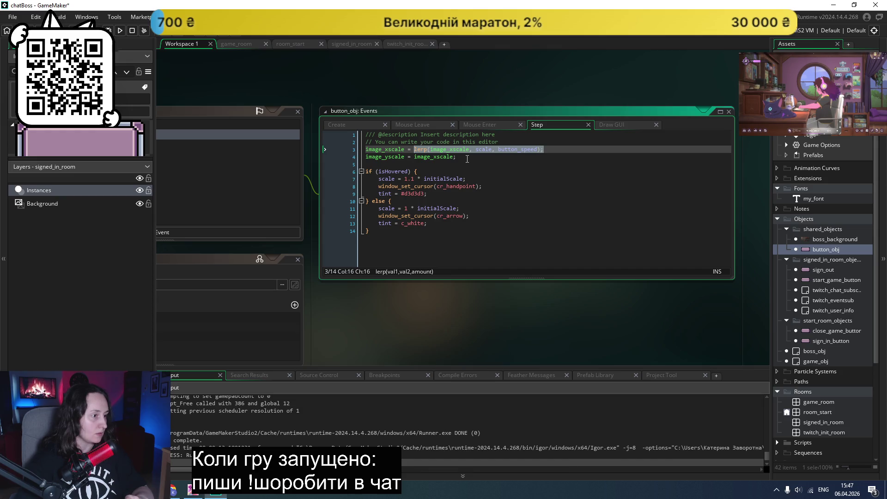
pyautogui.moveTo(467, 159); pyautogui.dragTo(415, 157)
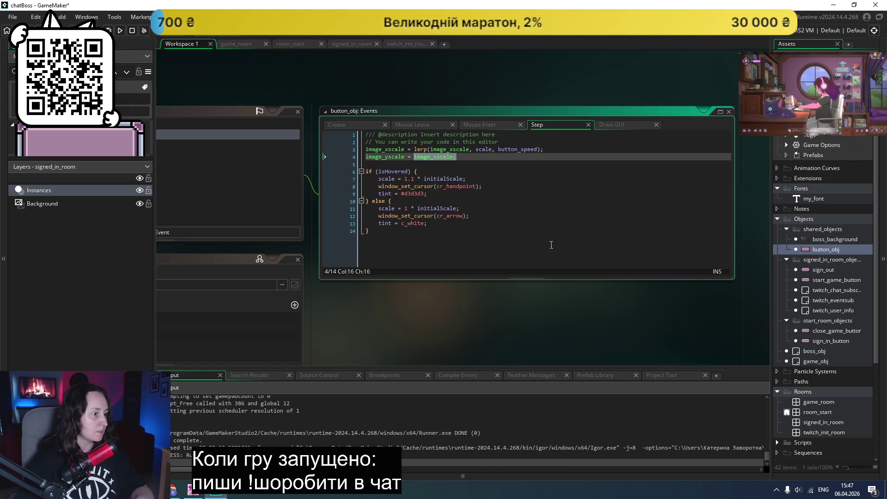
pyautogui.hotkey('ctrl', 'v')
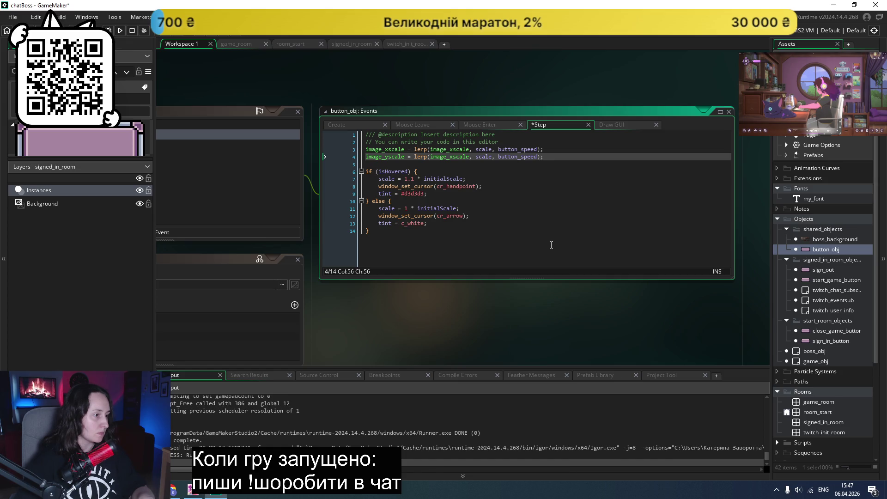
pyautogui.hotkey('ctrl', 'z')
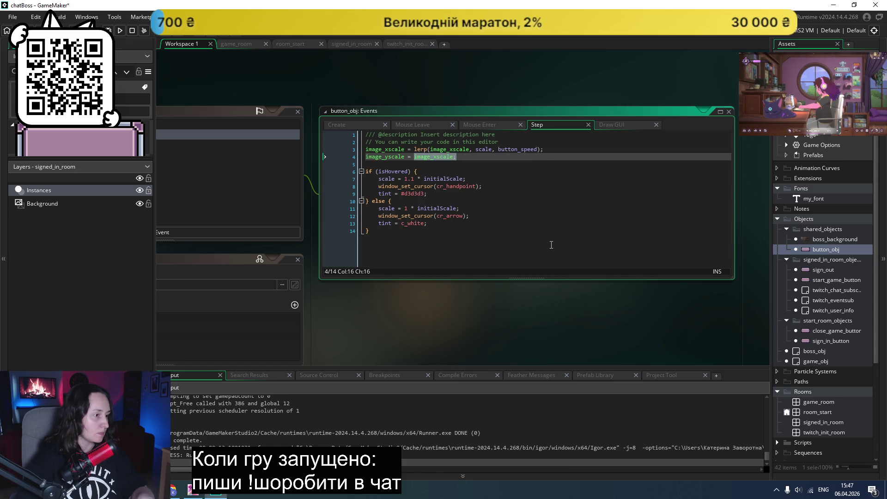
# - Remove '* initialScale' from lines 7 and 11 of the Step code
pyautogui.click(550, 185)
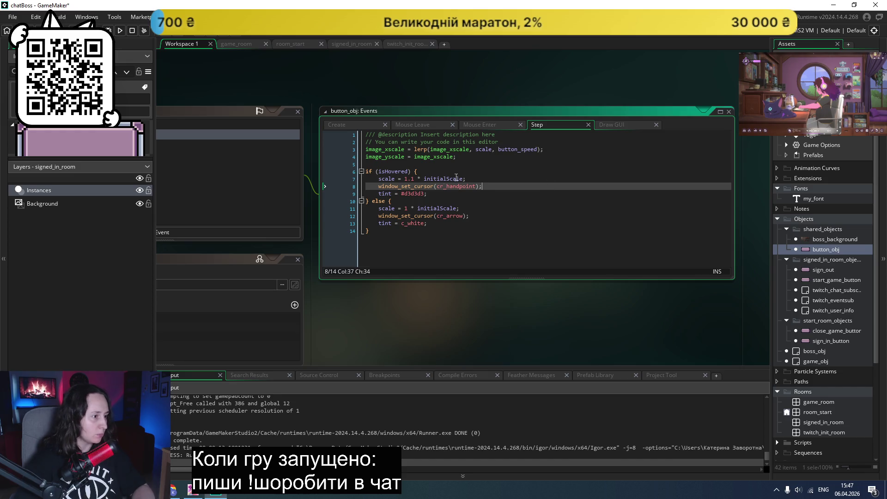
pyautogui.moveTo(466, 179)
pyautogui.mouseDown()
pyautogui.moveTo(415, 186)
pyautogui.moveTo(414, 179)
pyautogui.mouseUp()
pyautogui.press('Delete')
pyautogui.moveTo(457, 209); pyautogui.dragTo(411, 209)
pyautogui.press('Delete')
# - Make line 3's lerp target scale * initialXScale
pyautogui.click(493, 152)
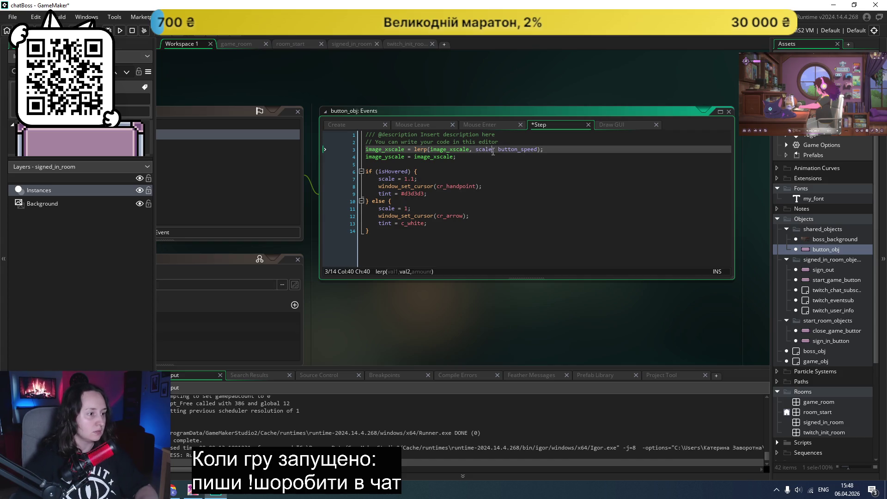
pyautogui.write('* ini')
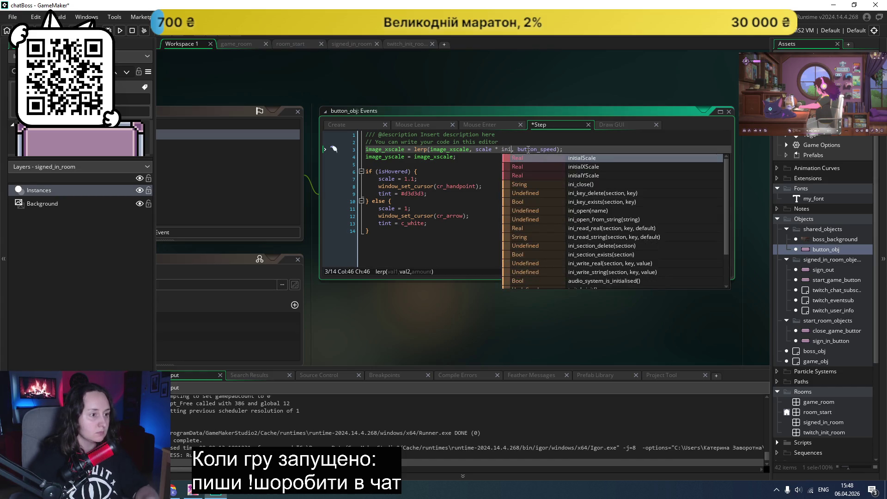
pyautogui.press('Down')
pyautogui.press('Return')
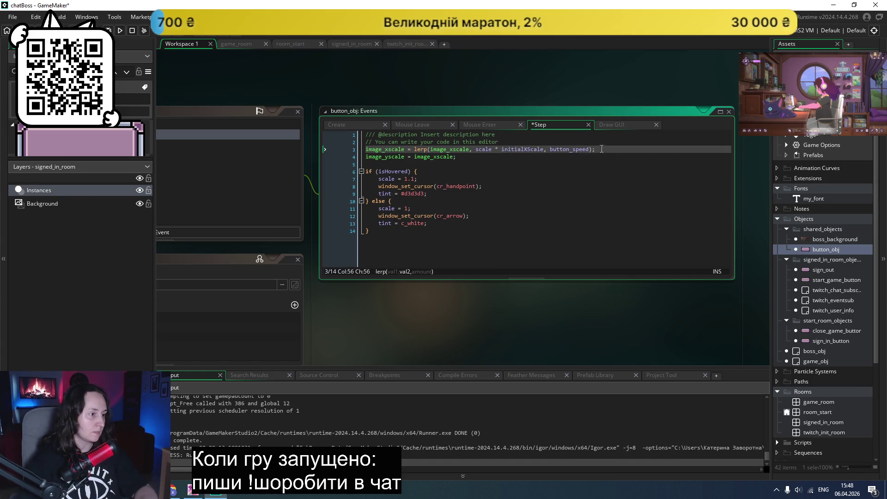
# - Copy the lerp into line 4 using initialYScale, then save and run with F5
pyautogui.moveTo(601, 149); pyautogui.dragTo(411, 158)
pyautogui.write('lerp(image_xscale, scale * initialXScale, button_speed);')
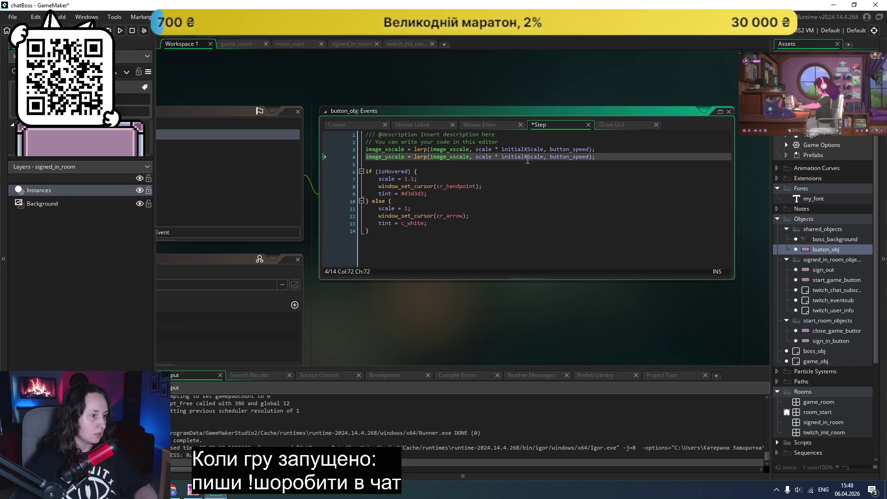
pyautogui.click(527, 157)
pyautogui.press('BackSpace')
pyautogui.write('Y')
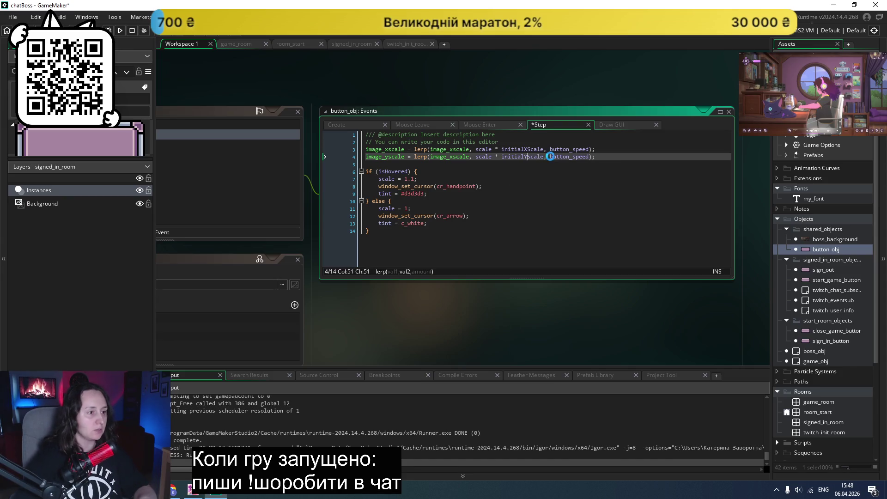
pyautogui.press('F5')
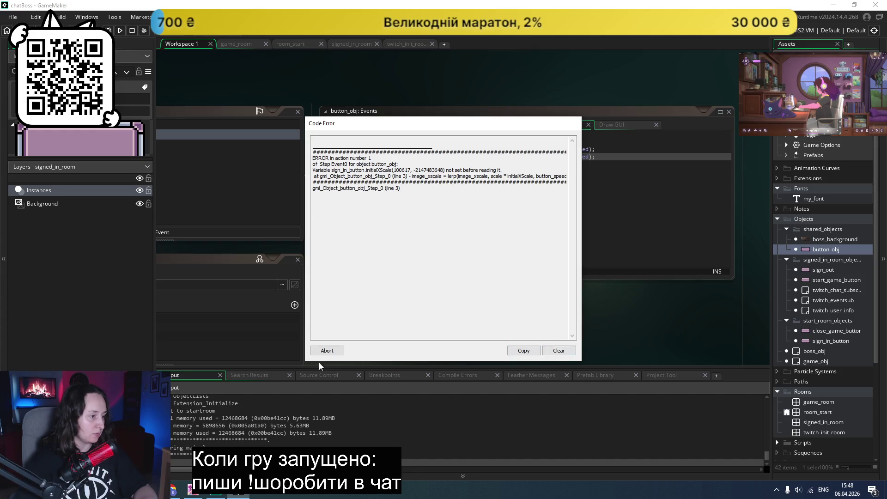
# - Abort the initialXScale code error, save the project and run the game again
pyautogui.click(328, 350)
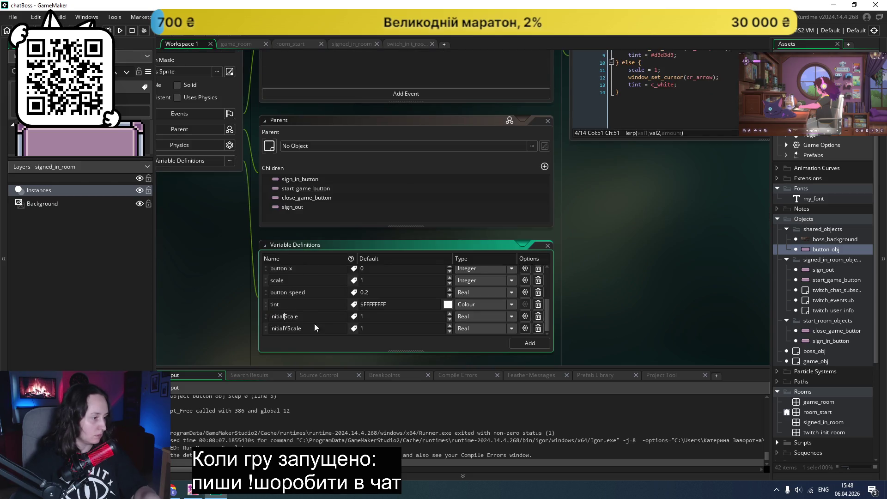
pyautogui.write('X')
pyautogui.hotkey('ctrl', 's')
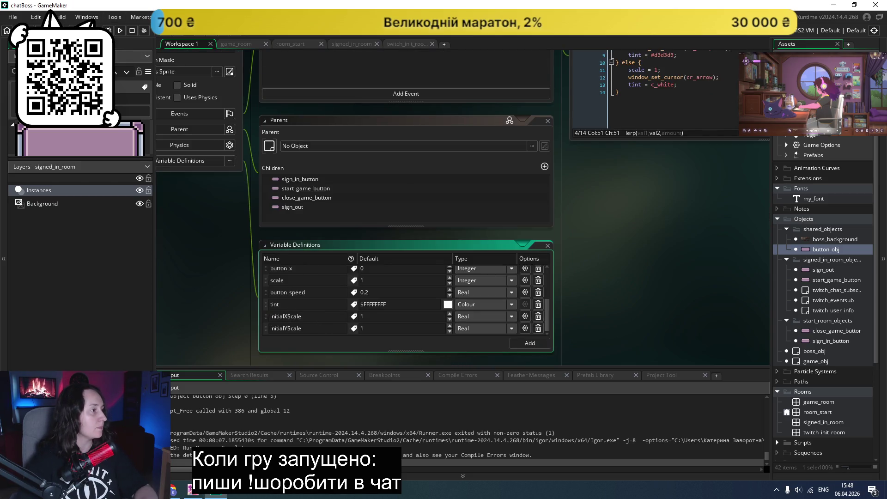
pyautogui.click(119, 31)
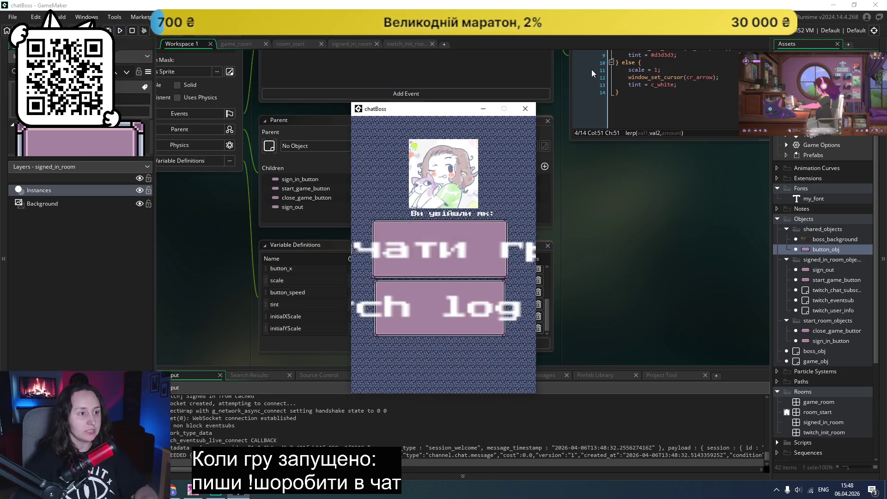
pyautogui.click(526, 109)
# - Make line 4 lerp image_yscale and test-run the game once more
pyautogui.scroll(3, 620, 144)
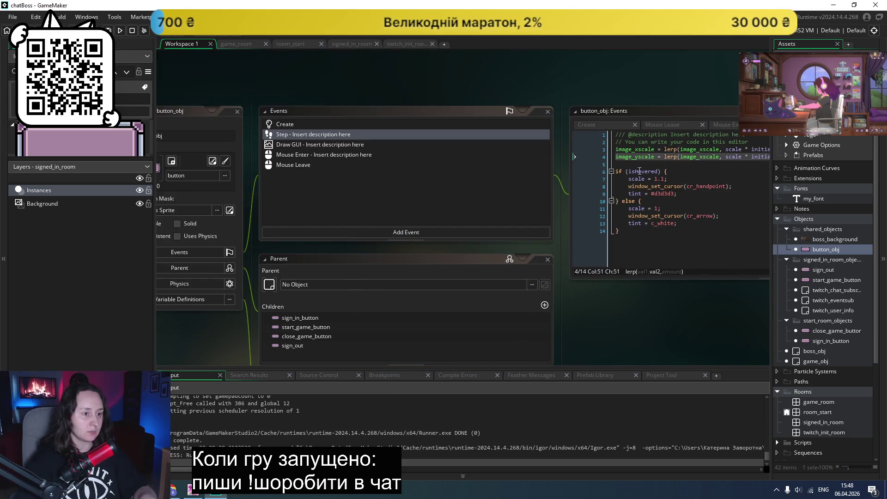
pyautogui.hscroll(3, 638, 158)
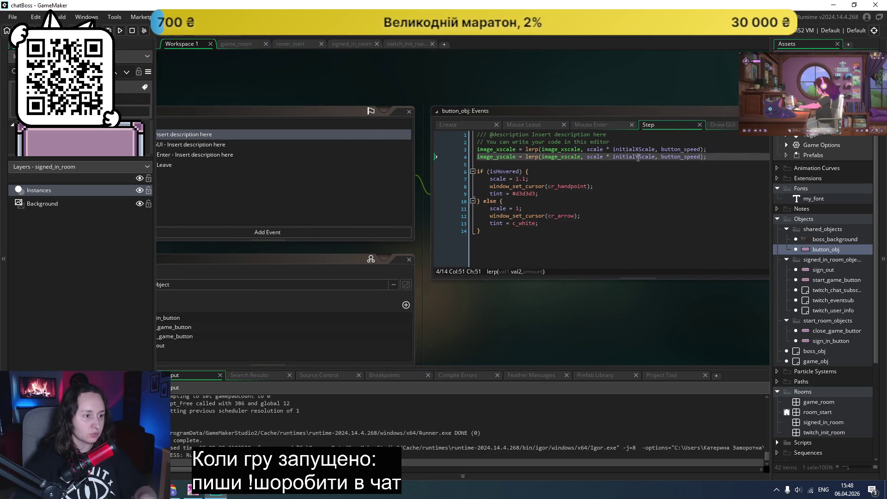
pyautogui.click(564, 159)
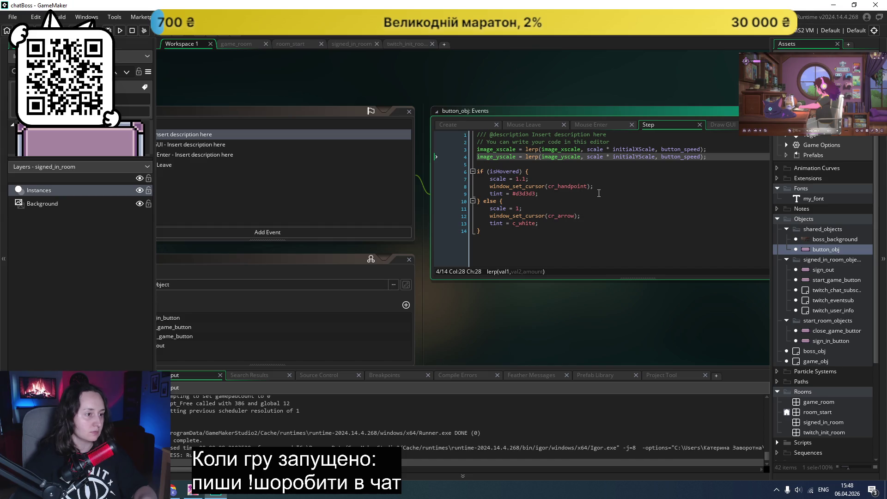
pyautogui.click(121, 33)
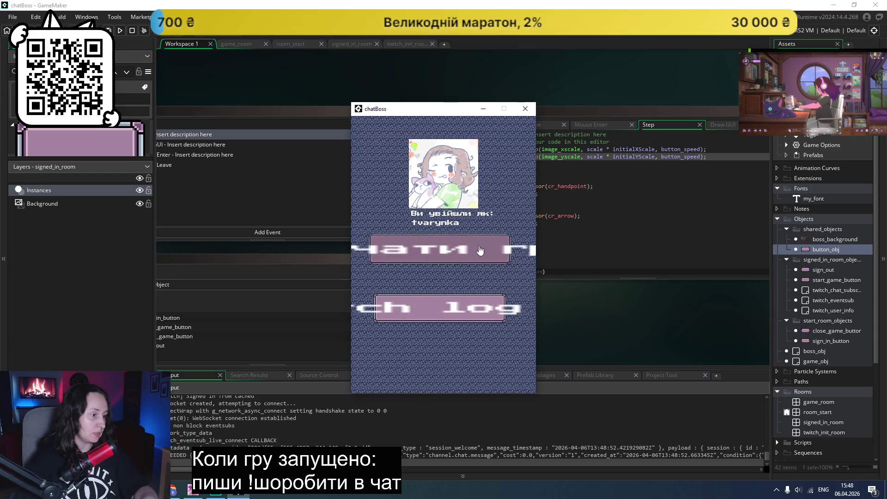
pyautogui.click(525, 108)
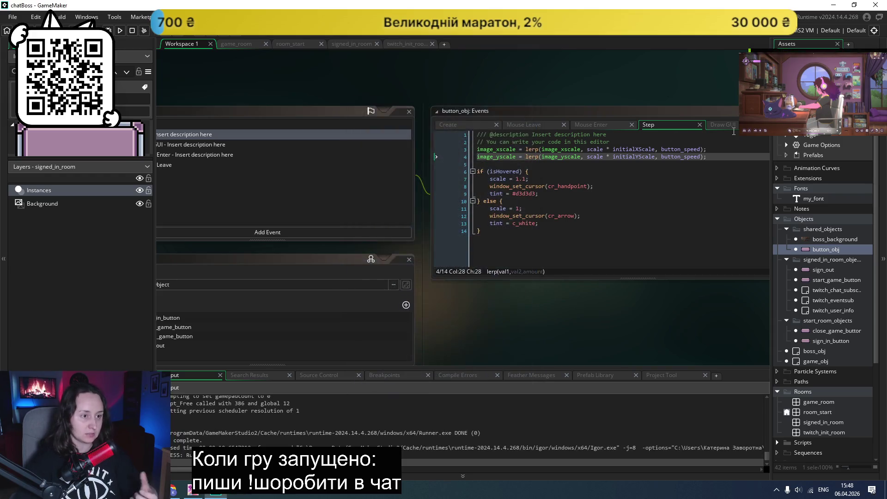
pyautogui.click(734, 127)
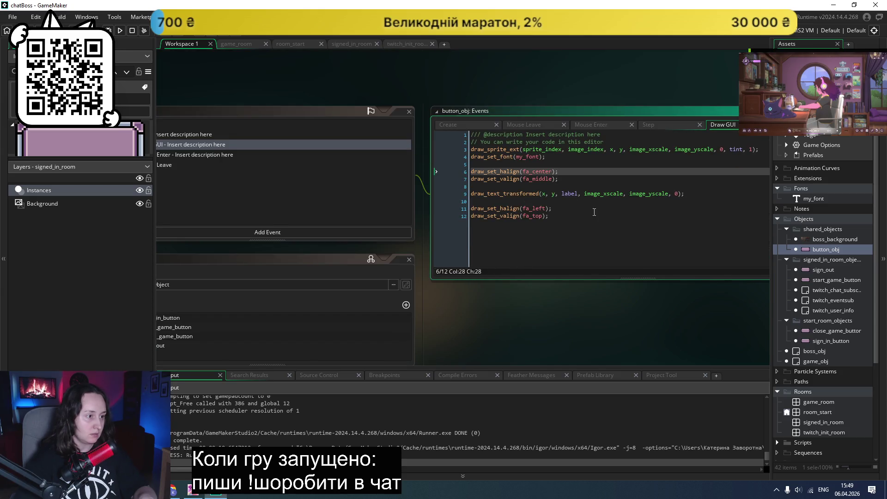
# - Set both scale arguments on Draw GUI line 9 to image_xscale, save, and test-run
pyautogui.scroll(2, 595, 212)
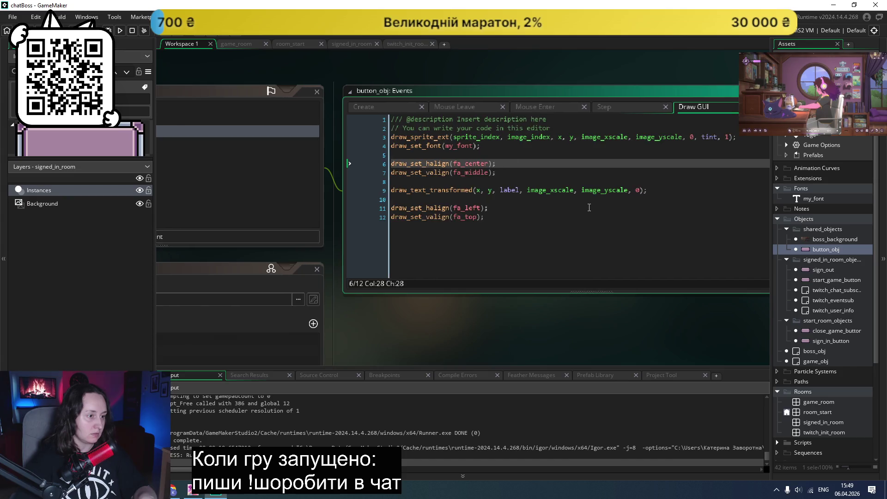
pyautogui.doubleClick(556, 192)
pyautogui.hotkey('ctrl', 'c')
pyautogui.doubleClick(597, 192)
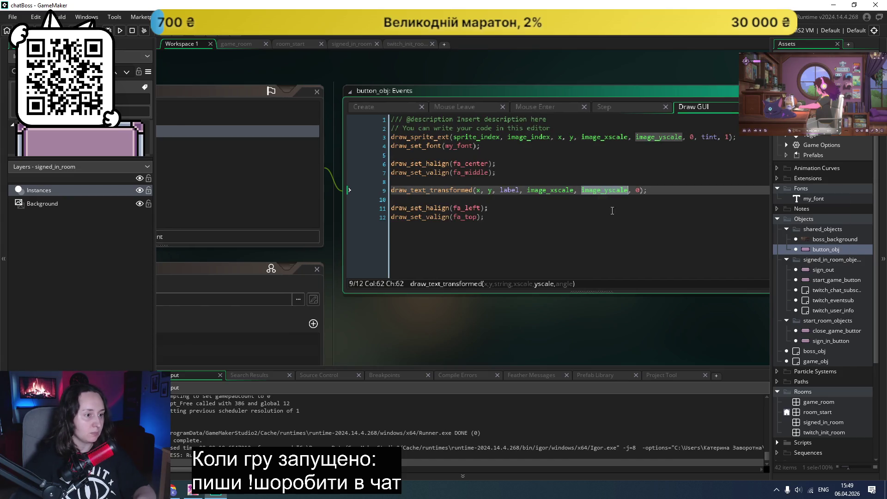
pyautogui.hotkey('ctrl', 'v')
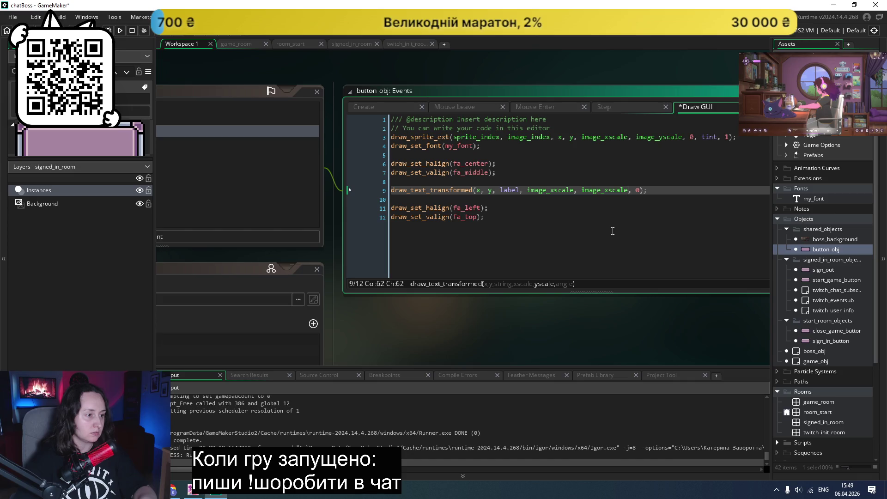
pyautogui.hotkey('ctrl', 's')
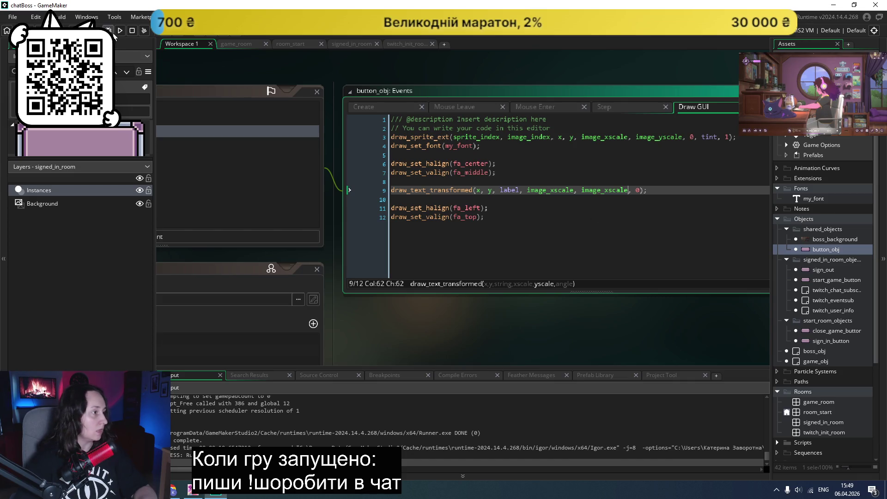
pyautogui.click(121, 31)
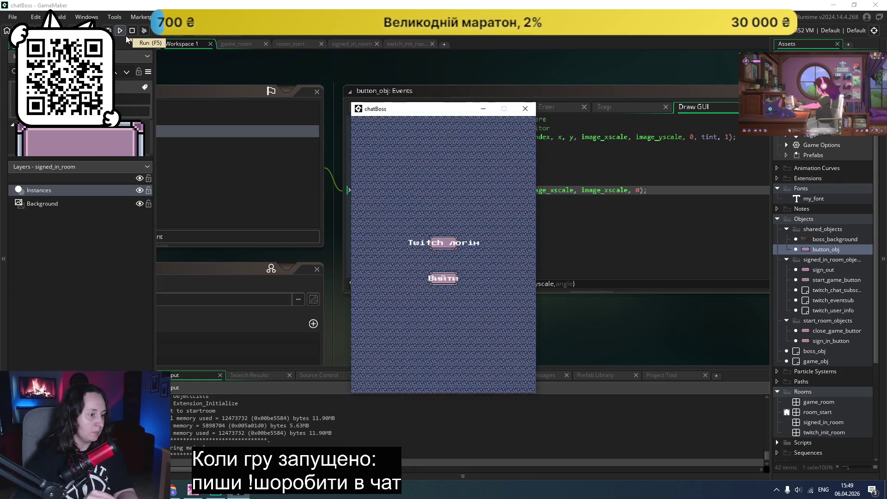
pyautogui.click(526, 109)
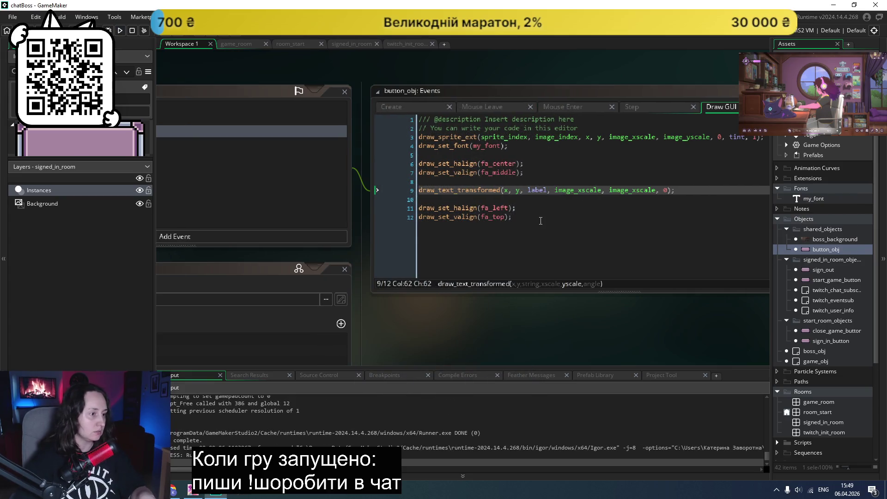
# - Switch the label's scale arguments to image_yscale and test-run the game again
pyautogui.scroll(-3, 541, 221)
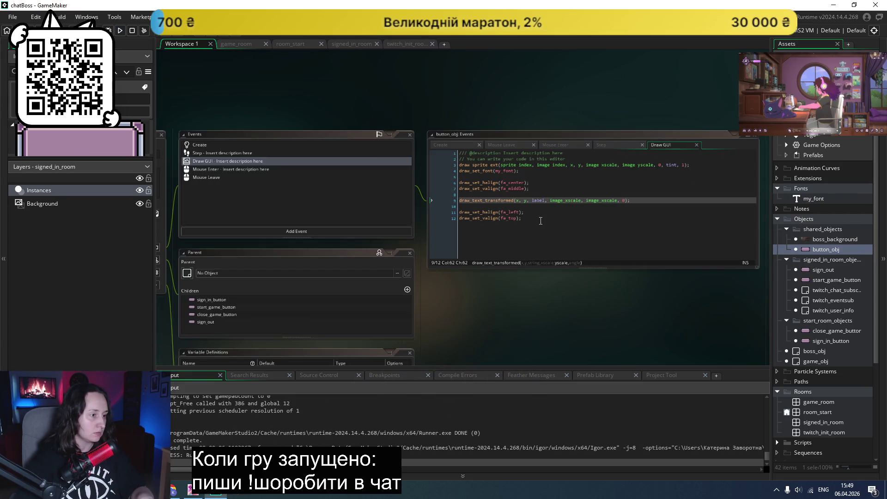
pyautogui.scroll(3, 541, 220)
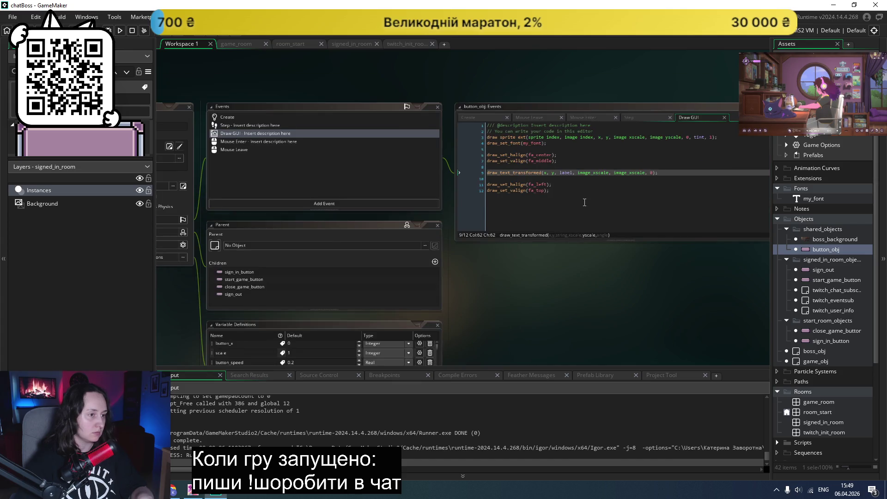
pyautogui.click(596, 166)
pyautogui.write('y')
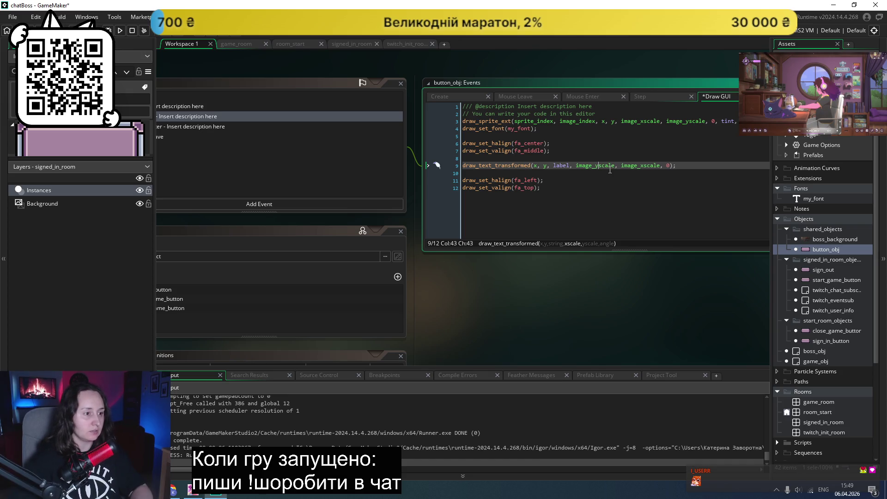
pyautogui.click(647, 166)
pyautogui.press('BackSpace')
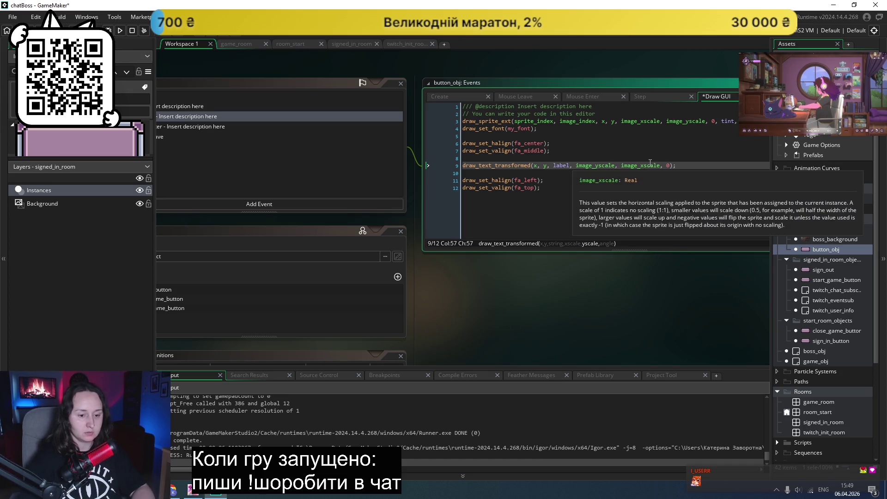
pyautogui.write('y')
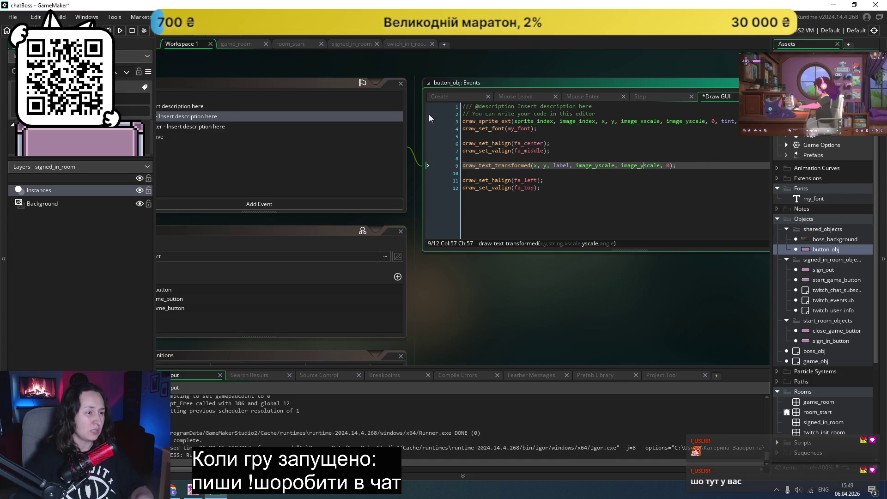
pyautogui.click(119, 30)
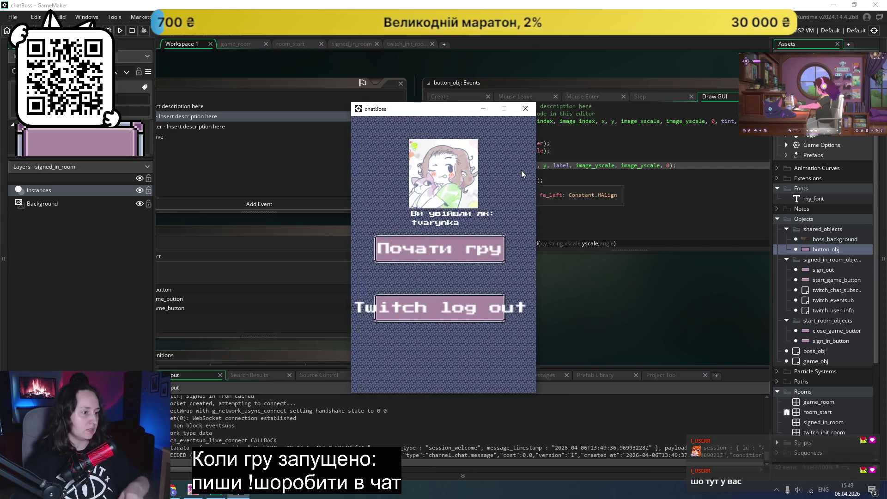
pyautogui.click(527, 109)
pyautogui.moveTo(677, 165); pyautogui.dragTo(434, 159)
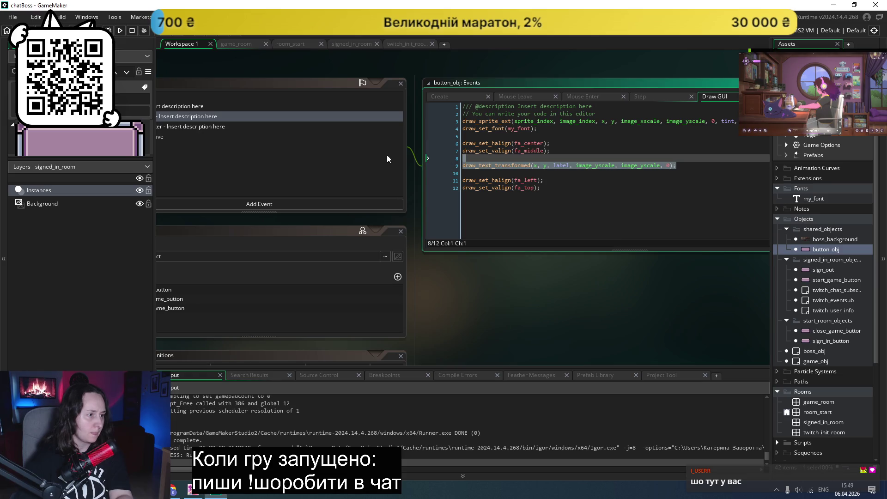
# - Draw the label at a fixed 1, 1 scale and test-run to check the button text
pyautogui.click(622, 180)
pyautogui.write('1')
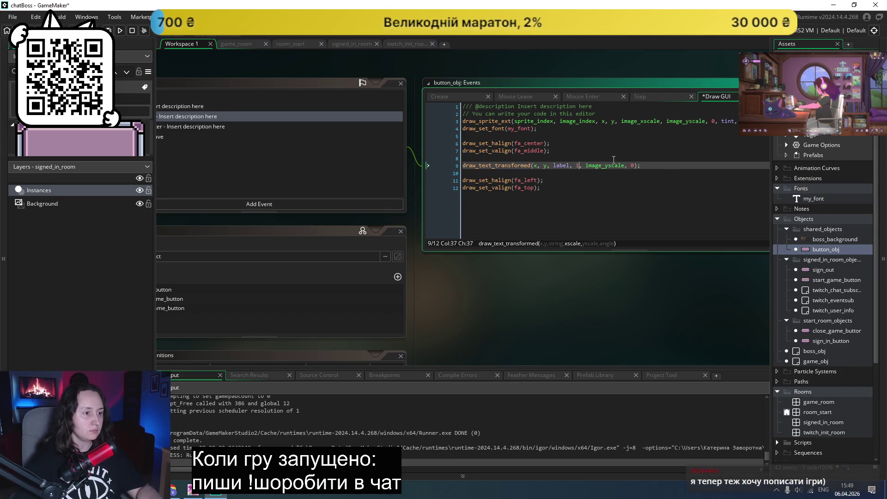
pyautogui.hotkey('ctrl', 'z')
pyautogui.hotkey('ctrl', 'z')
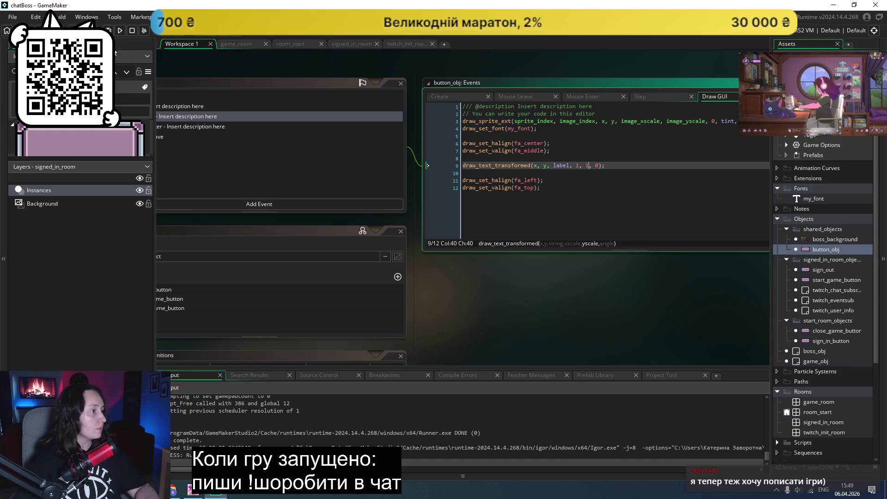
pyautogui.click(121, 32)
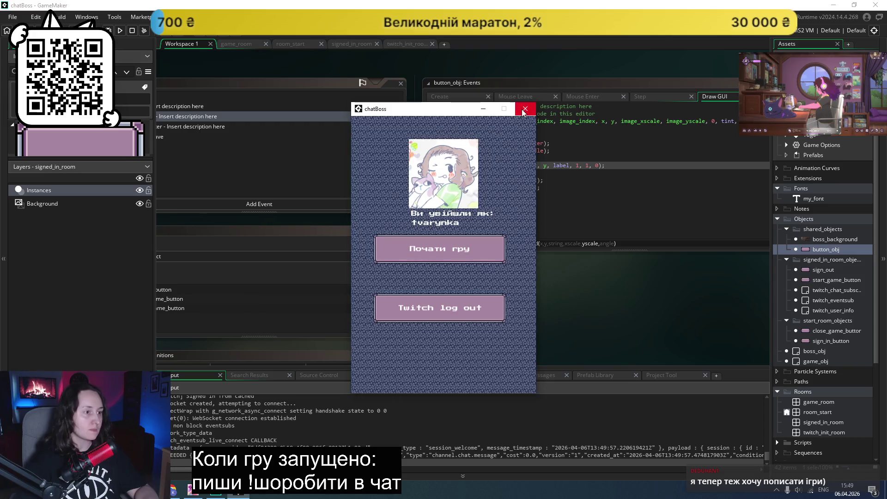
pyautogui.click(525, 109)
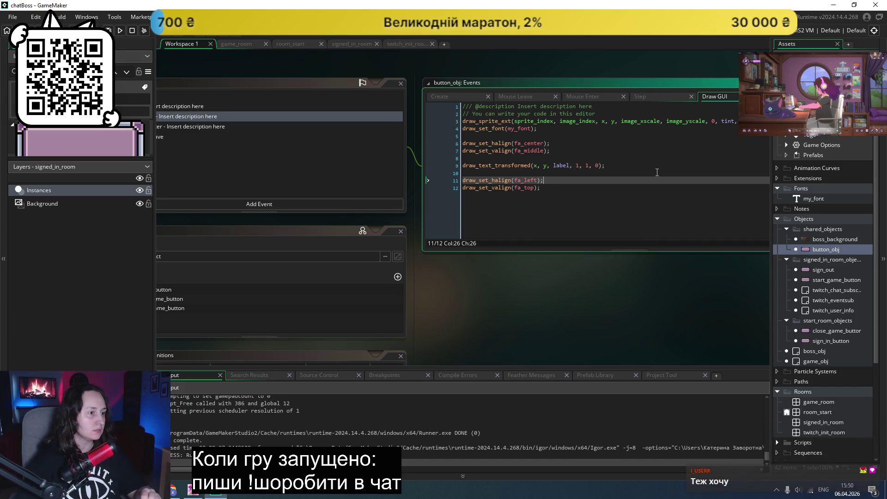
pyautogui.click(656, 173)
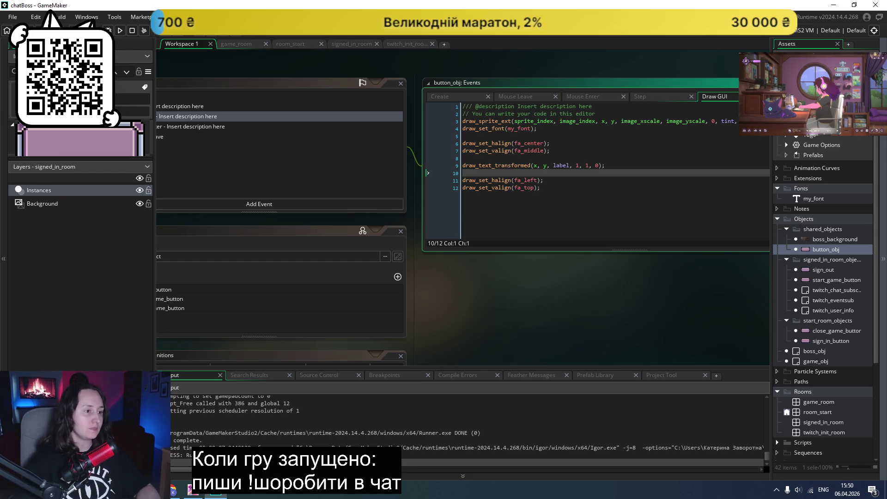
pyautogui.click(671, 158)
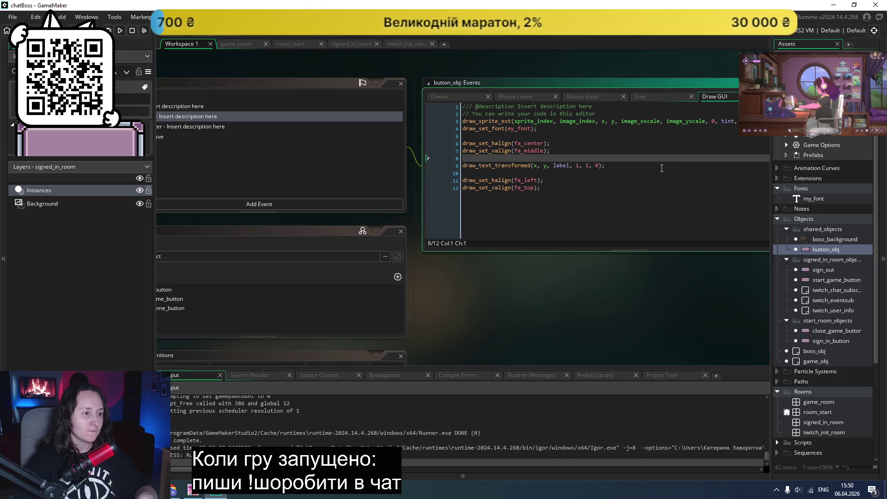
# - Paste image_yscale into both scale arguments on line 9
pyautogui.doubleClick(588, 166)
pyautogui.hotkey('ctrl', 'v')
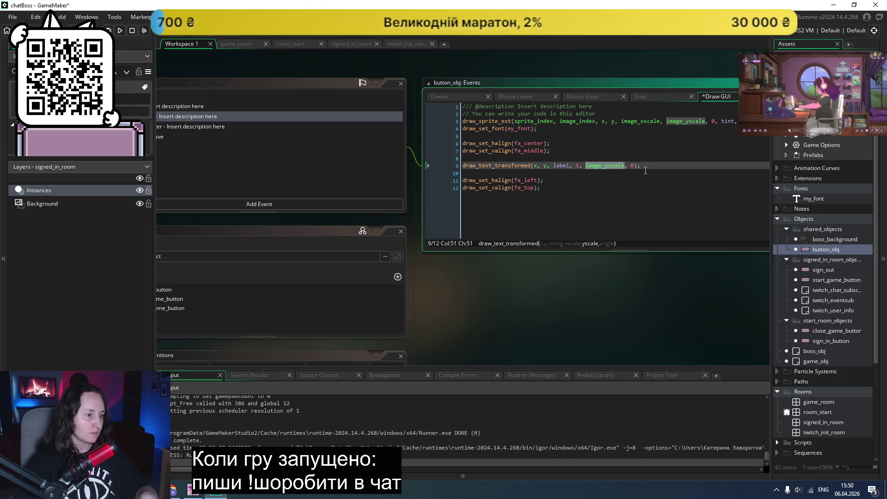
pyautogui.hotkey('ctrl', 'Left')
pyautogui.hotkey('ctrl', 'Left')
pyautogui.hotkey('shift', 'Right')
pyautogui.hotkey('ctrl', 'v')
# - Retype both scale arguments as 'scale' and test-run the game
pyautogui.doubleClick(588, 166)
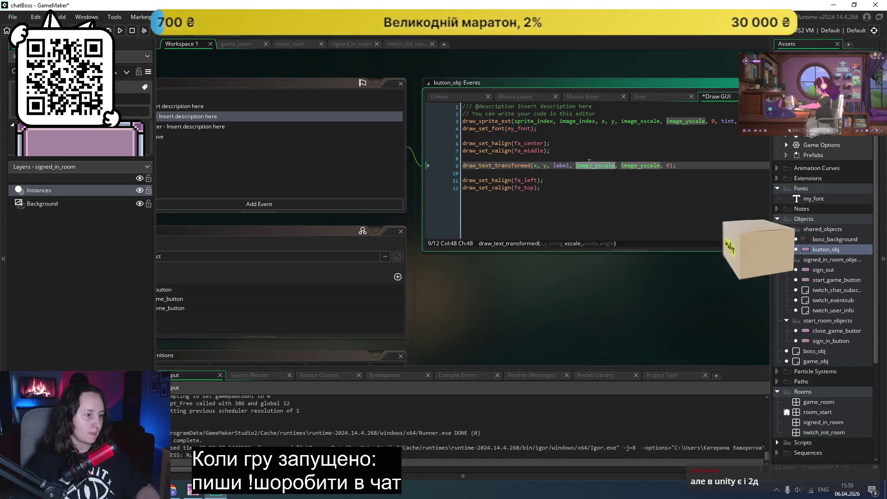
pyautogui.write('te')
pyautogui.press('BackSpace')
pyautogui.press('BackSpace')
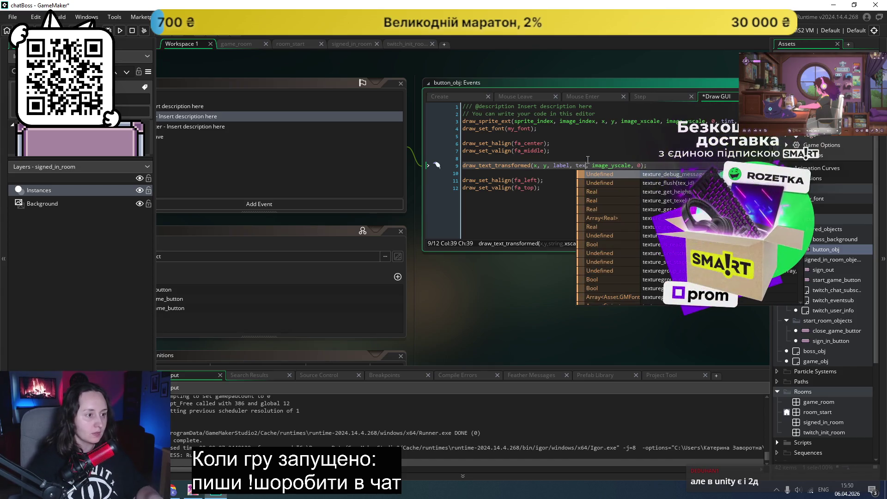
pyautogui.write('scale')
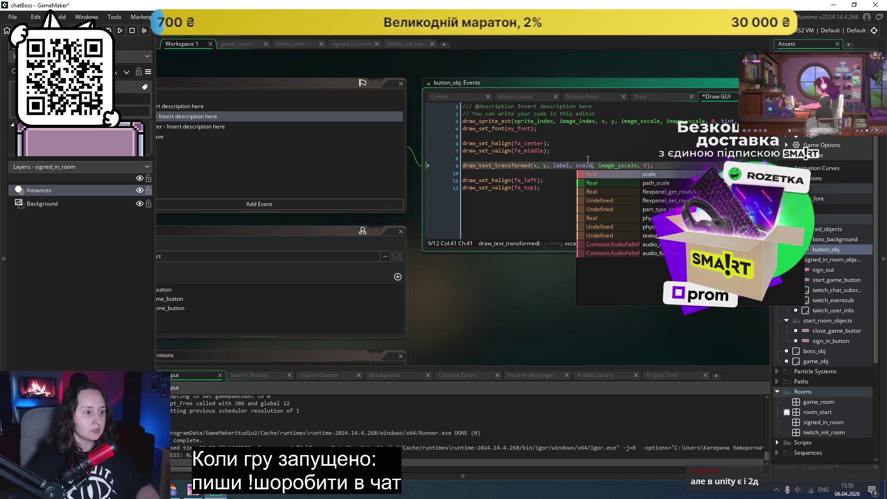
pyautogui.doubleClick(618, 166)
pyautogui.write('sca')
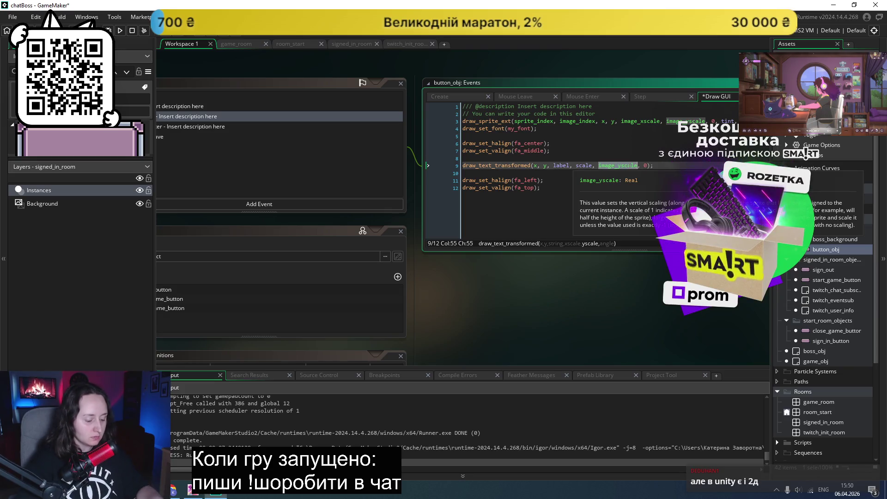
pyautogui.write('le')
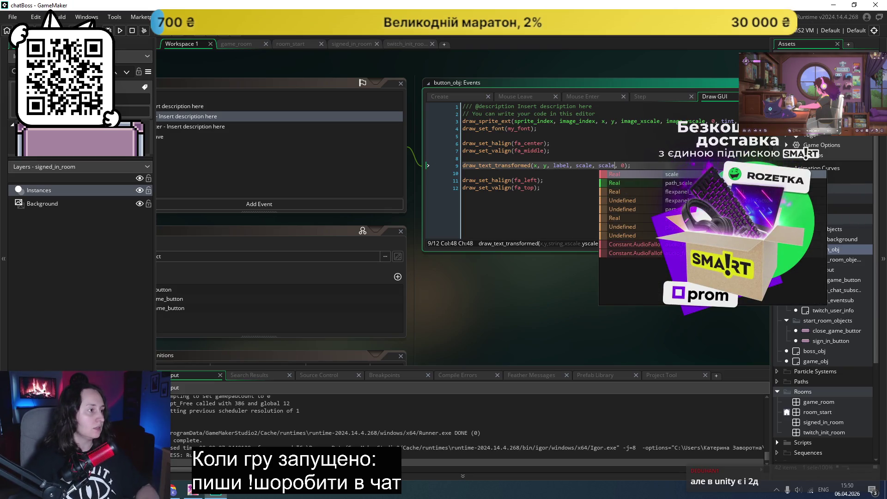
pyautogui.press('F5')
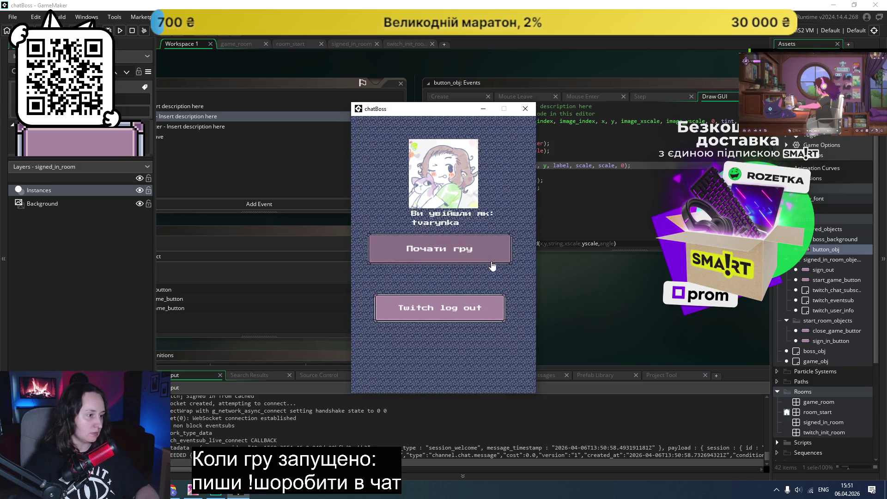
pyautogui.click(525, 109)
# - Undo back to image_yscale, make the first argument image_xscale, and test-run again
pyautogui.hotkey('ctrl', 'z')
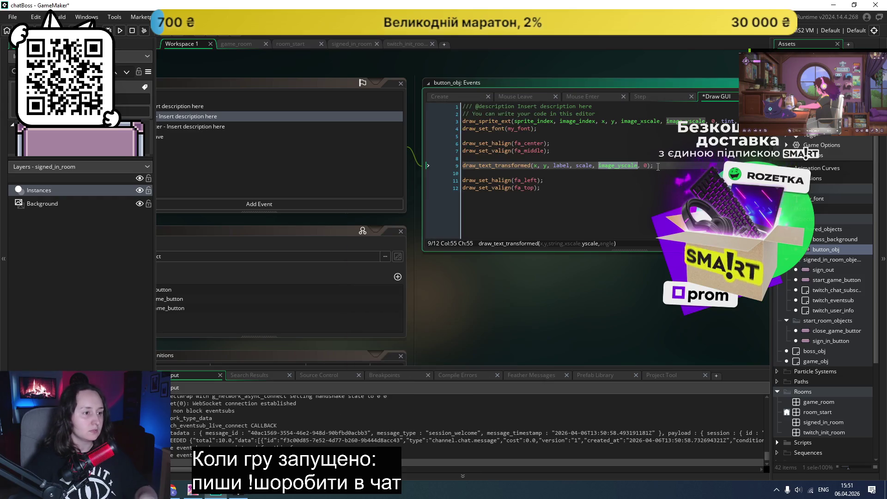
pyautogui.hotkey('ctrl', 'z')
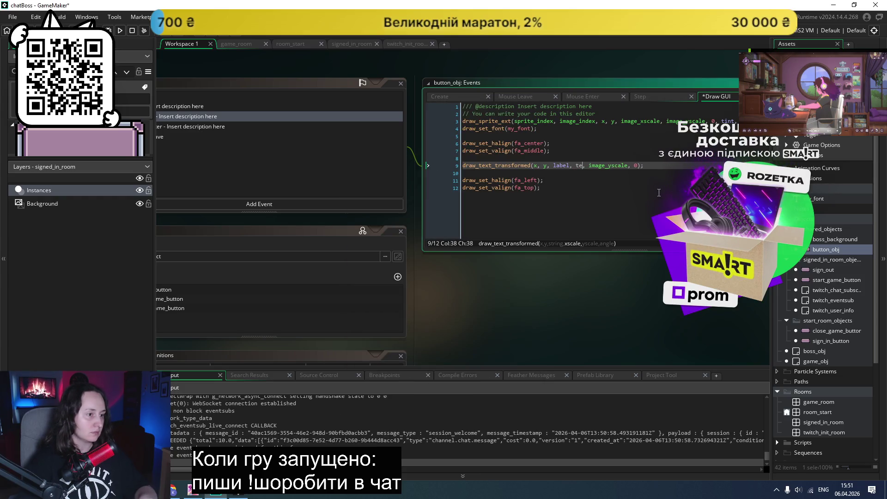
pyautogui.hotkey('ctrl', 'z')
pyautogui.click(637, 187)
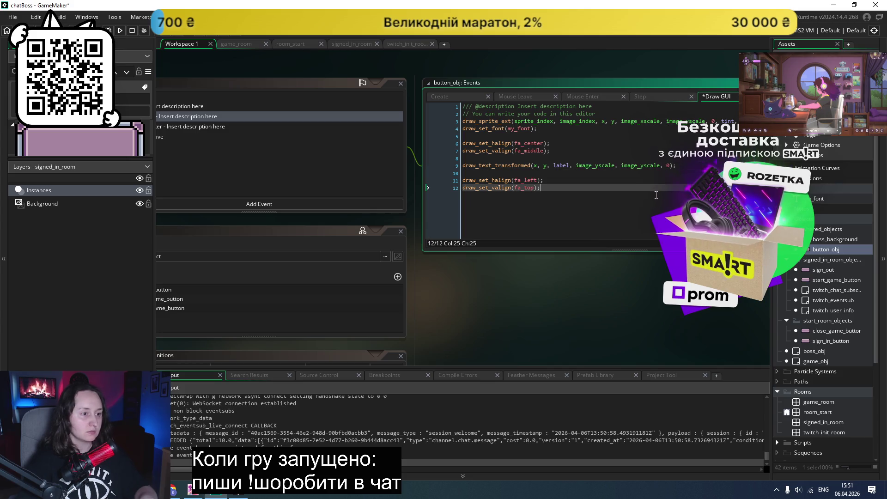
pyautogui.click(602, 165)
pyautogui.press('BackSpace')
pyautogui.write('x')
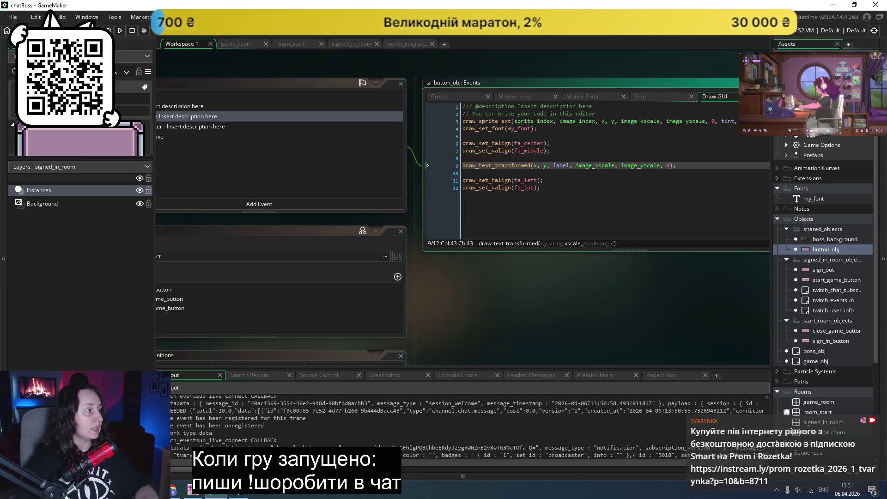
pyautogui.click(116, 31)
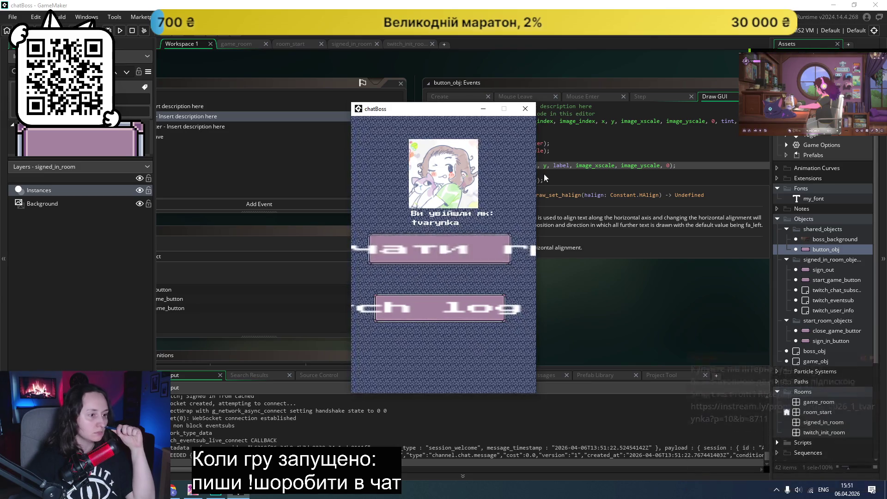
pyautogui.click(525, 108)
# - Bring the browser with the GameMaker manual to the front
pyautogui.click(703, 173)
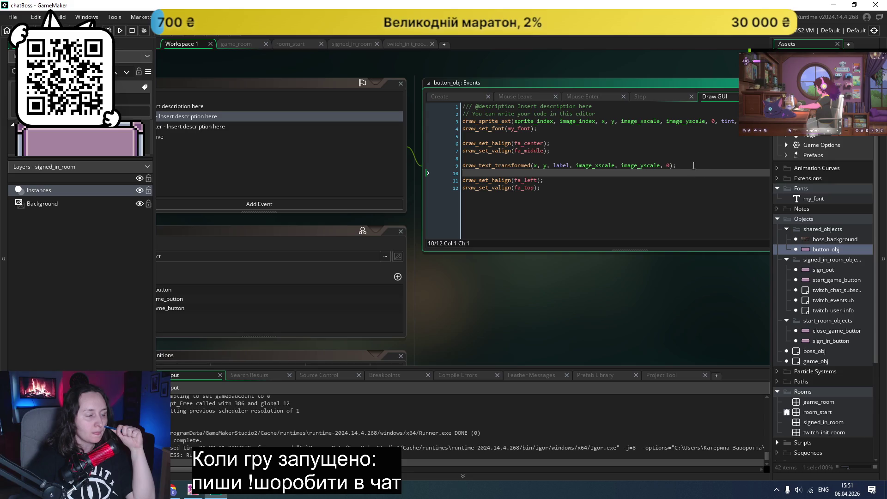
pyautogui.click(696, 160)
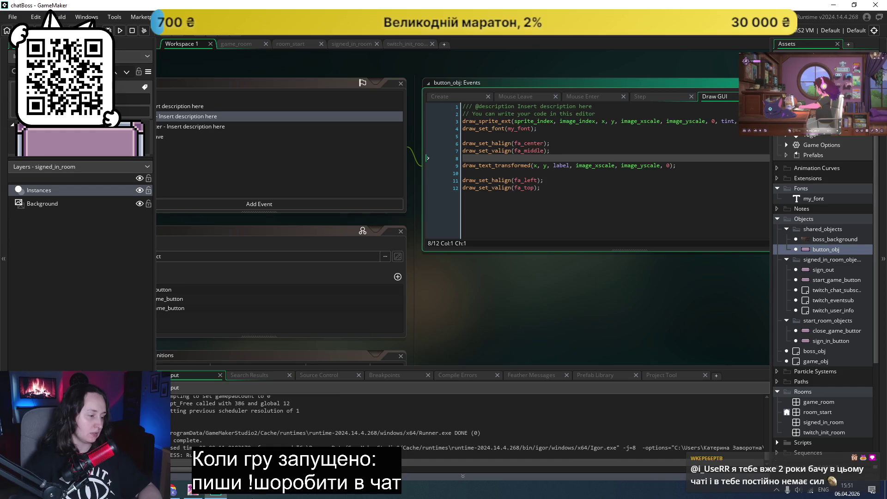
pyautogui.click(174, 492)
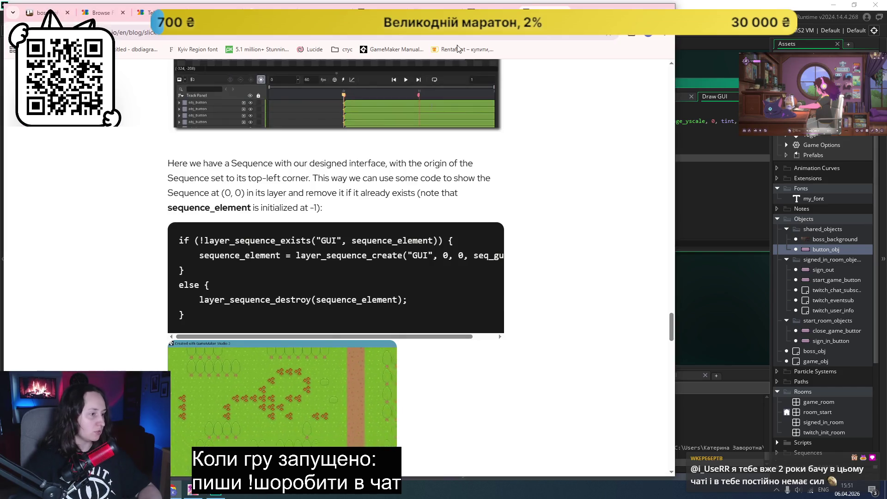
# - Return from the browser to the button_obj Draw GUI code
pyautogui.hotkey('ctrl', '1')
pyautogui.click(718, 296)
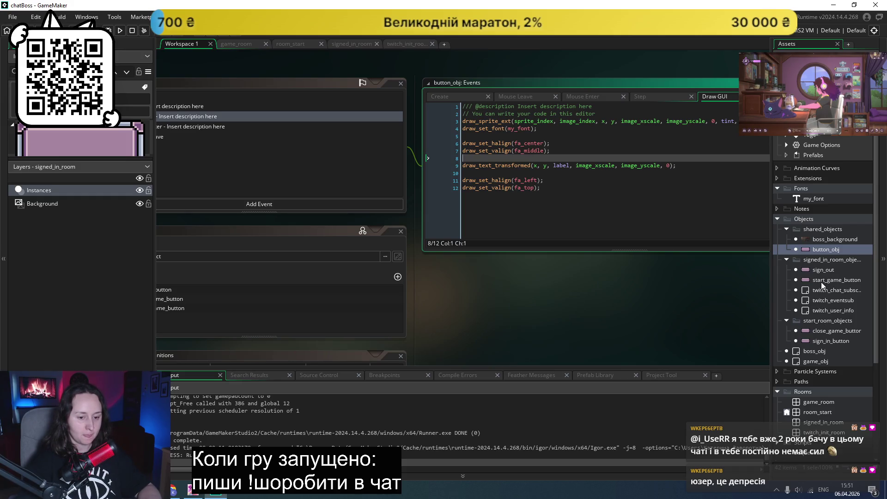
pyautogui.click(663, 187)
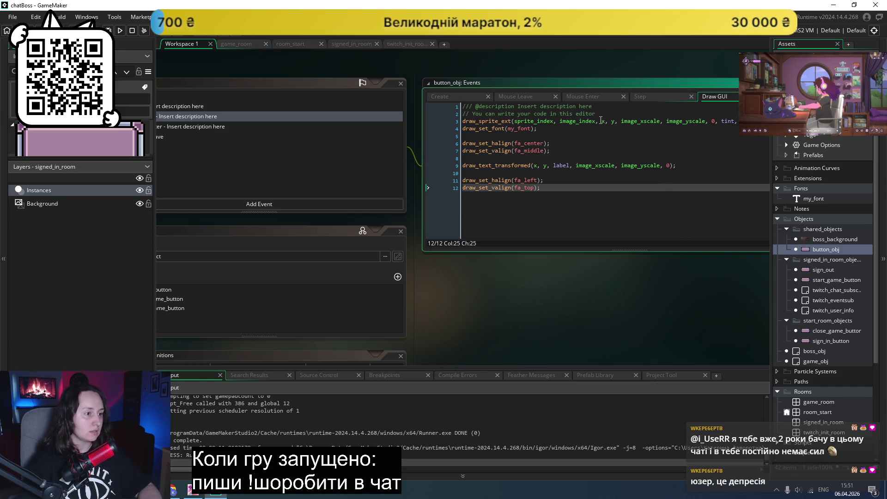
pyautogui.click(592, 149)
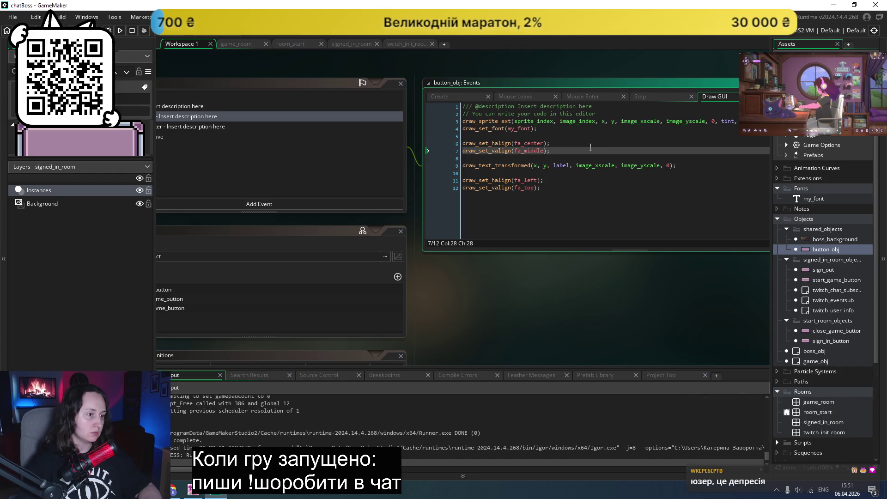
# - Change line 9's first scale argument to image_yscale, save, and test-run the game
pyautogui.click(596, 166)
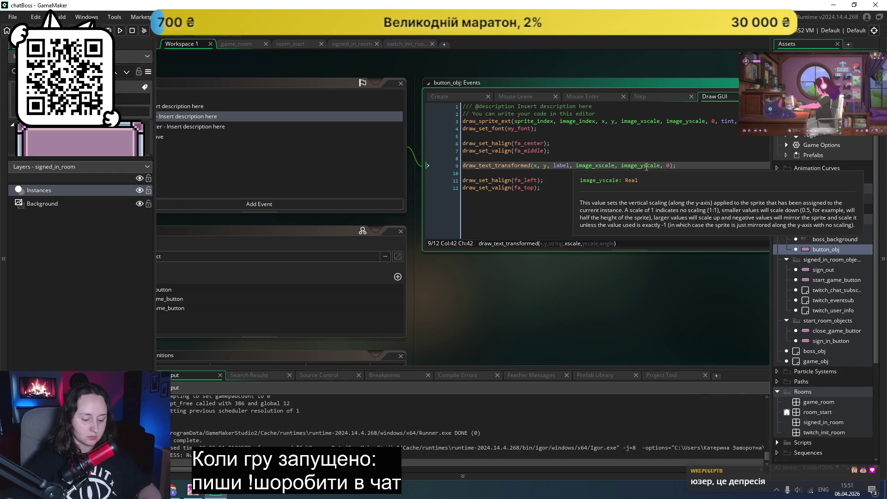
pyautogui.press('Delete')
pyautogui.write('y')
pyautogui.press('Right')
pyautogui.press('Right')
pyautogui.press('Right')
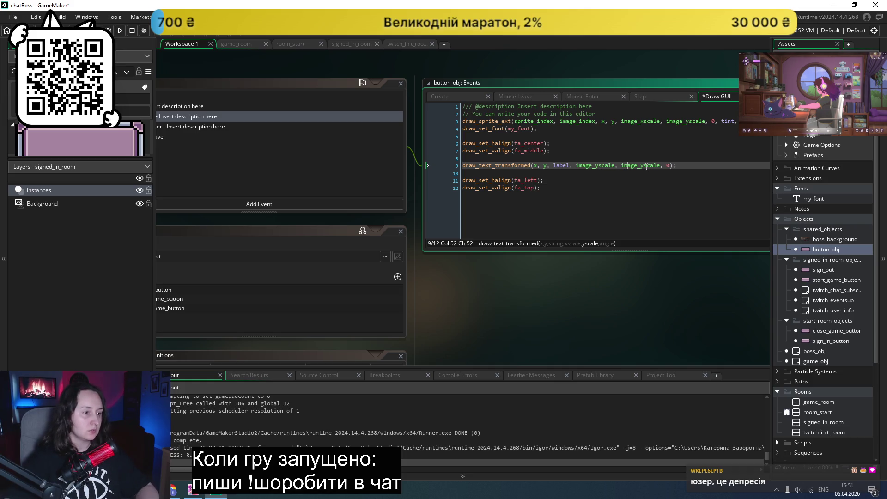
pyautogui.hotkey('ctrl', 's')
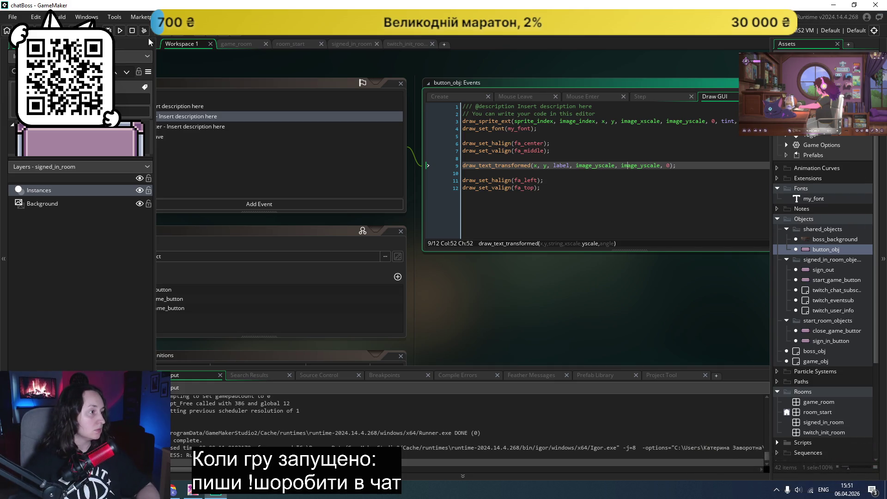
pyautogui.click(120, 31)
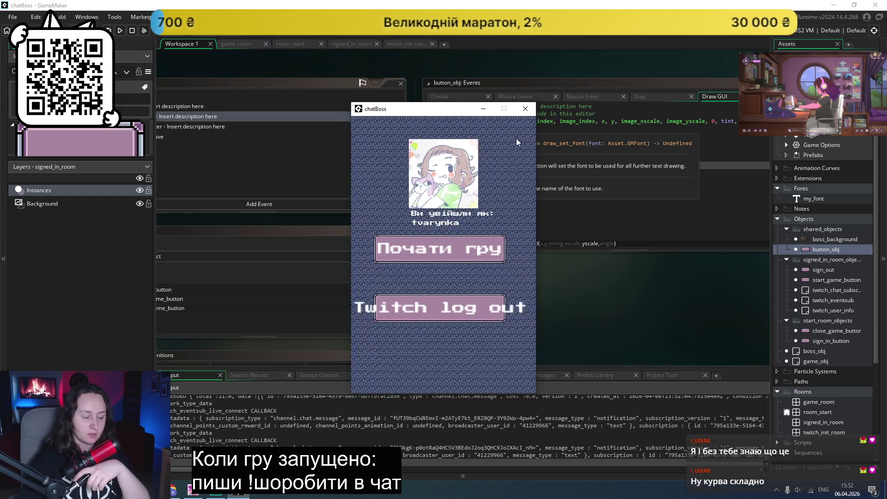
pyautogui.click(525, 109)
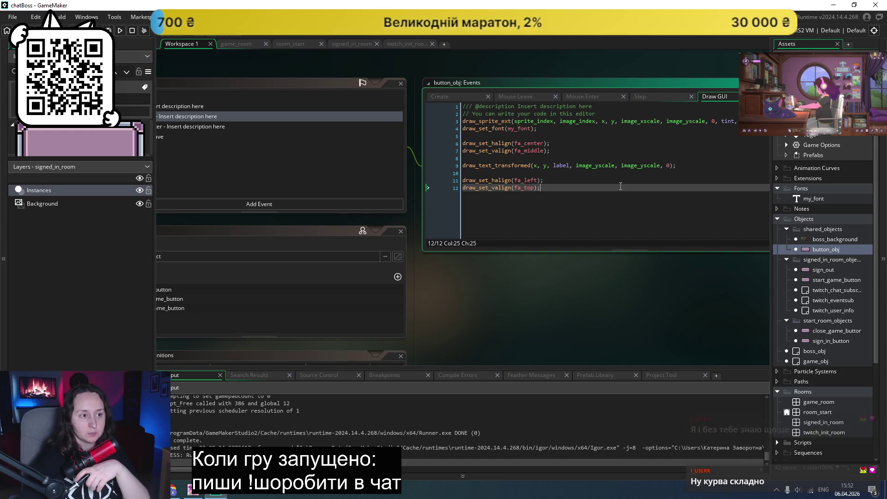
pyautogui.click(620, 183)
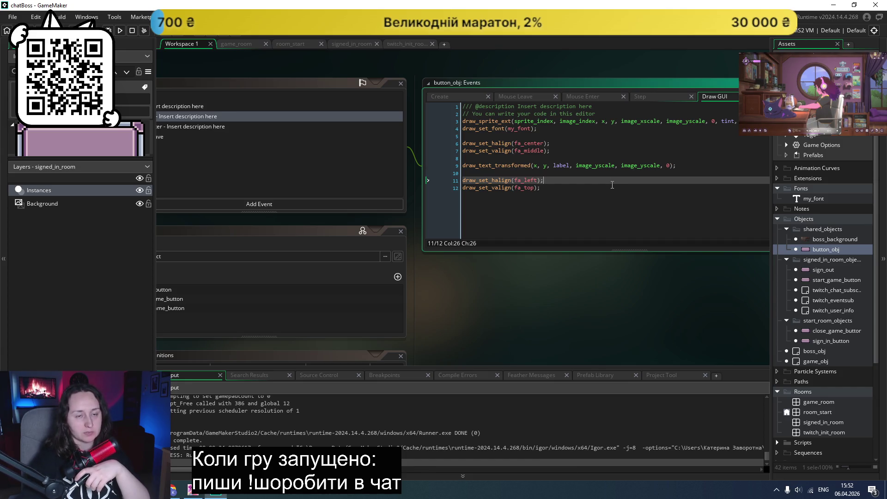
pyautogui.click(568, 195)
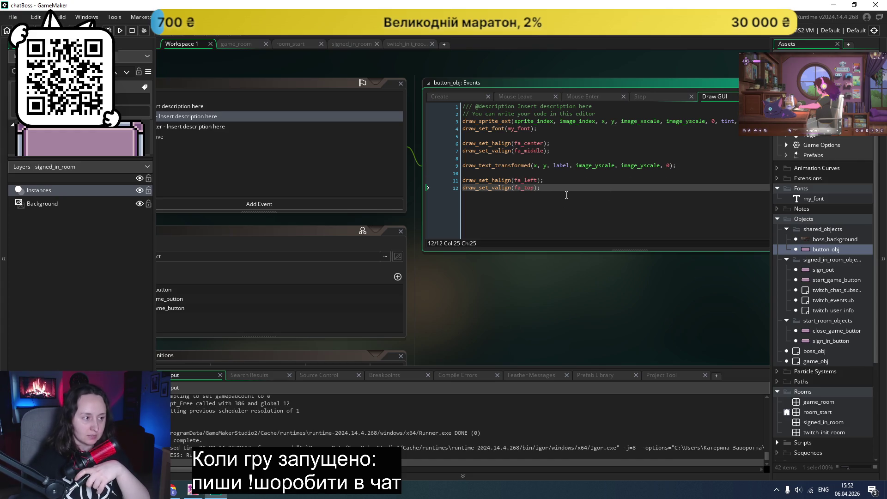
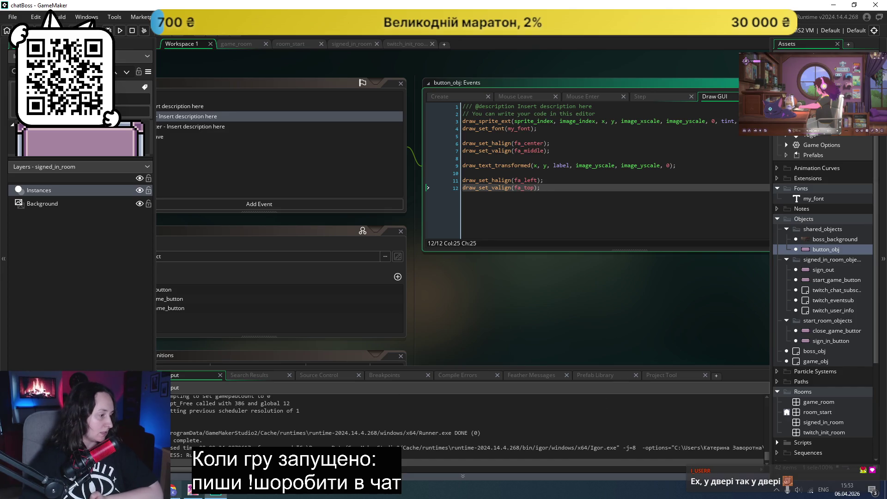
# - Read through the UI assets pack 2 page and its comments, then return to the free assets grid
pyautogui.click(172, 492)
pyautogui.scroll(-5, 519, 182)
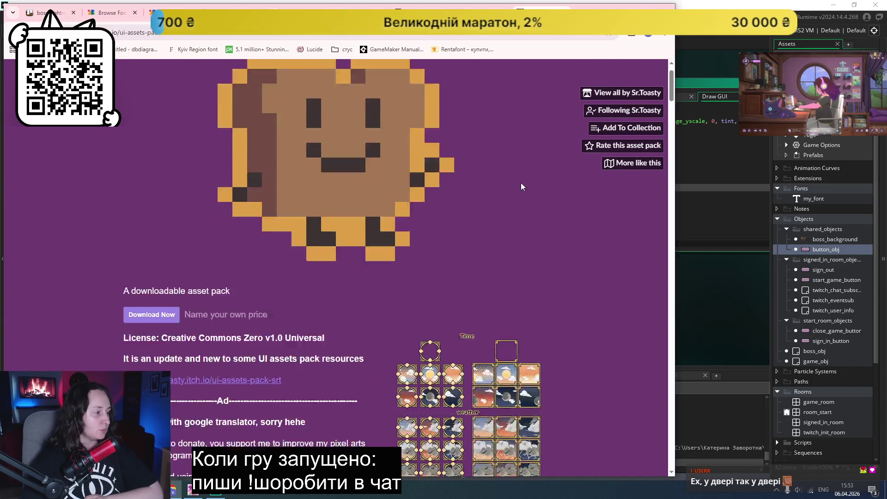
pyautogui.scroll(-5, 516, 182)
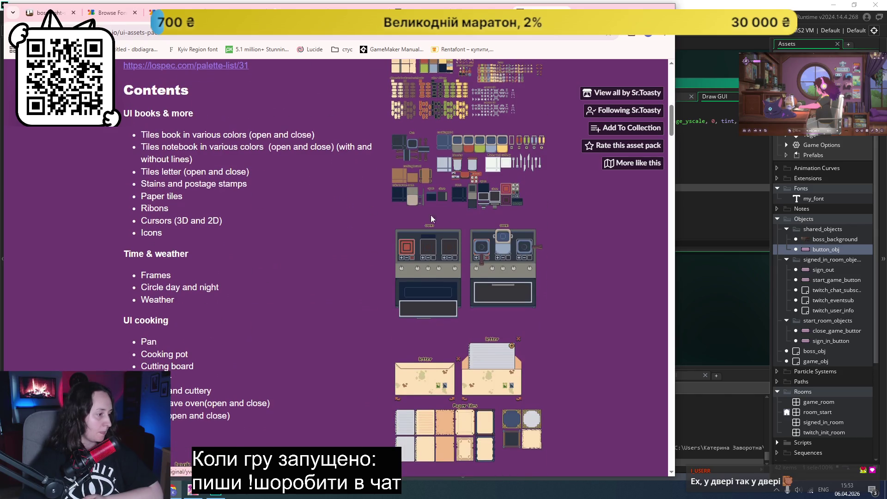
pyautogui.scroll(-4, 430, 215)
pyautogui.scroll(-15, 301, 218)
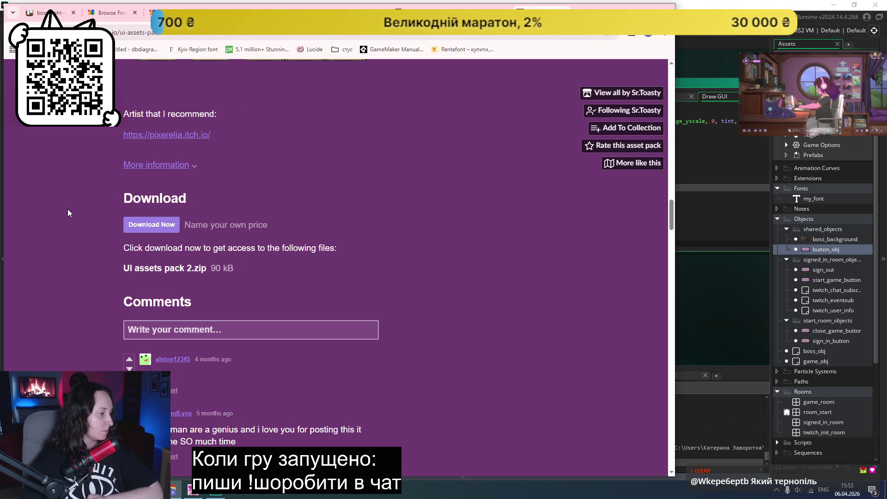
pyautogui.scroll(-3, 68, 211)
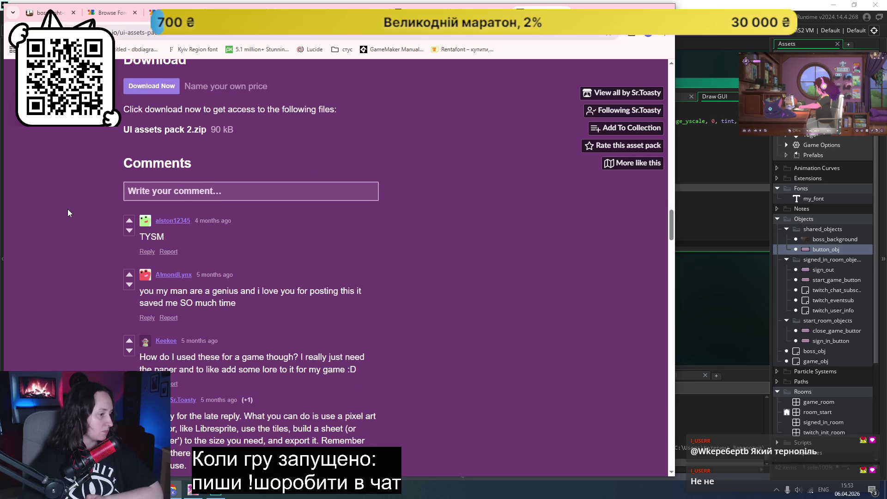
pyautogui.scroll(-3, 68, 213)
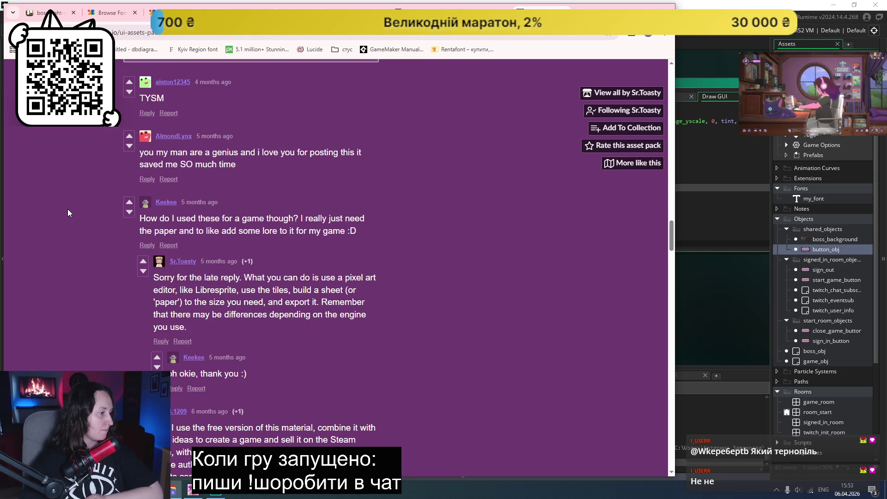
pyautogui.scroll(-3, 68, 212)
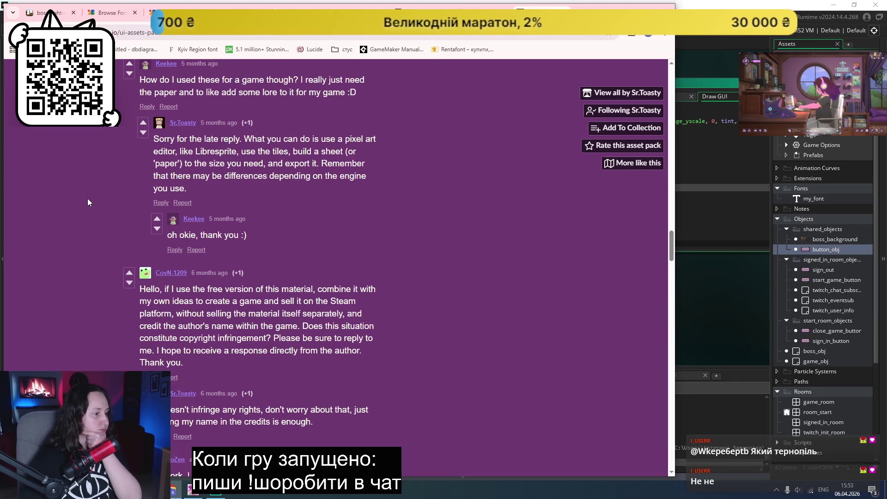
pyautogui.hotkey('alt', 'Left')
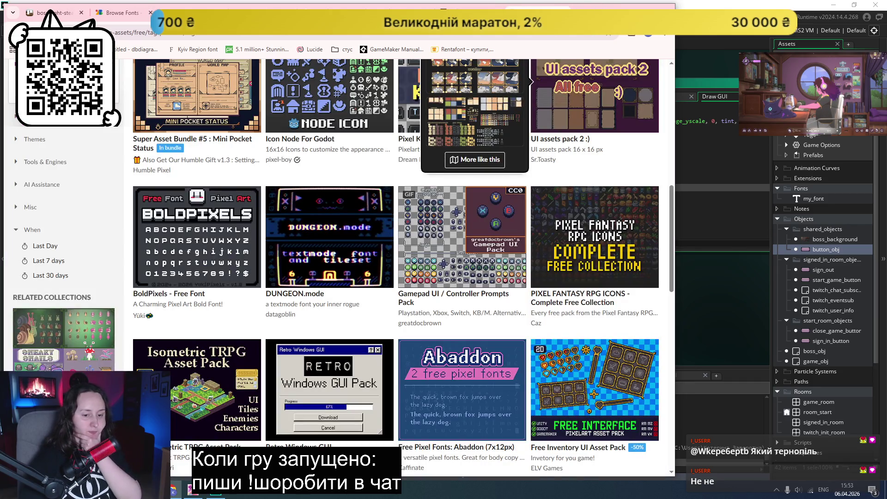
# - Go back to the Google results and search the corrected query 'gamemaker font size'
pyautogui.hotkey('alt', 'Left')
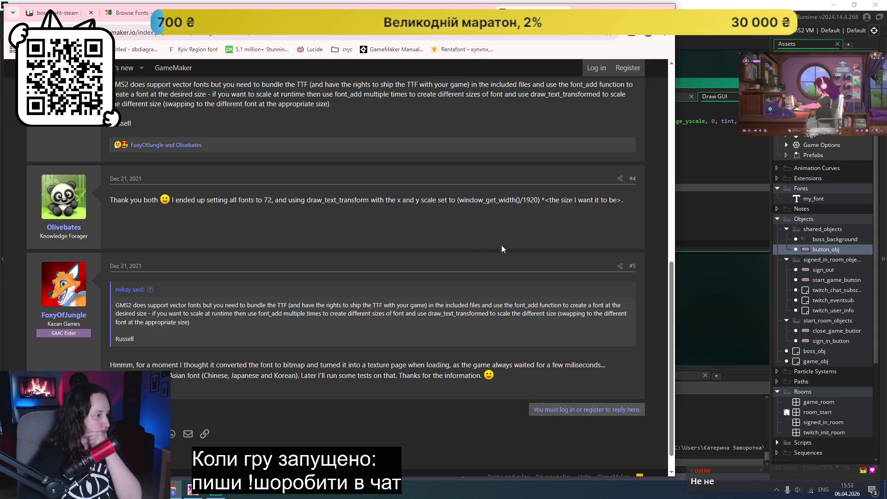
pyautogui.hotkey('alt', 'Left')
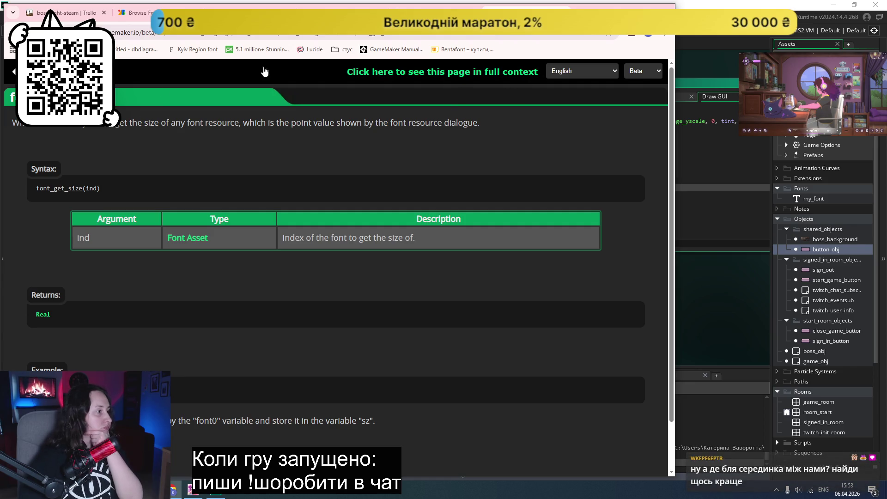
pyautogui.click(462, 12)
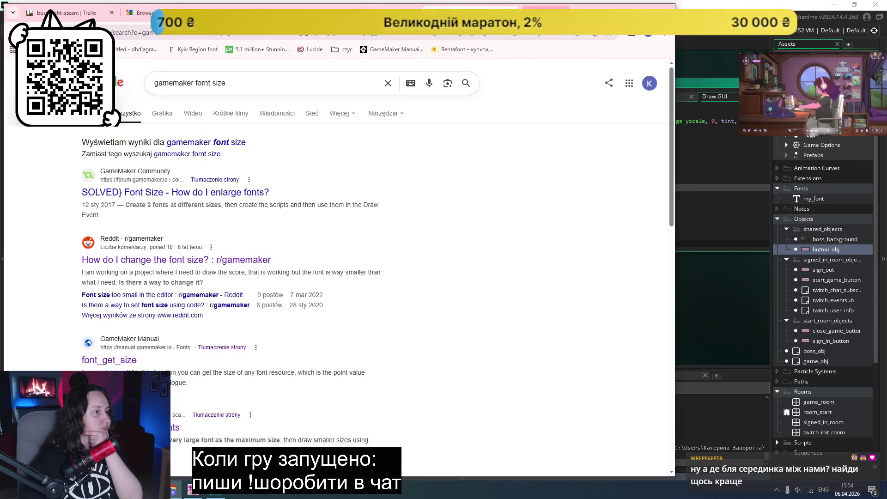
pyautogui.moveTo(196, 83); pyautogui.dragTo(226, 84)
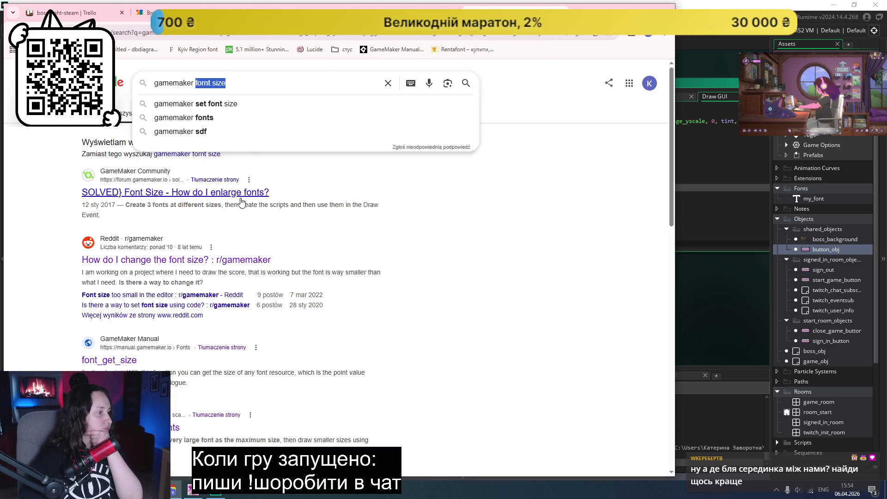
pyautogui.click(273, 178)
pyautogui.click(228, 143)
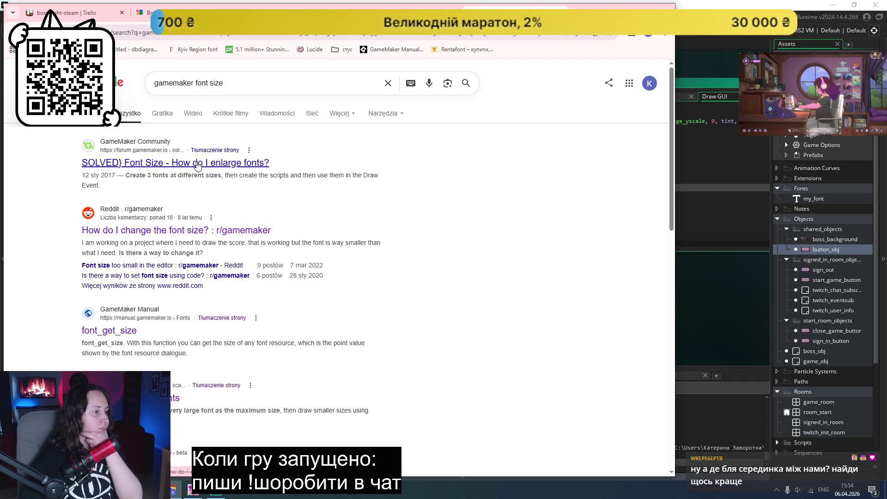
# - Open the GameMaker Manual 'Fonts' result in a new tab and switch to it
pyautogui.scroll(-3, 198, 165)
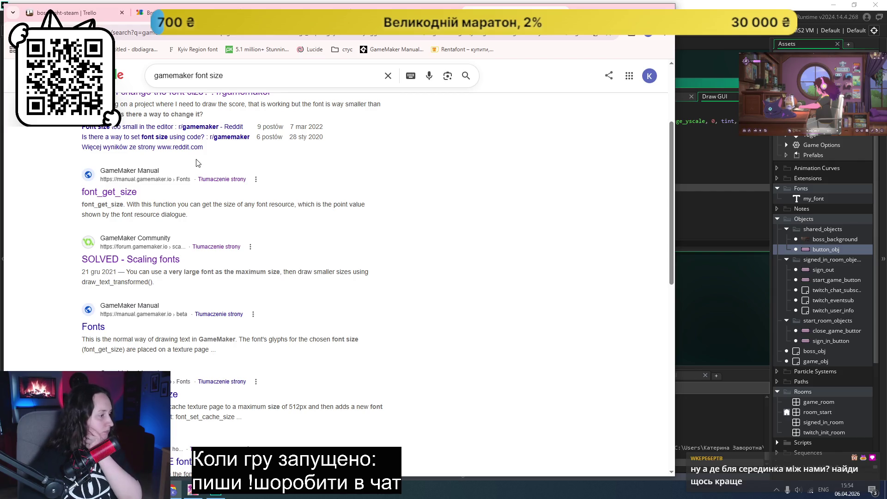
pyautogui.middleClick(93, 326)
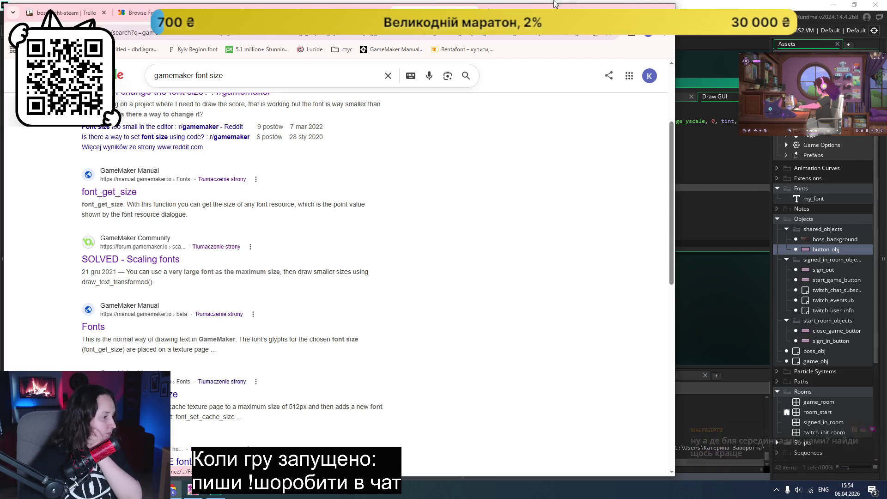
pyautogui.click(513, 5)
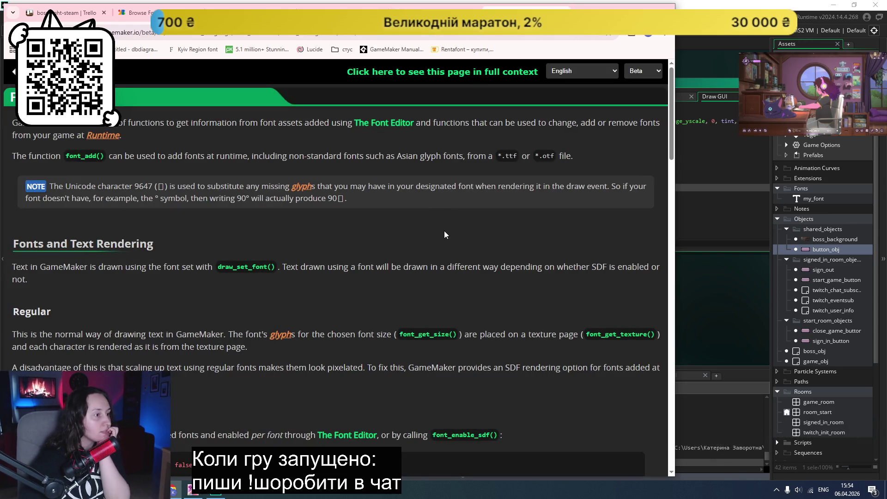
# - Read the Fonts manual down to the SDF rendering effects example, then open a new tab
pyautogui.scroll(-2, 444, 231)
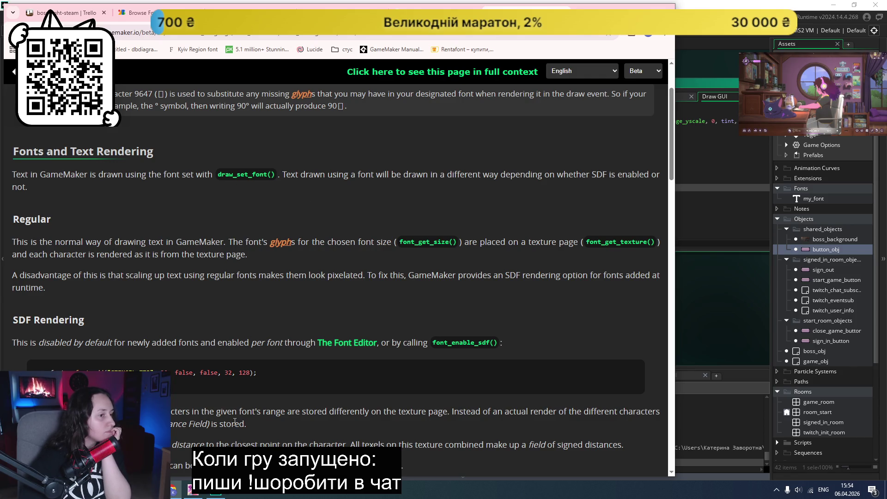
pyautogui.scroll(-1, 317, 348)
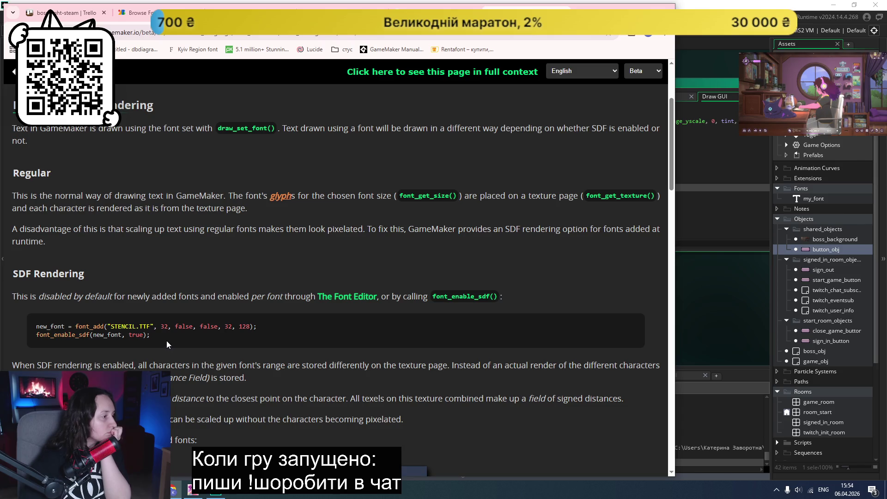
pyautogui.scroll(-2, 167, 342)
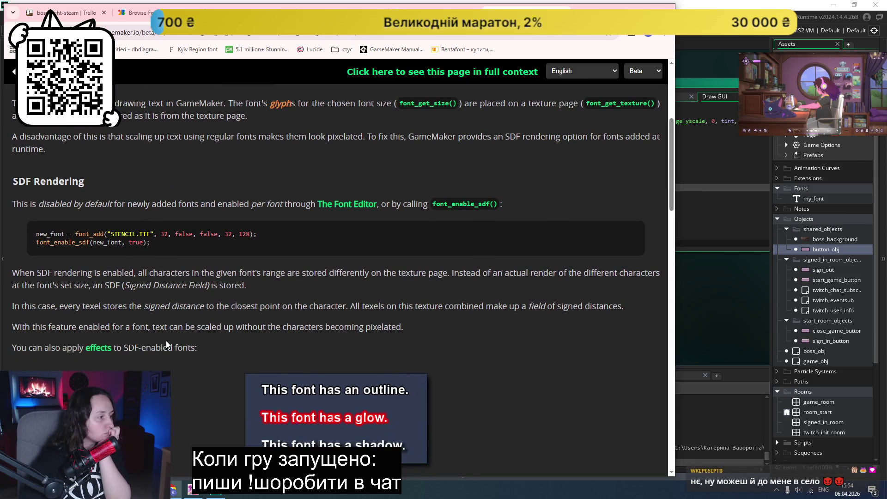
pyautogui.scroll(-3, 166, 344)
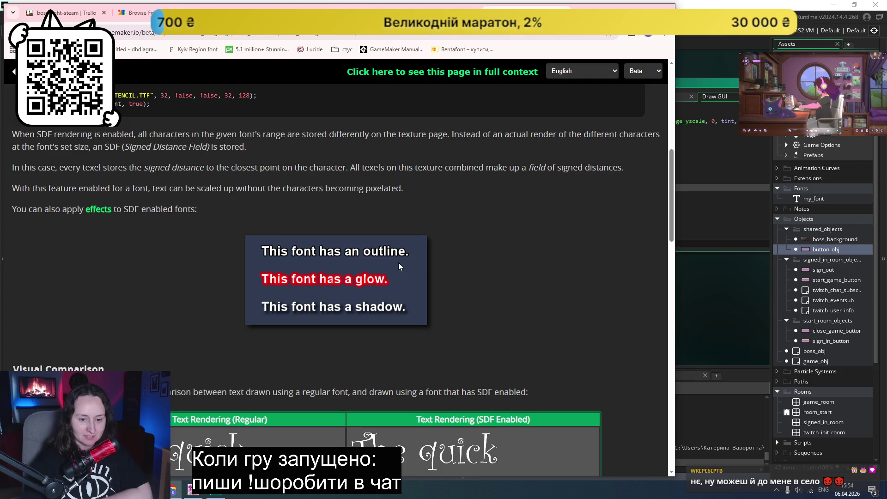
pyautogui.hotkey('ctrl', 't')
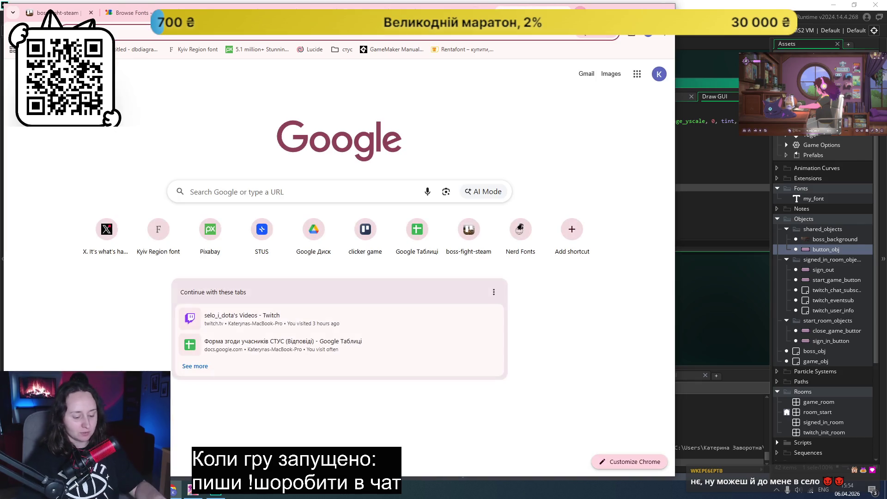
# - Type 'map' in the new tab's address bar, then close the tab to return to the manual
pyautogui.write('map')
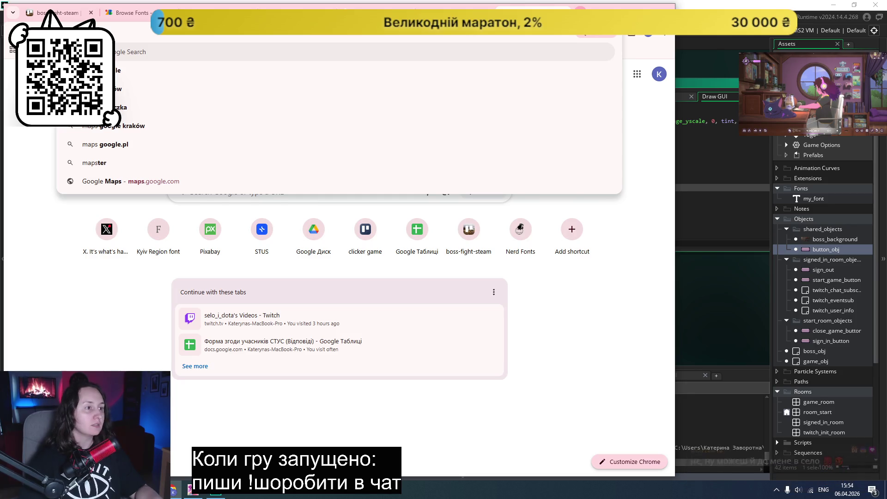
pyautogui.hotkey('ctrl', 'w')
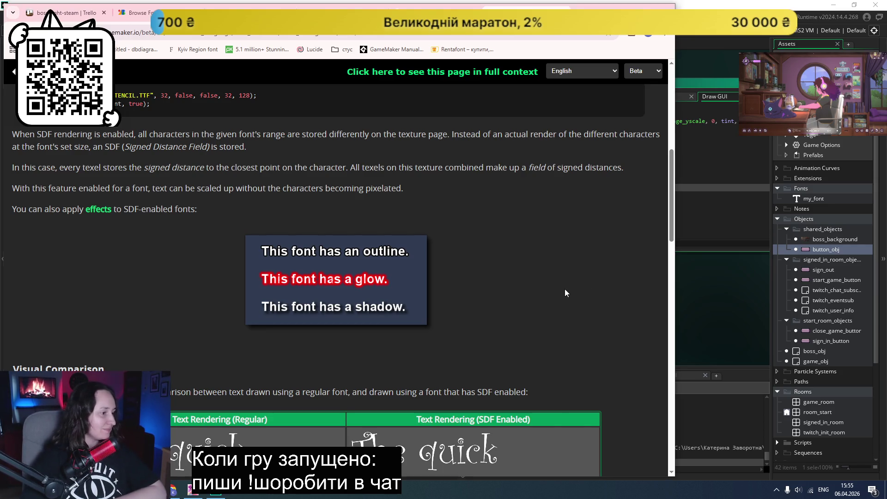
# - Read through the draw_set_font manual page
pyautogui.scroll(-4, 575, 292)
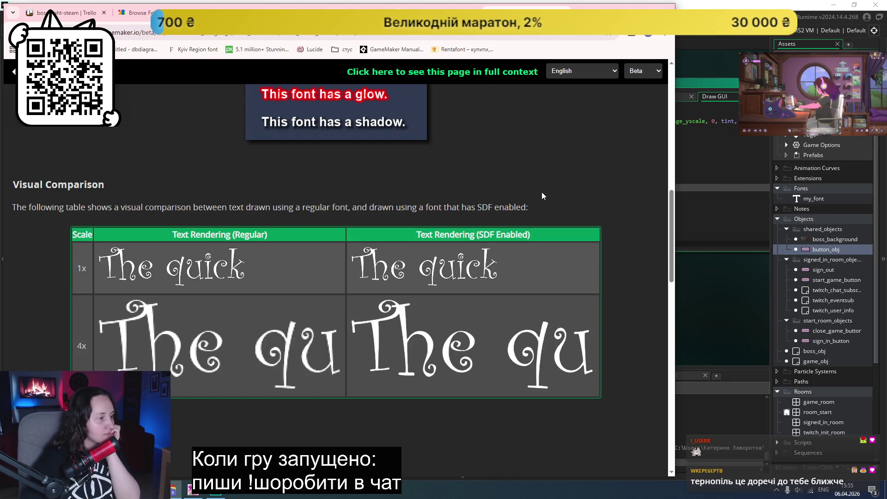
pyautogui.scroll(-1, 541, 192)
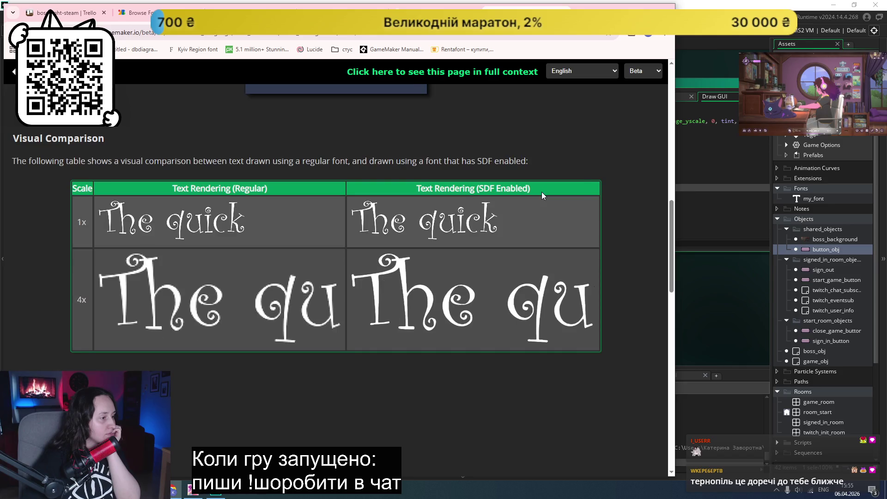
pyautogui.scroll(-3, 542, 192)
pyautogui.scroll(-2, 542, 192)
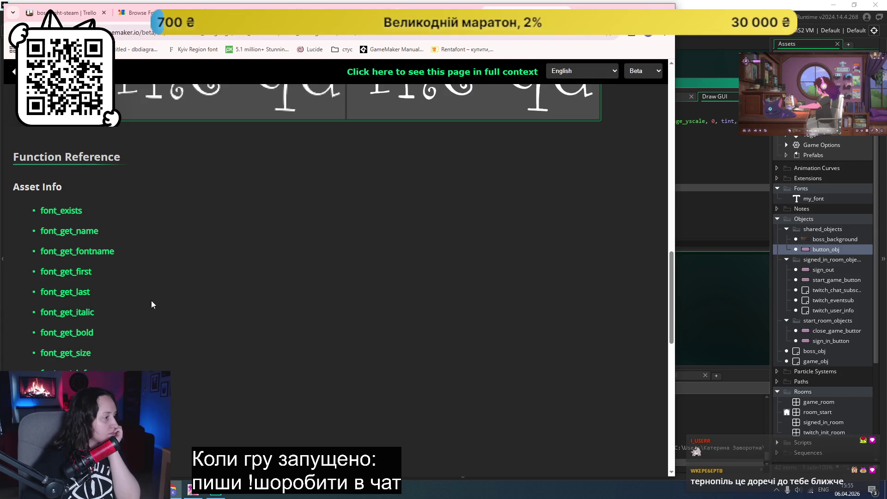
pyautogui.scroll(-3, 159, 298)
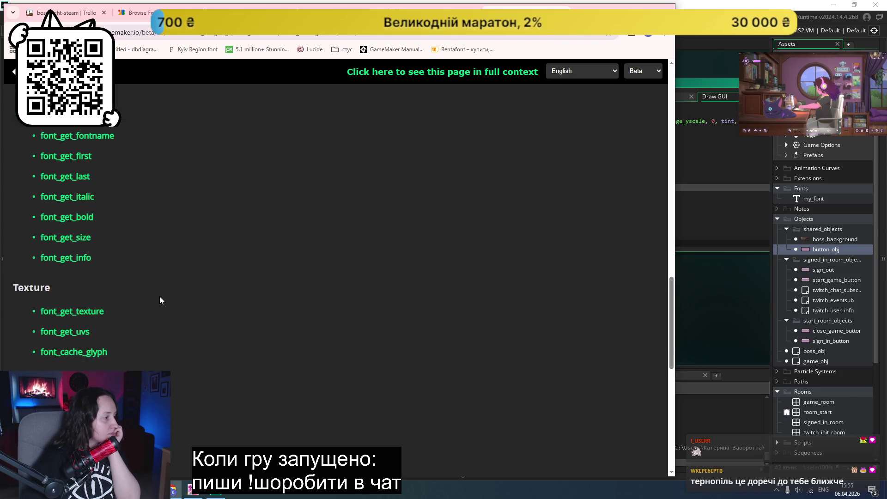
pyautogui.scroll(-3, 159, 298)
pyautogui.scroll(-2, 159, 299)
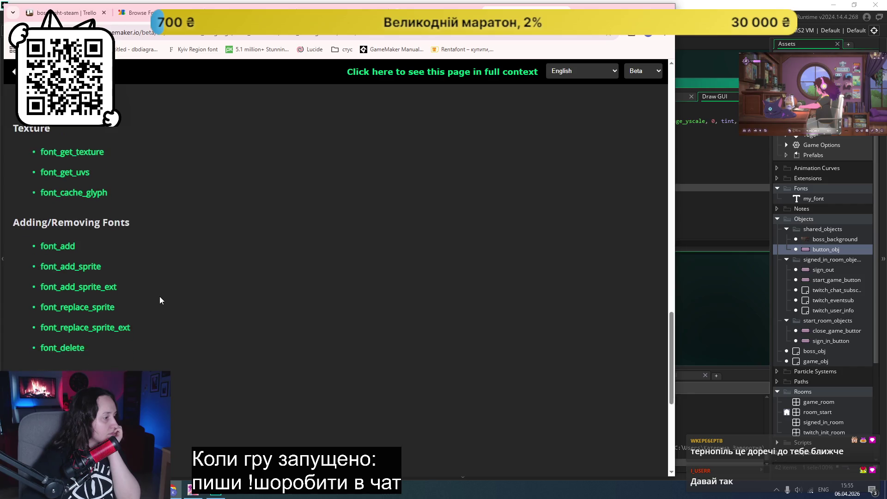
pyautogui.scroll(-2, 160, 299)
pyautogui.scroll(-3, 160, 300)
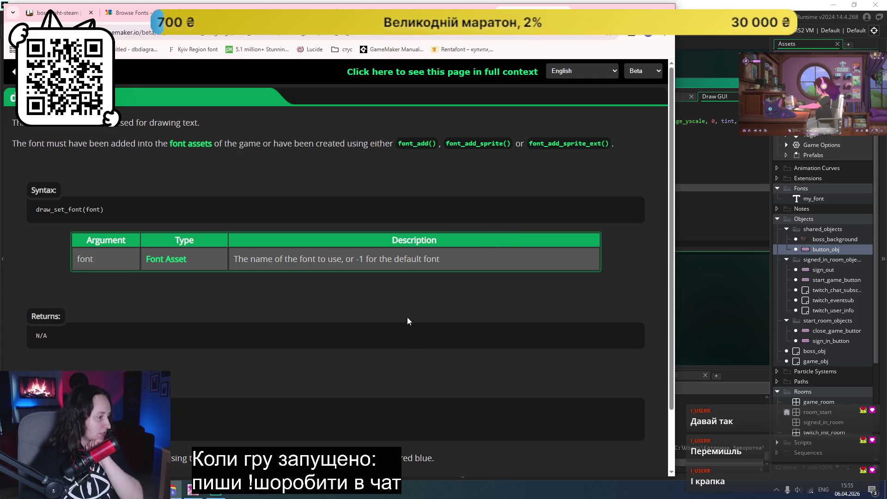
pyautogui.scroll(-1, 406, 317)
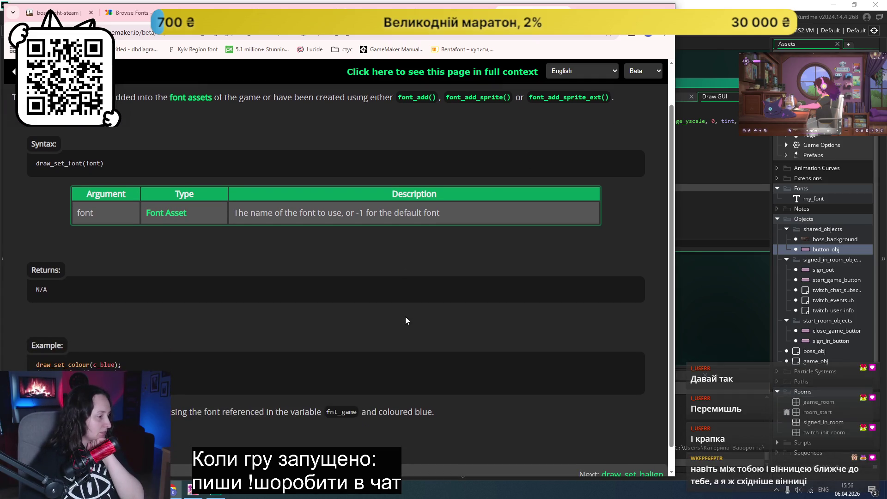
pyautogui.scroll(-1, 406, 319)
pyautogui.scroll(2, 404, 316)
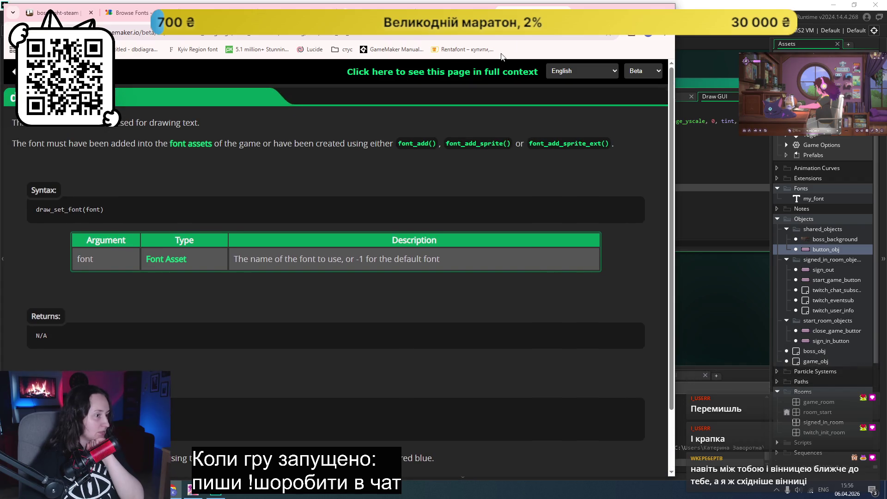
pyautogui.scroll(-15, 373, 272)
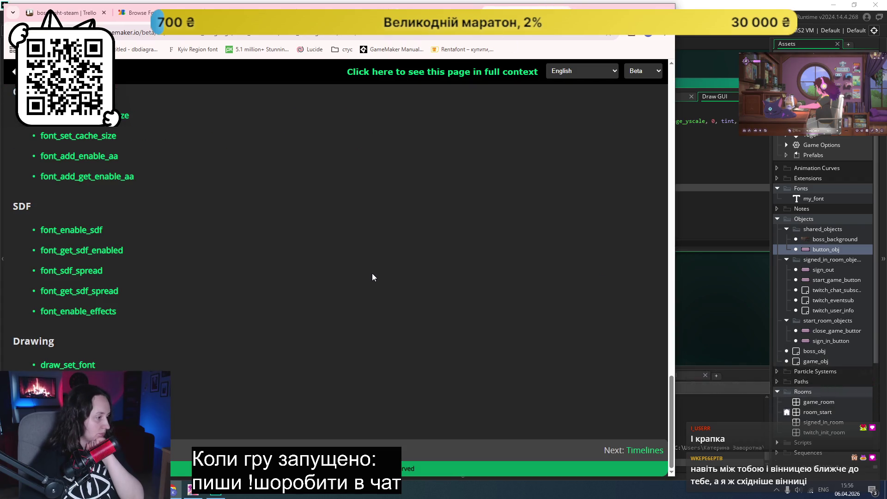
# - Back on the 'gamemaker font size' results, open the Reddit font-size thread in a background tab
pyautogui.hotkey('alt', 'Left')
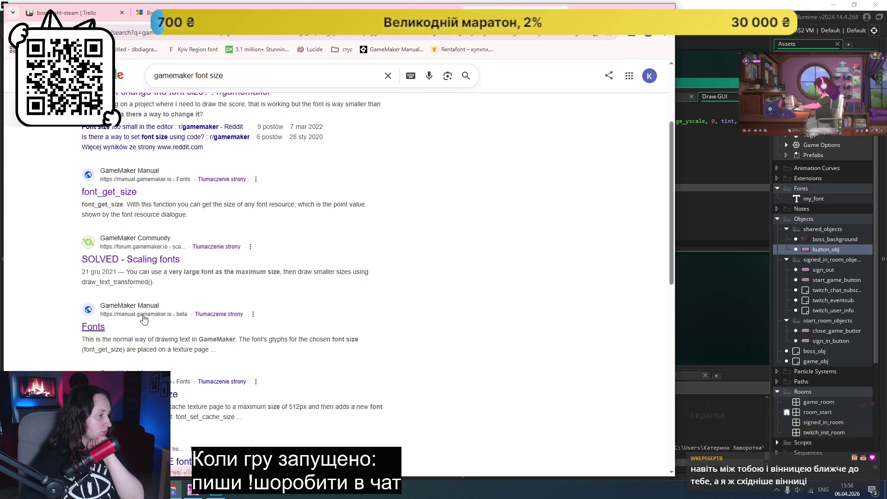
pyautogui.scroll(2, 272, 276)
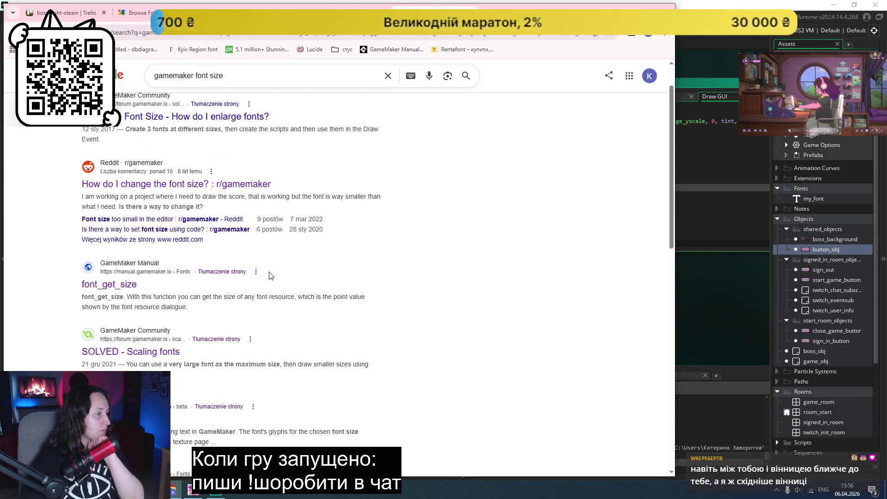
pyautogui.middleClick(185, 229)
# - Read the font_texture_page_size manual page, then switch to the Reddit thread
pyautogui.hotkey('alt', 'Right')
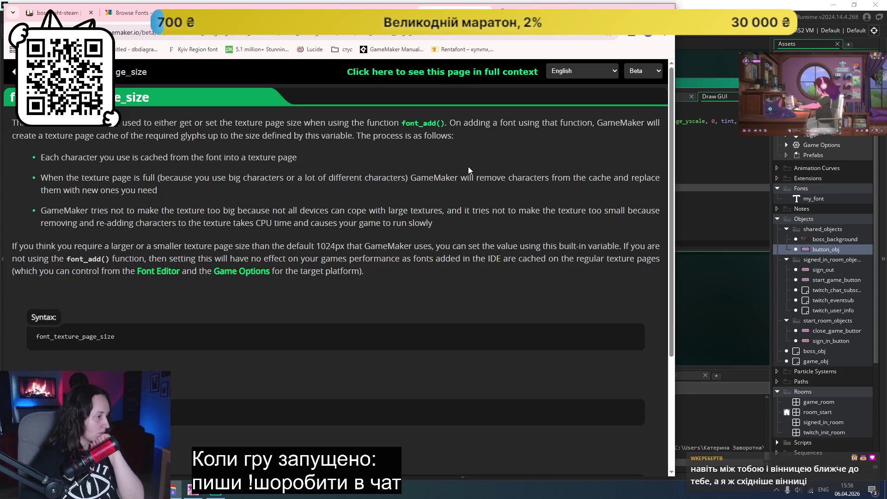
pyautogui.scroll(-3, 468, 170)
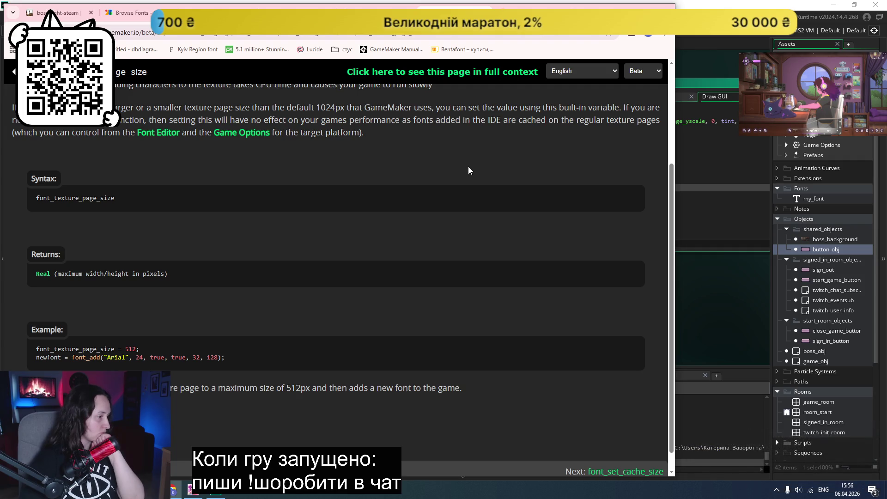
pyautogui.scroll(-1, 468, 170)
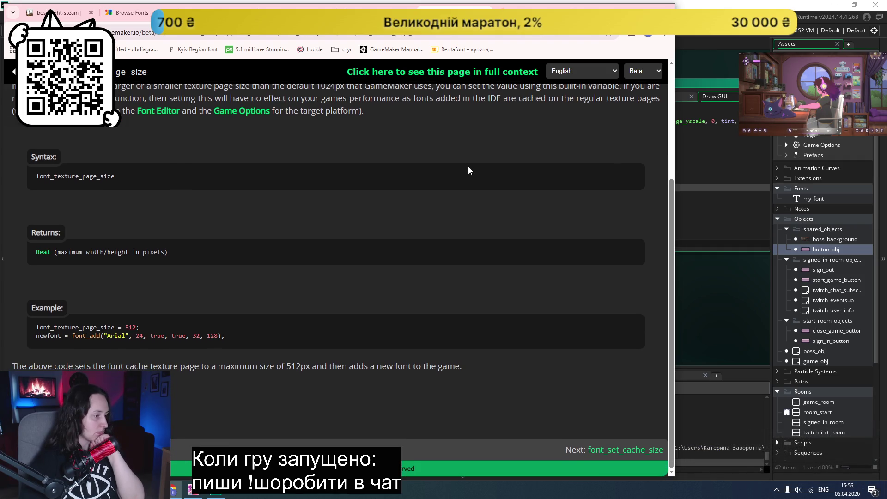
pyautogui.click(477, 7)
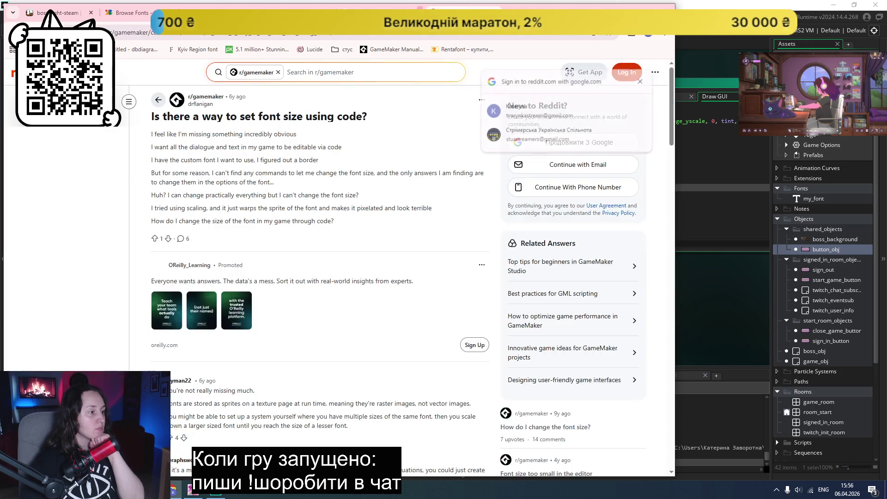
# - Dismiss the Google sign-in popup, read the Reddit thread's replies, then move to the Google Fonts tab
pyautogui.click(642, 82)
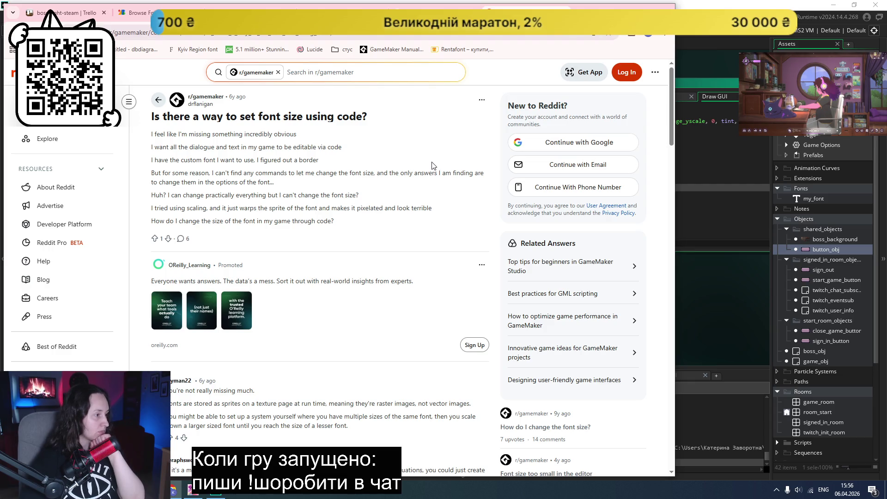
pyautogui.scroll(-5, 433, 165)
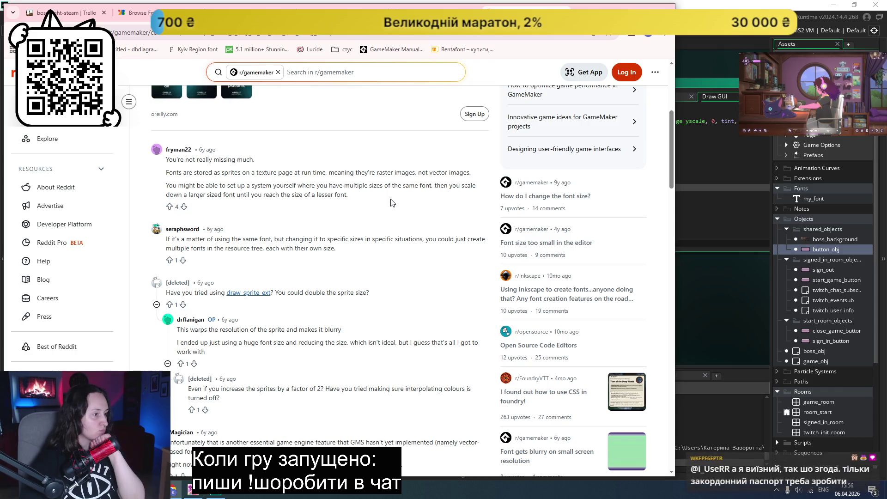
pyautogui.scroll(-2, 390, 202)
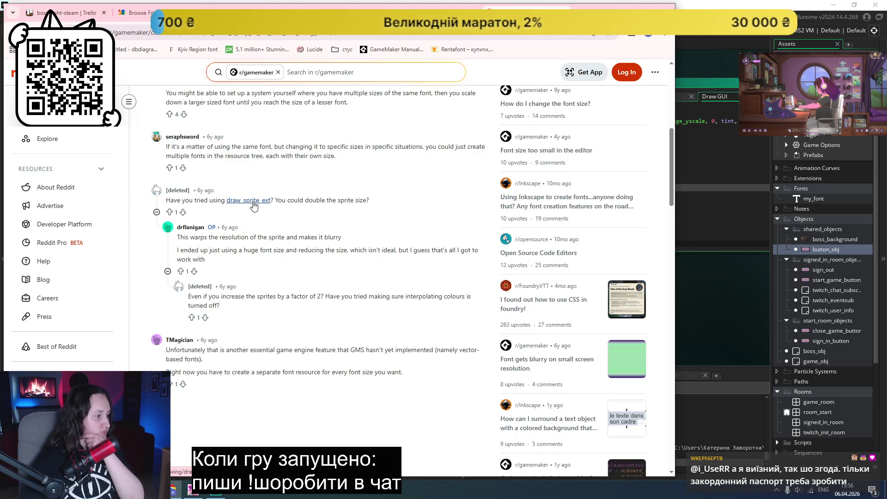
pyautogui.scroll(-2, 253, 205)
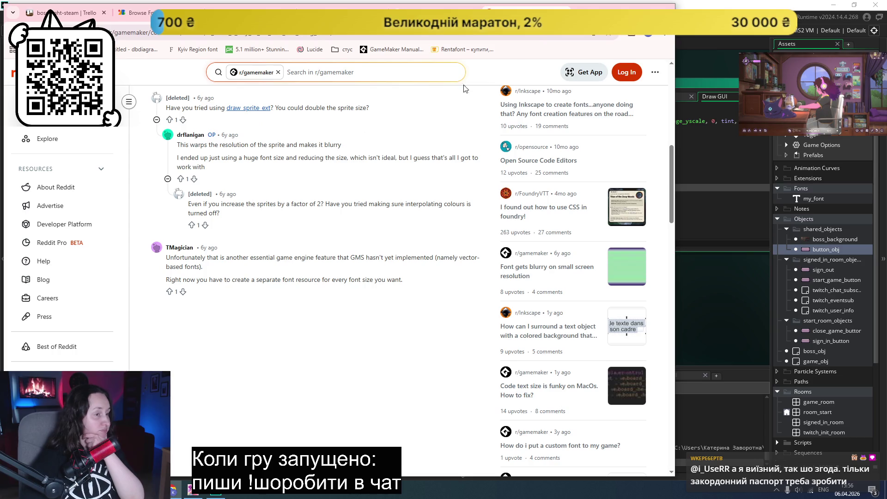
pyautogui.hotkey('ctrl', 'shift', 'Tab')
pyautogui.hotkey('ctrl', 'shift', 'Tab')
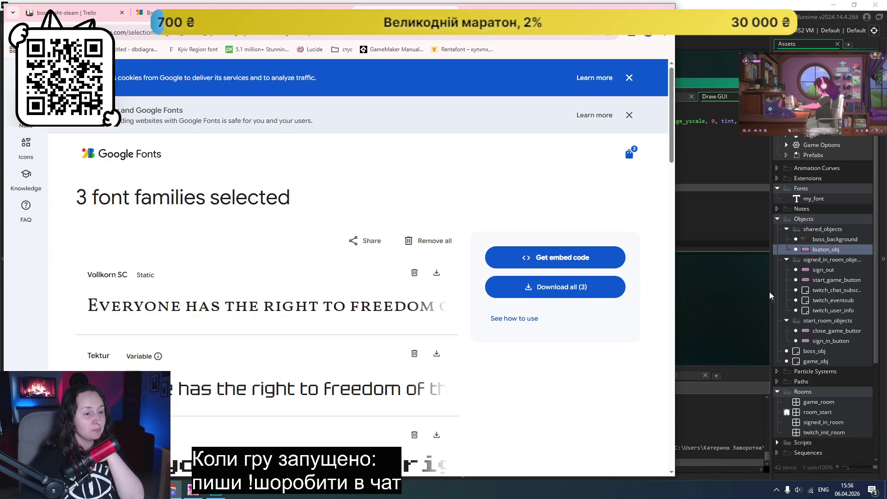
# - Bring the GameMaker project, showing button_obj's Draw GUI code, in front of Chrome
pyautogui.click(733, 320)
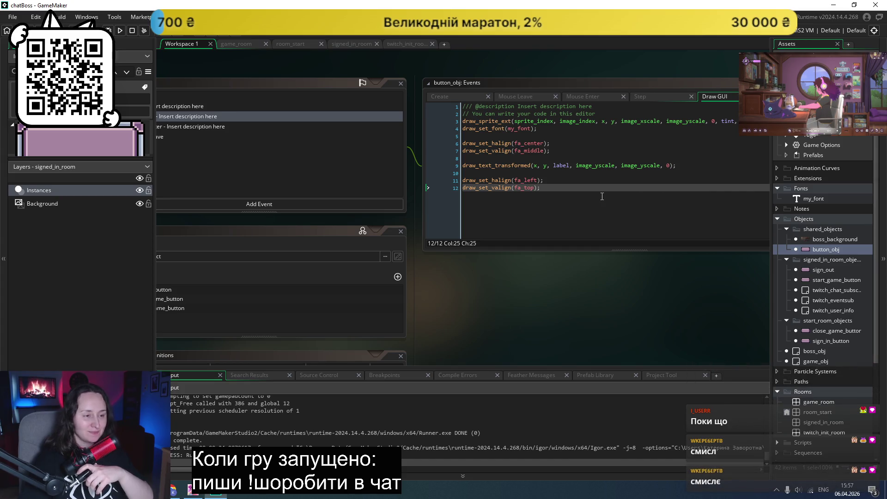
# - Check draw_text_transformed's parameters, select the image_yscale argument, and scroll to Variable Definitions
pyautogui.doubleClick(811, 249)
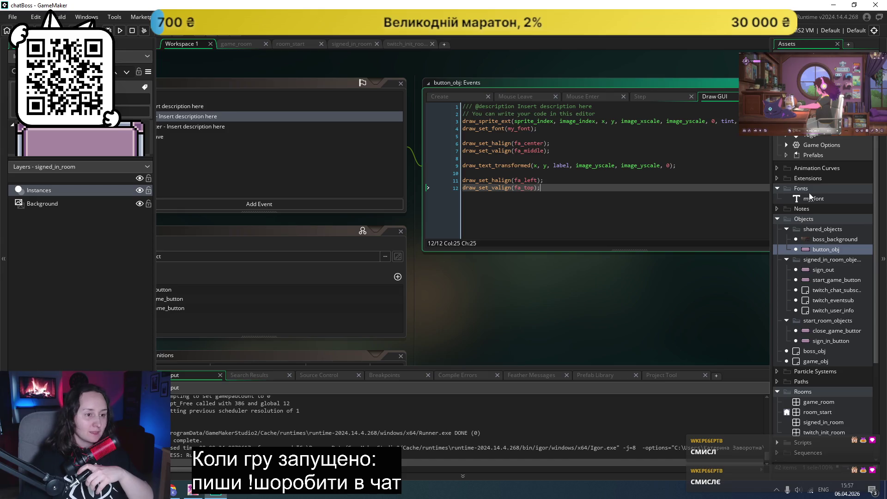
pyautogui.moveTo(504, 163)
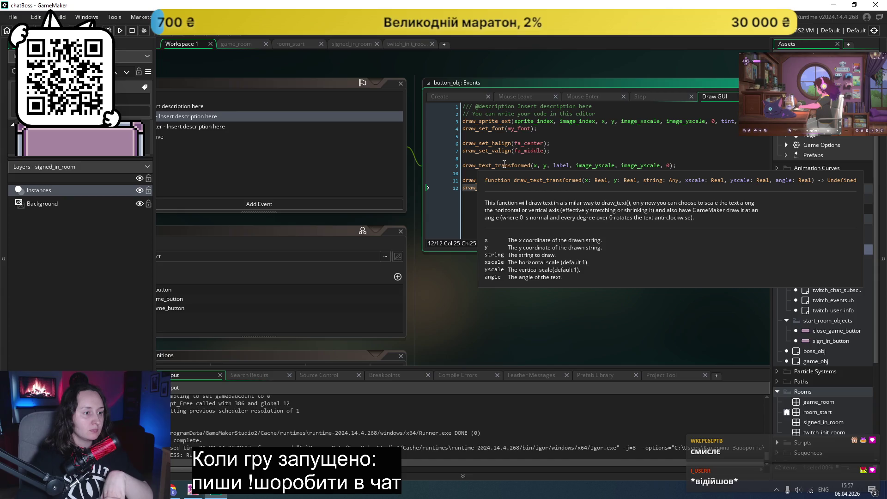
pyautogui.click(614, 166)
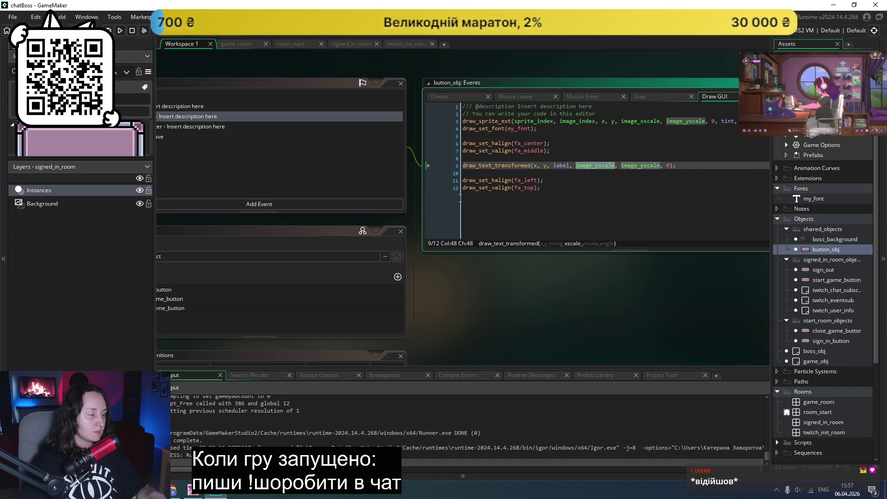
pyautogui.hscroll(-3, 286, 317)
pyautogui.scroll(-5, 301, 291)
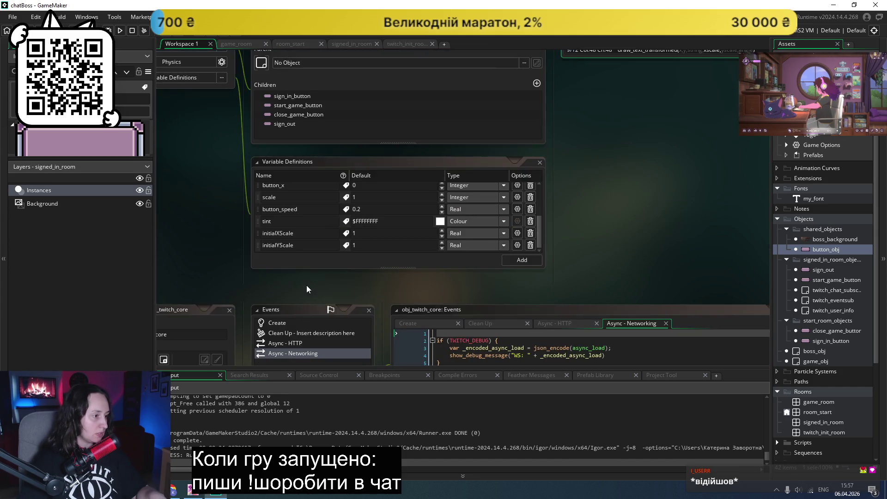
# - Add a Real variable definition initialFontScale with default 1 to button_obj
pyautogui.click(522, 260)
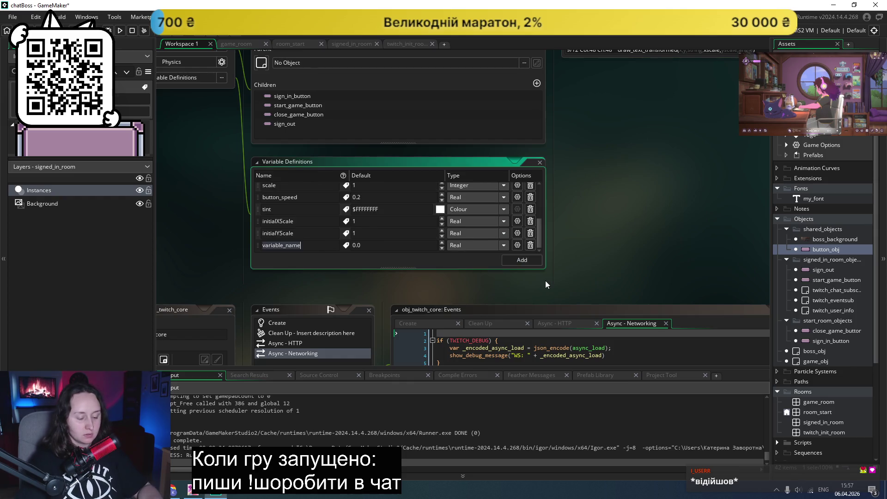
pyautogui.write('initialFontS')
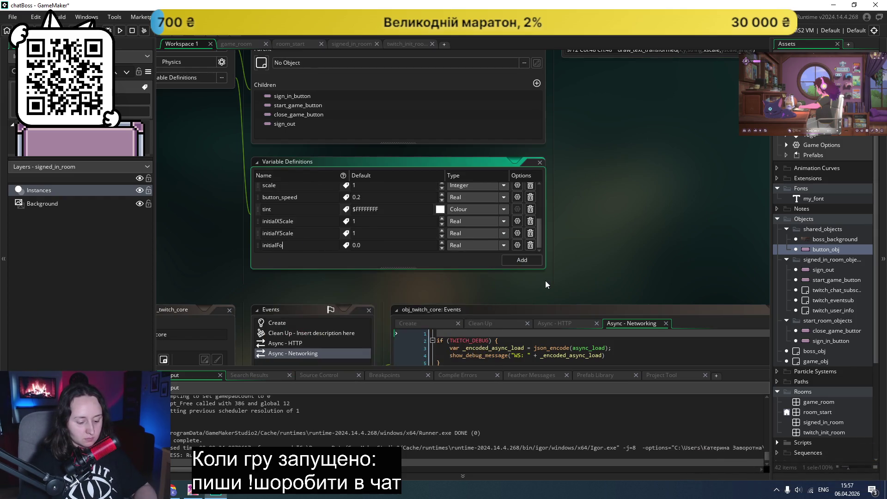
pyautogui.write('cale')
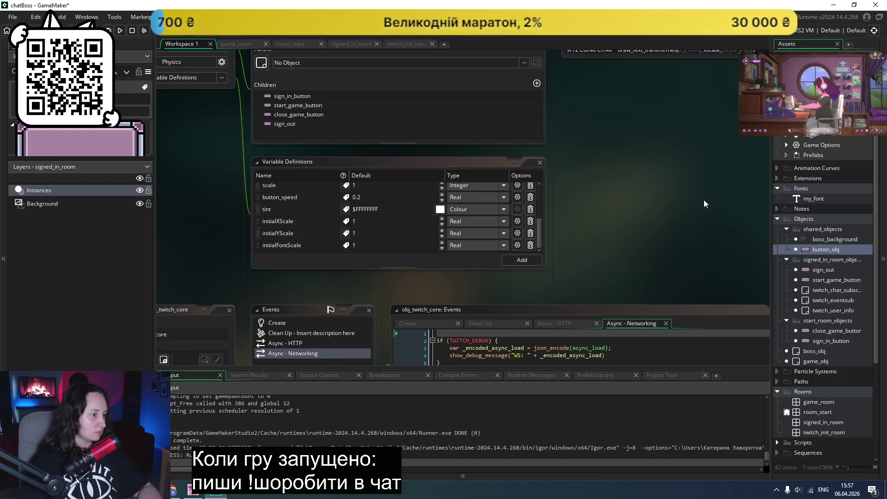
pyautogui.scroll(5, 659, 217)
# - Review the Create, Mouse Leave and Step event code, then return to the Draw GUI line 9
pyautogui.click(589, 92)
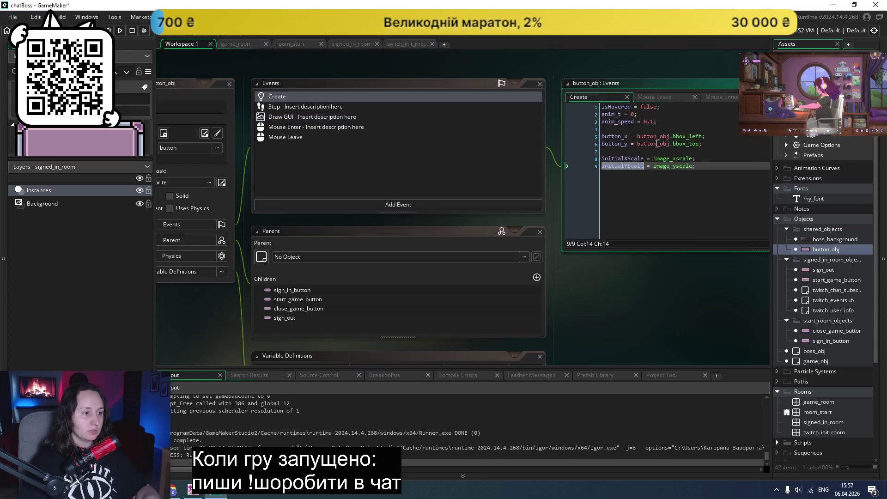
pyautogui.click(572, 165)
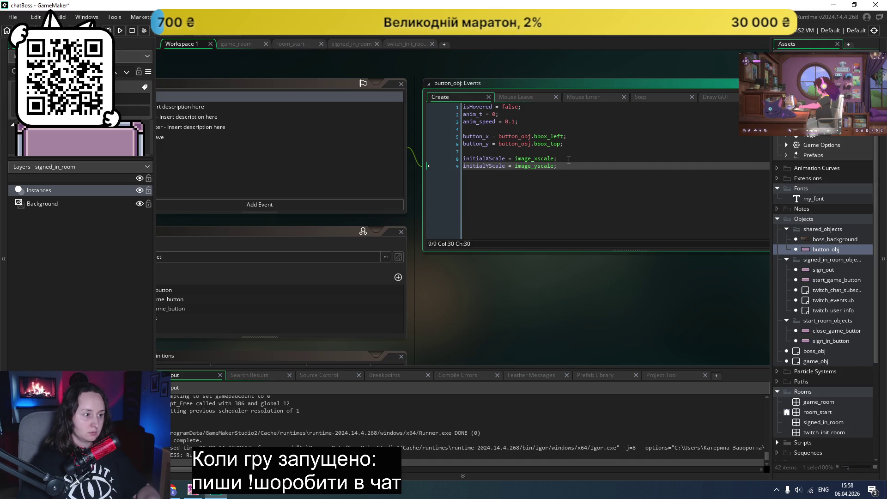
pyautogui.click(531, 98)
pyautogui.click(641, 98)
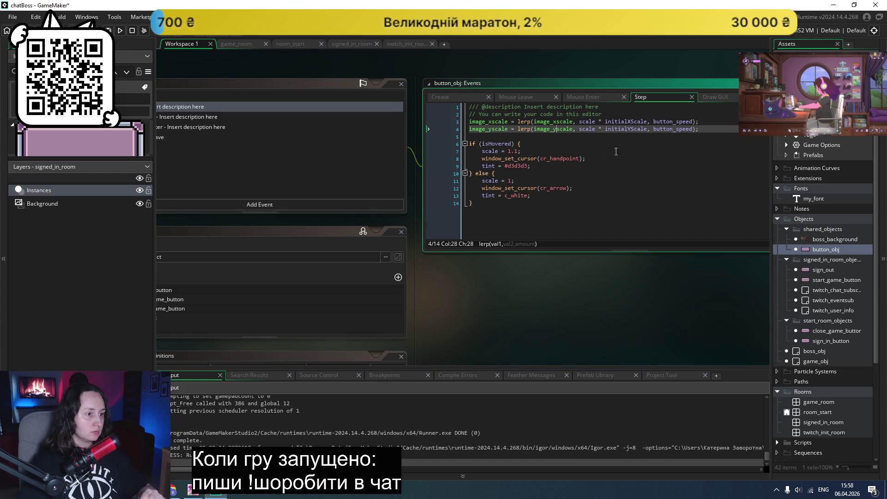
pyautogui.click(710, 97)
pyautogui.click(587, 178)
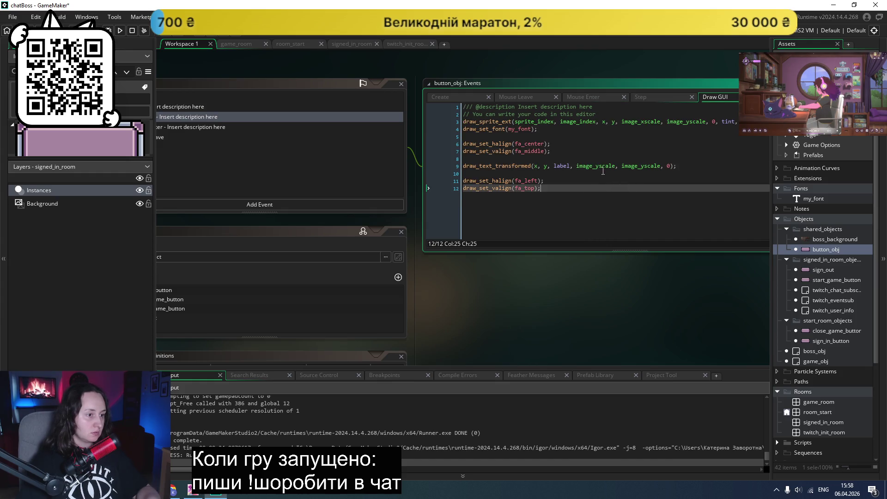
# - Replace both draw_text_transformed scale arguments with scale * initialFontScale
pyautogui.doubleClick(600, 166)
pyautogui.write('sc')
pyautogui.write('ale * i')
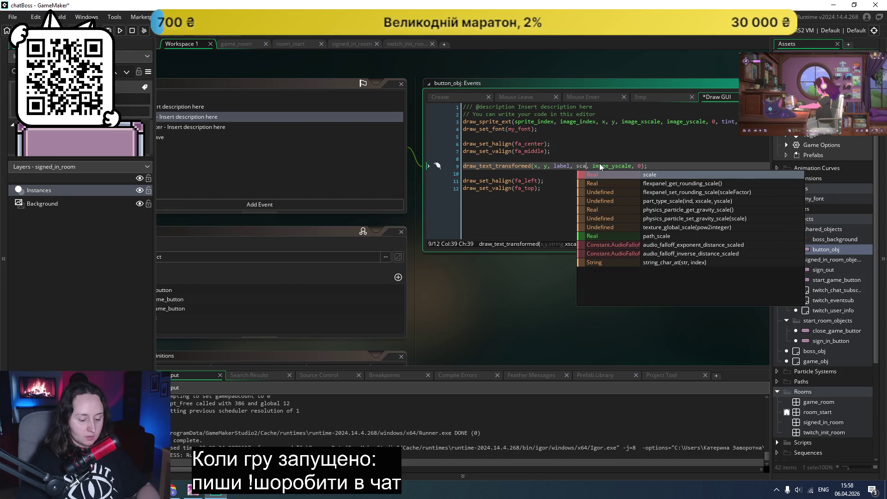
pyautogui.write('ni')
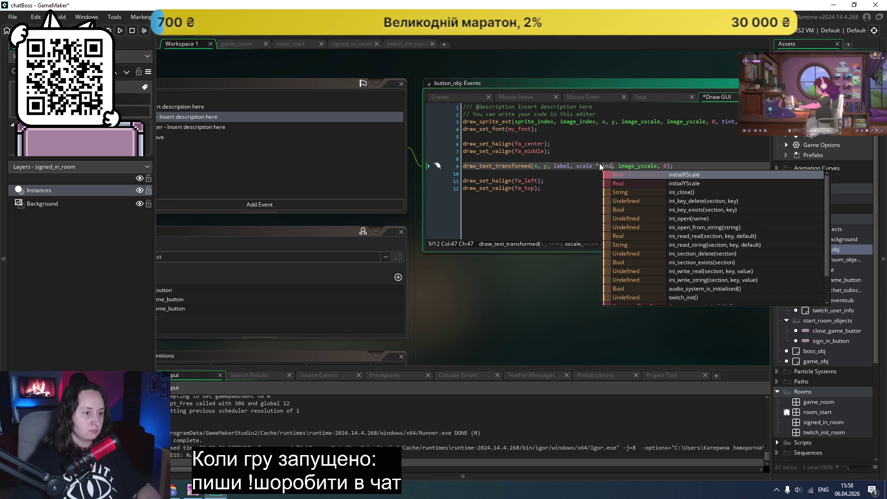
pyautogui.click(562, 220)
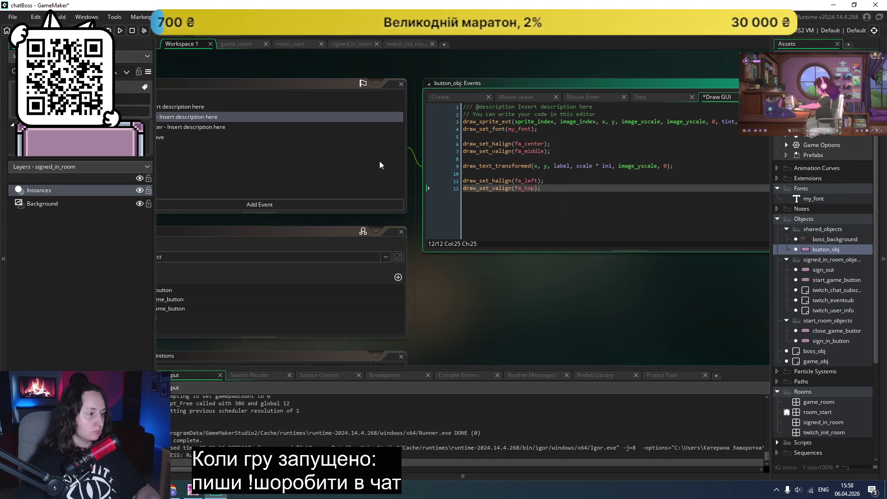
pyautogui.scroll(-5, 379, 165)
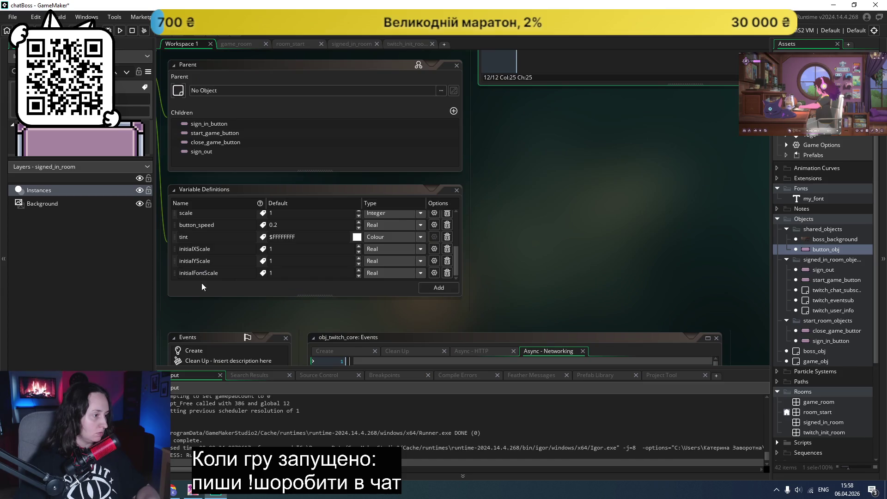
pyautogui.scroll(5, 566, 185)
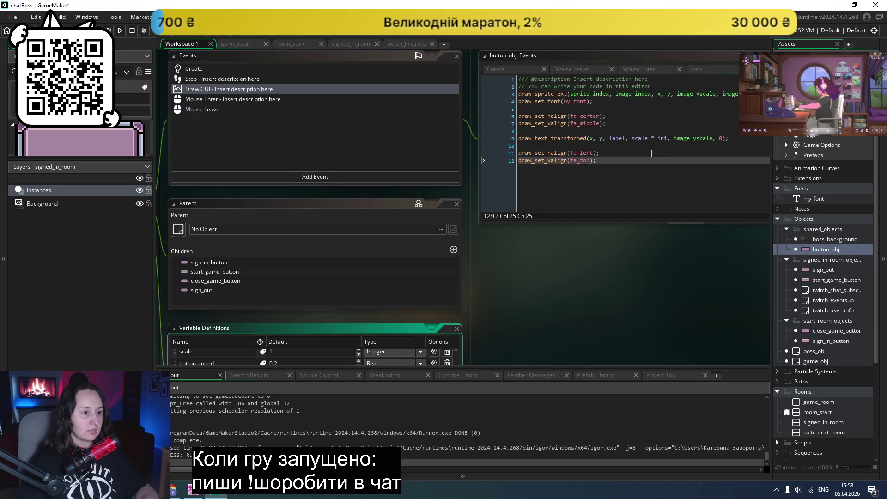
pyautogui.doubleClick(661, 139)
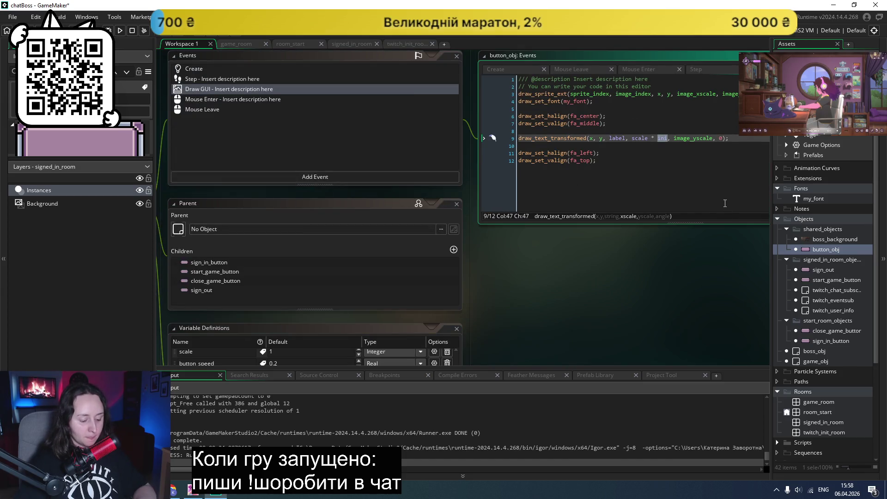
pyautogui.write('initialFontScale')
pyautogui.doubleClick(730, 139)
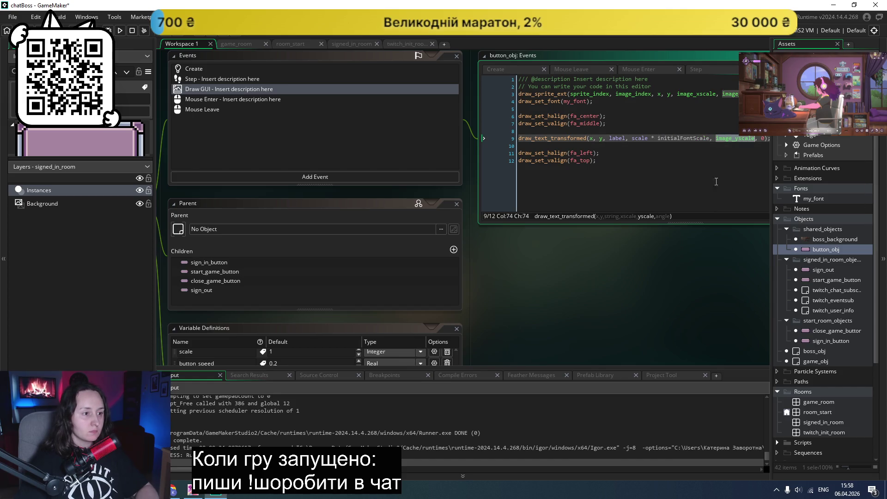
pyautogui.write('scale')
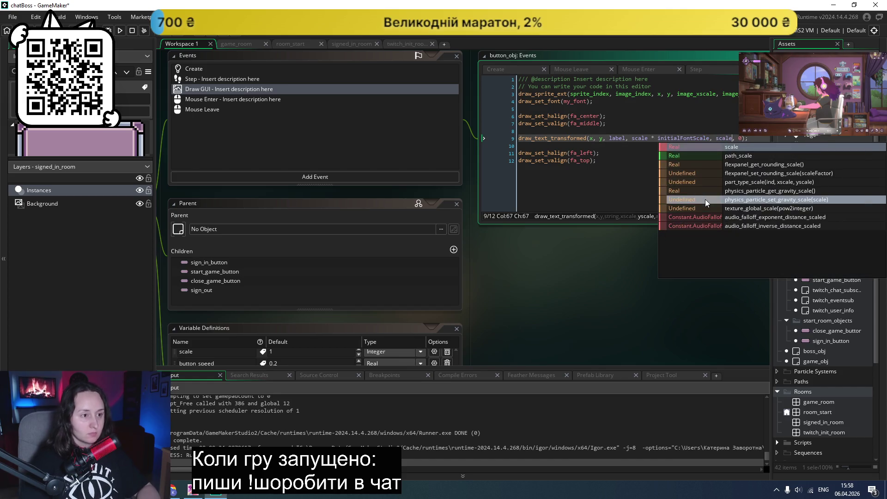
pyautogui.write('* initialFontScale')
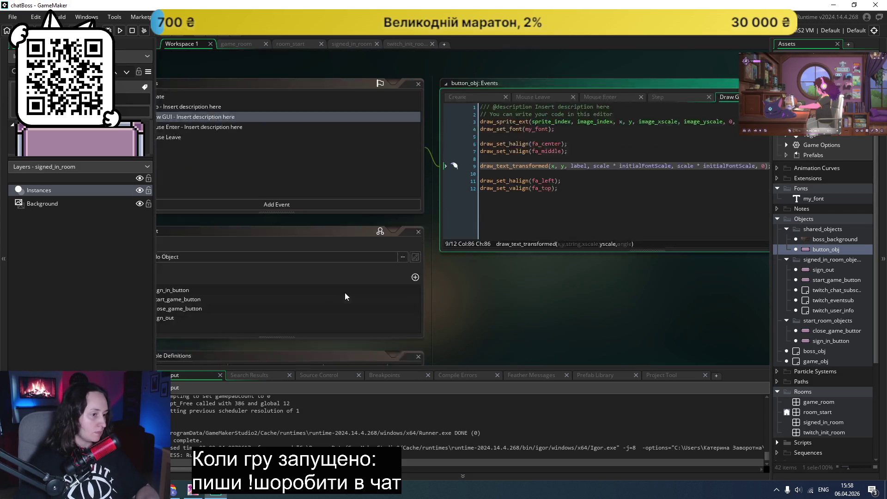
# - Check the object's defined variables, then run the game to test the label scaling
pyautogui.scroll(-3, 345, 292)
pyautogui.click(316, 292)
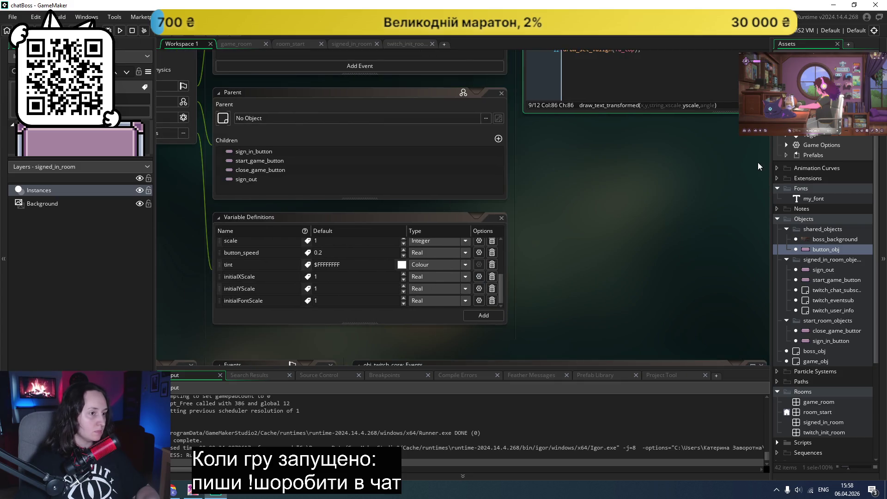
pyautogui.scroll(-2, 730, 157)
pyautogui.scroll(5, 554, 116)
pyautogui.hscroll(3, 462, 83)
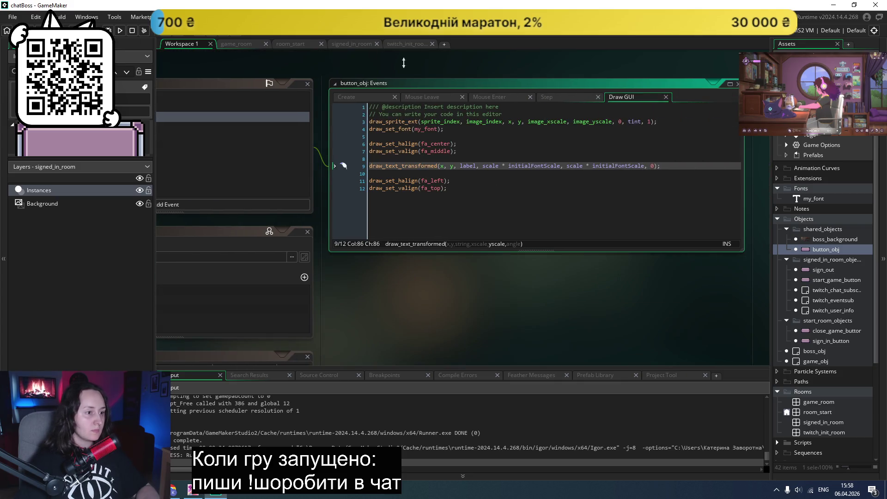
pyautogui.click(120, 31)
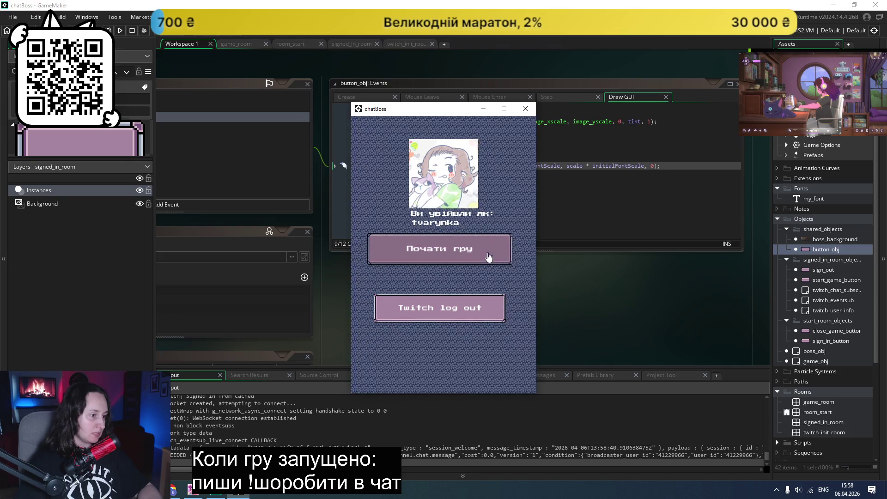
# - Return to the button_obj Draw GUI code after viewing the running chatBoss game
pyautogui.click(576, 186)
pyautogui.scroll(1, 560, 171)
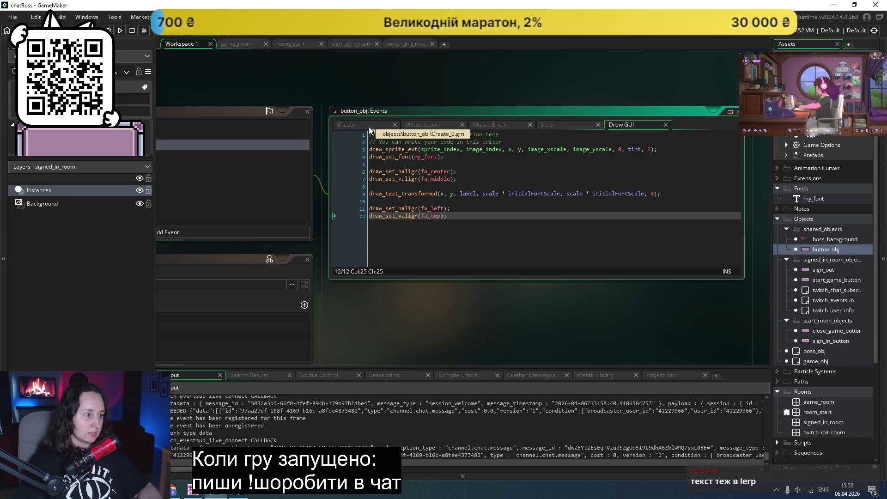
# - Duplicate the image_yscale lerp line in the Step event and rename the copy to font_scale
pyautogui.click(422, 124)
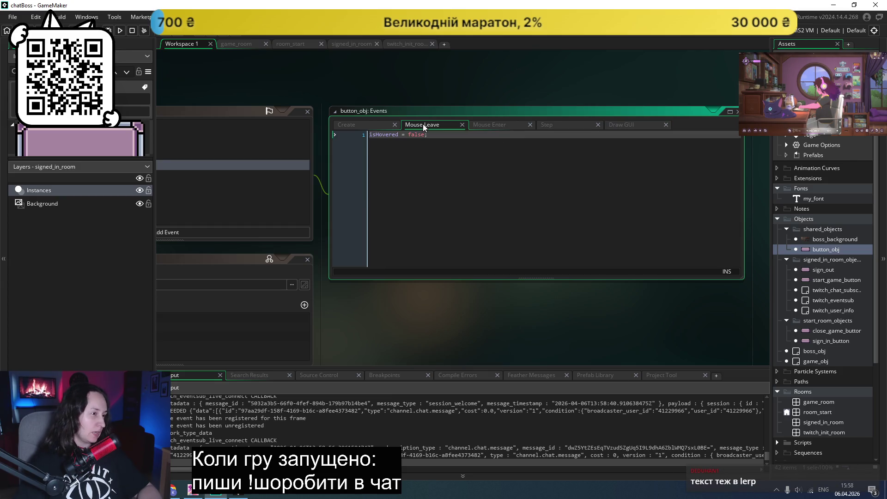
pyautogui.click(489, 126)
pyautogui.click(556, 124)
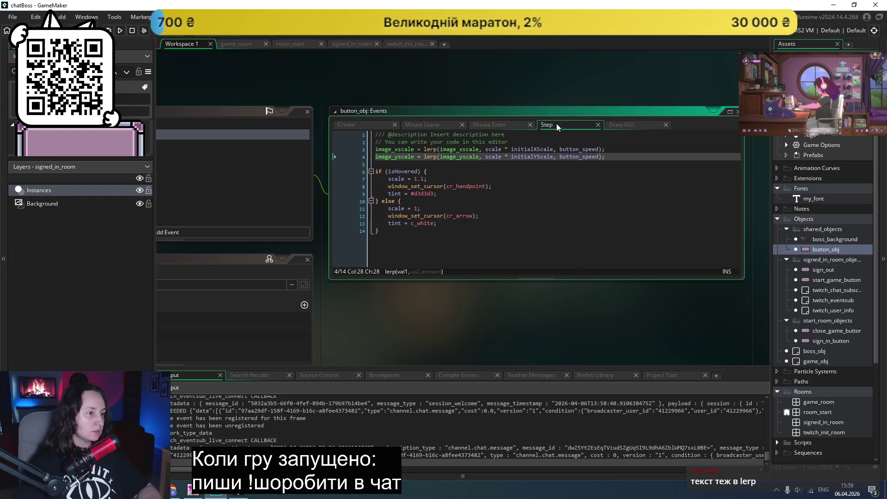
pyautogui.click(594, 178)
pyautogui.moveTo(613, 159); pyautogui.dragTo(374, 162)
pyautogui.hotkey('ctrl', 'c')
pyautogui.click(624, 156)
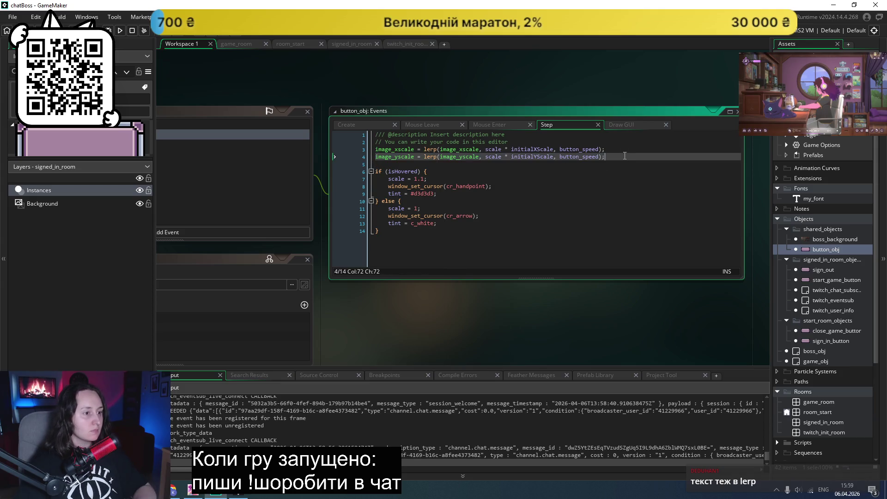
pyautogui.press('Return')
pyautogui.hotkey('ctrl', 'v')
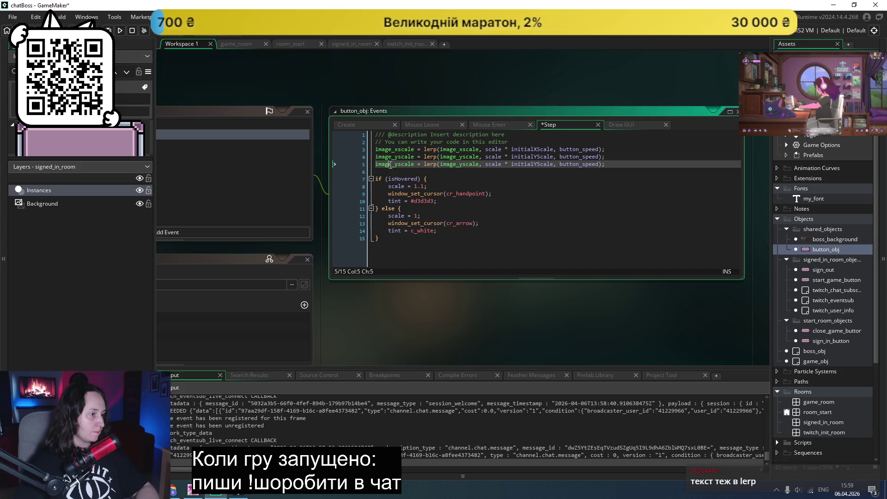
pyautogui.doubleClick(390, 164)
pyautogui.write('font_scal')
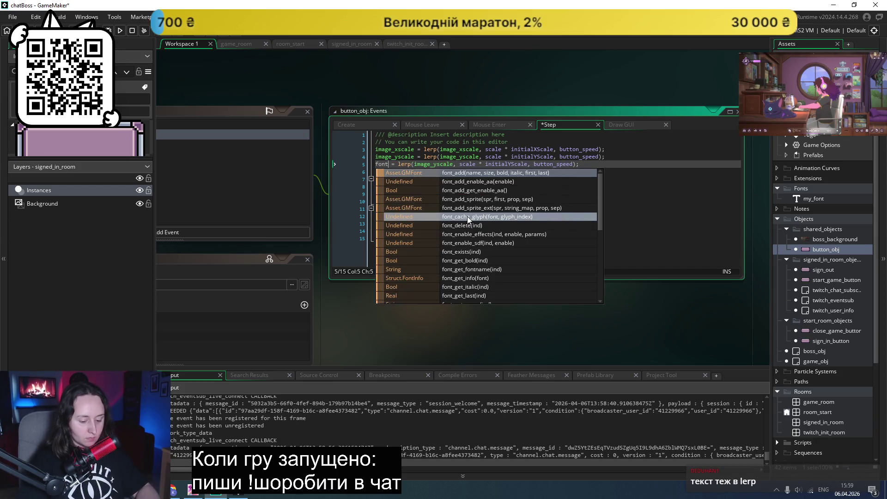
pyautogui.write('e')
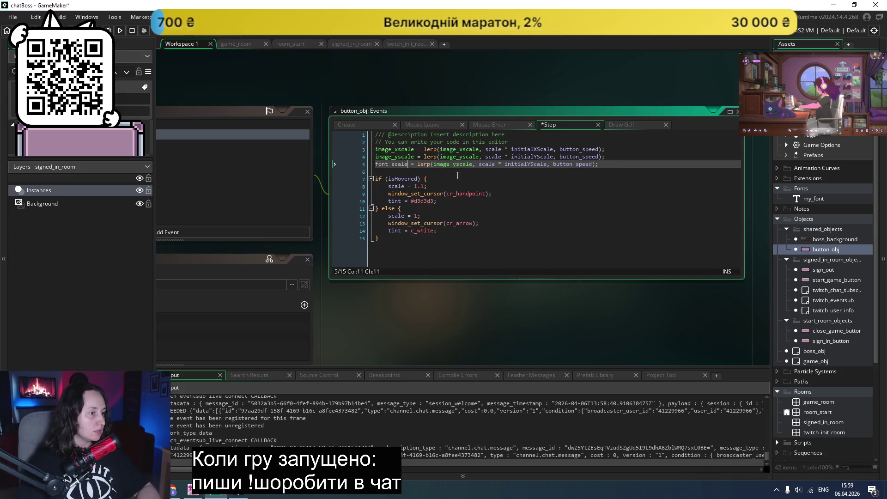
# - Make the font_scale line lerp from initialFontScale toward scale * initialFontScale
pyautogui.doubleClick(443, 165)
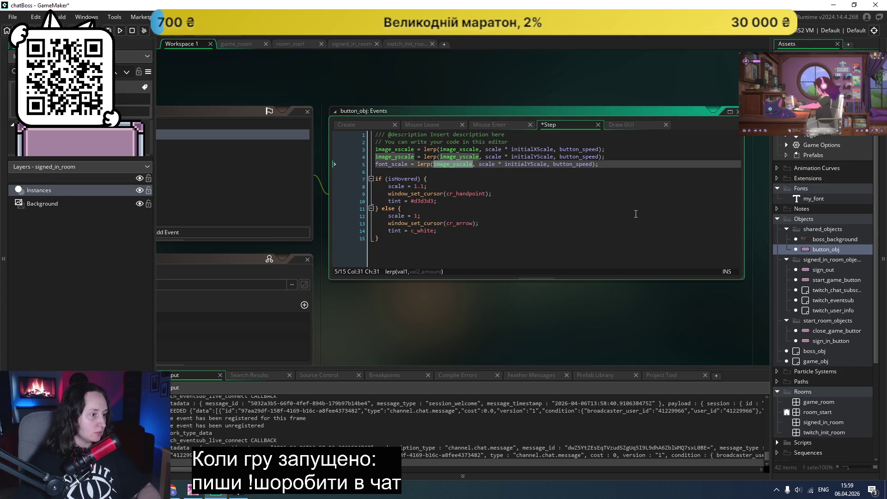
pyautogui.write('initi')
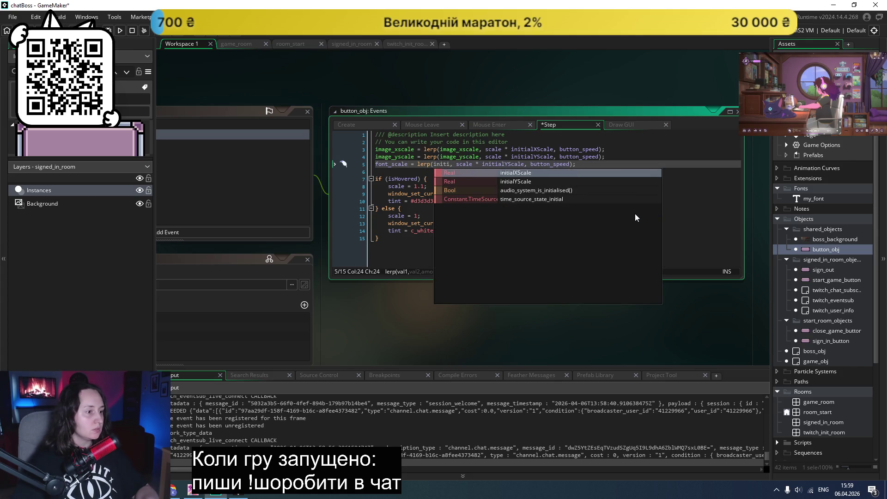
pyautogui.press('Escape')
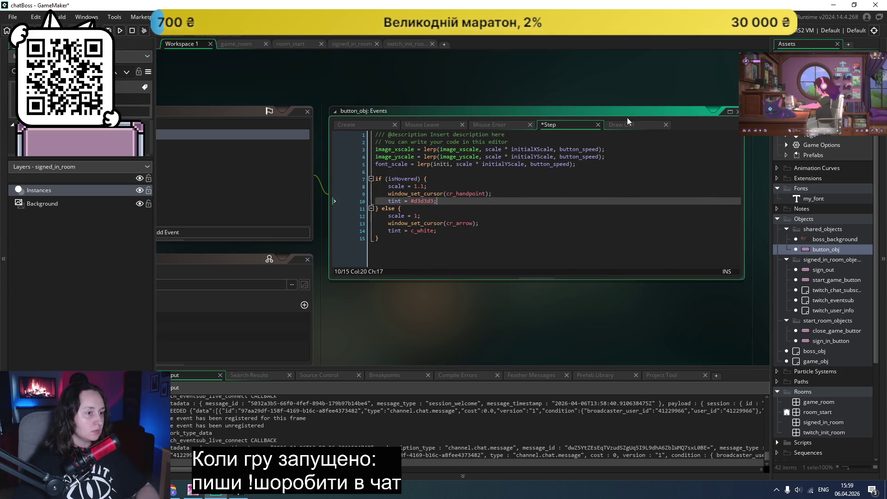
pyautogui.click(616, 123)
pyautogui.doubleClick(534, 193)
pyautogui.hotkey('ctrl', 'c')
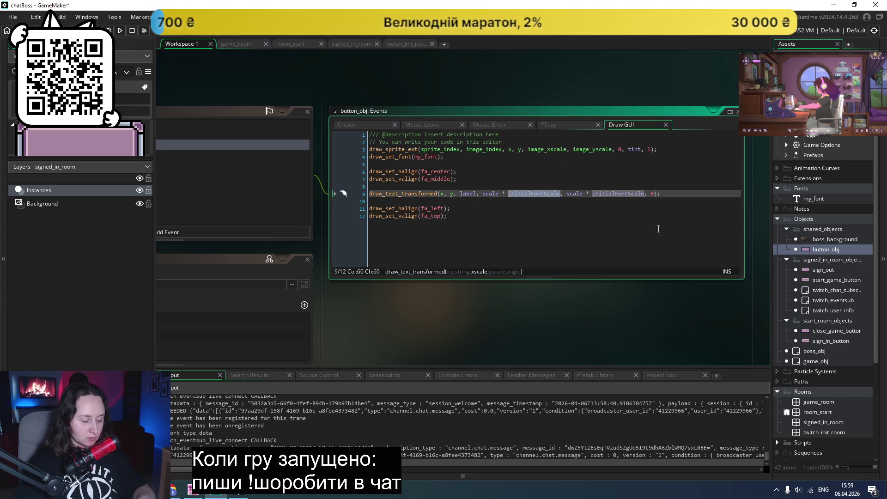
pyautogui.click(536, 134)
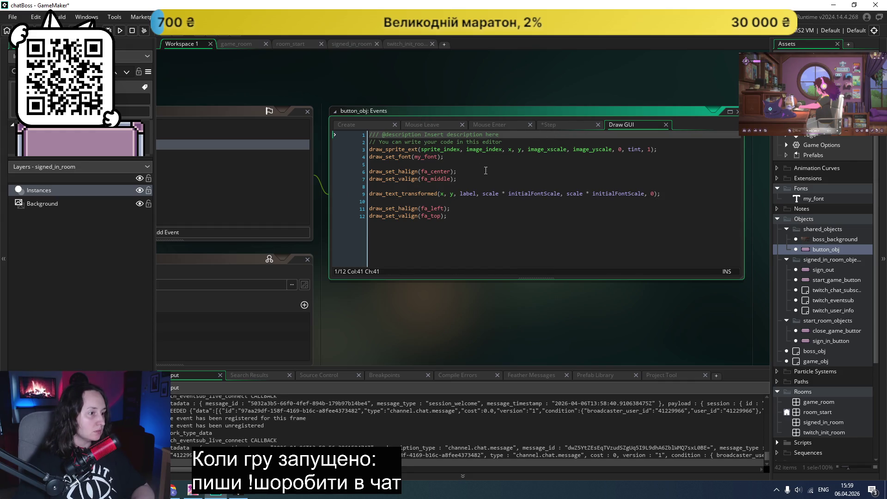
pyautogui.click(558, 129)
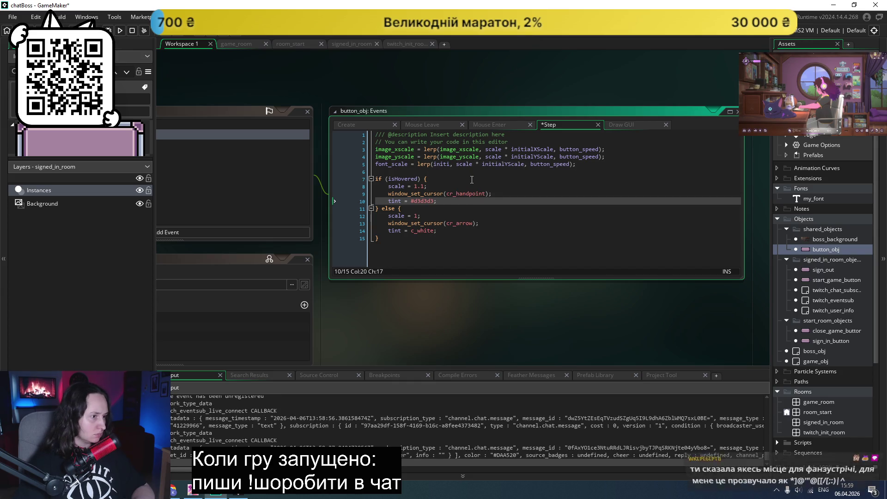
pyautogui.doubleClick(441, 164)
pyautogui.hotkey('ctrl', 'v')
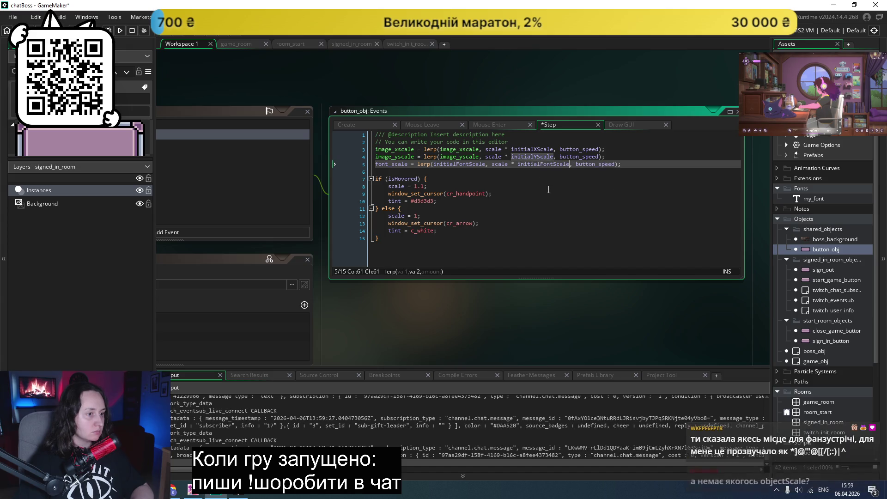
pyautogui.doubleClick(537, 164)
pyautogui.hotkey('ctrl', 'v')
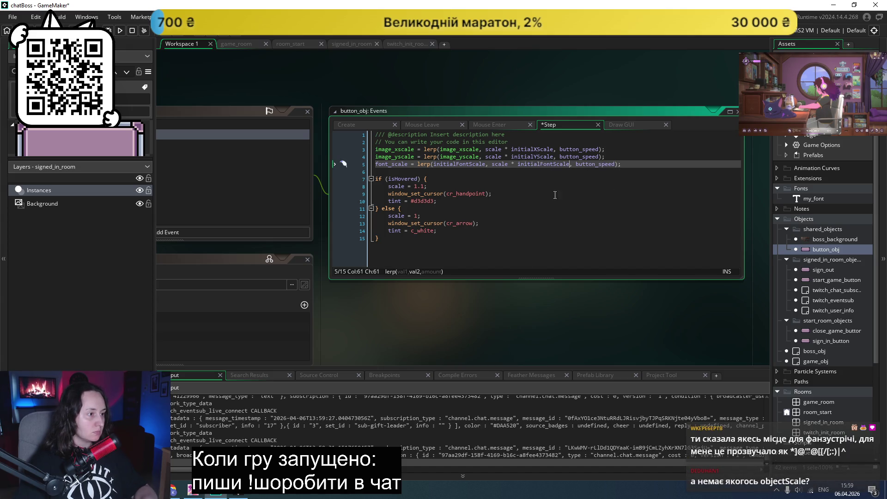
pyautogui.click(555, 195)
pyautogui.scroll(2, 324, 291)
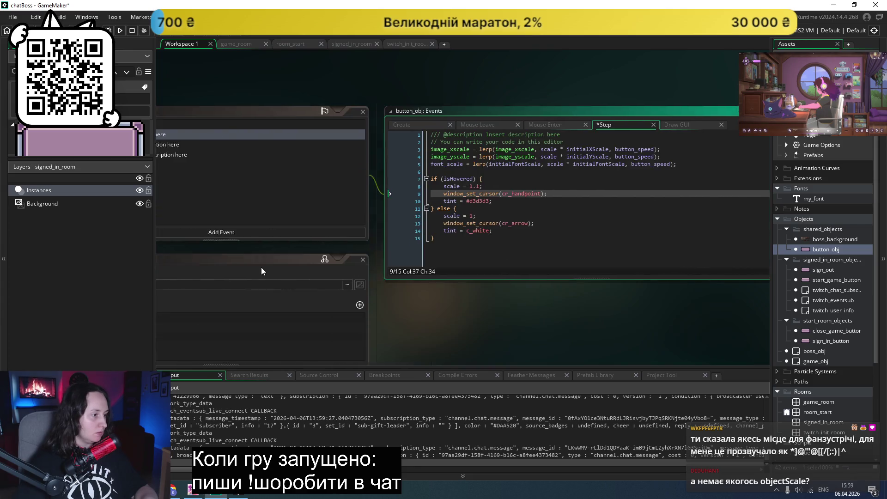
pyautogui.click(262, 267)
pyautogui.scroll(-2, 306, 284)
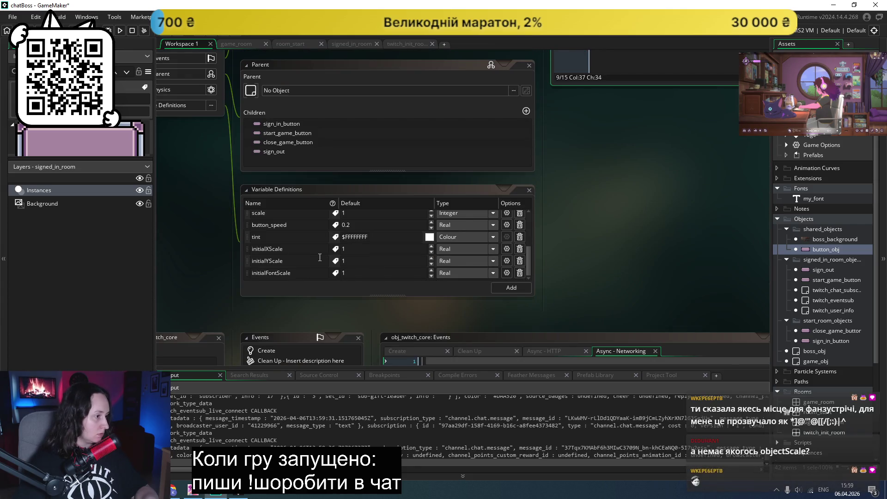
pyautogui.scroll(3, 319, 257)
pyautogui.scroll(-3, 320, 258)
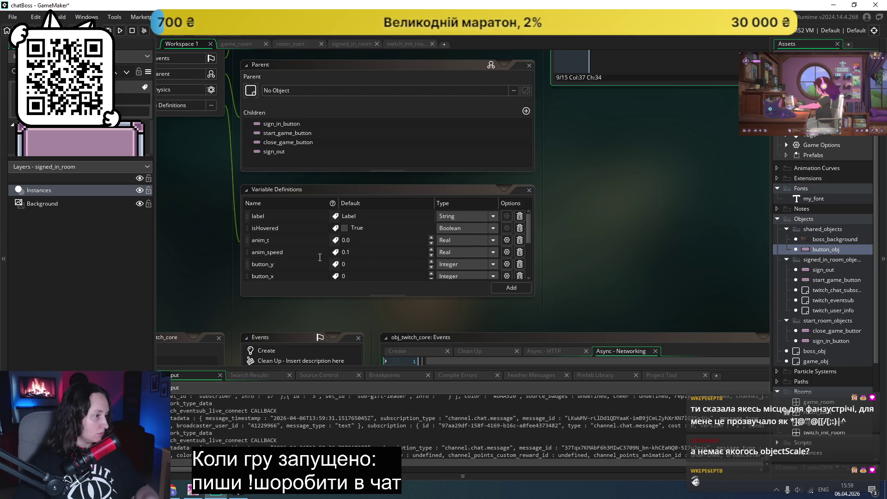
pyautogui.scroll(5, 681, 228)
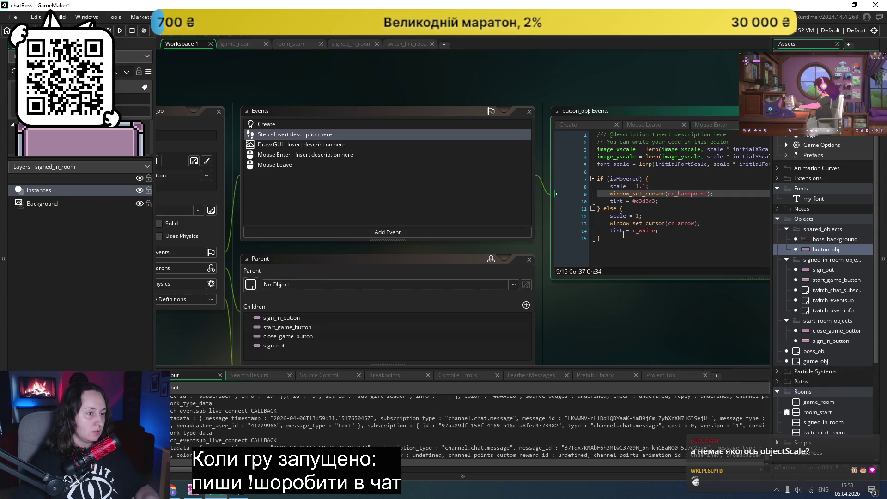
pyautogui.click(120, 30)
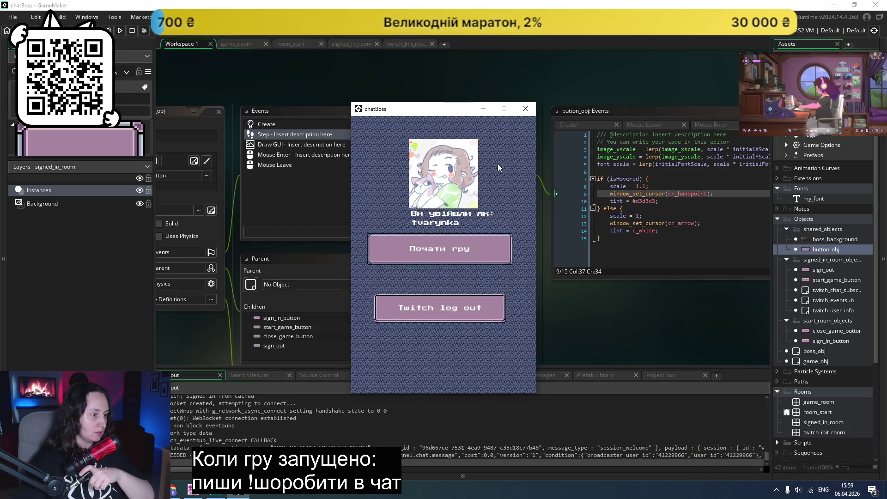
pyautogui.click(525, 109)
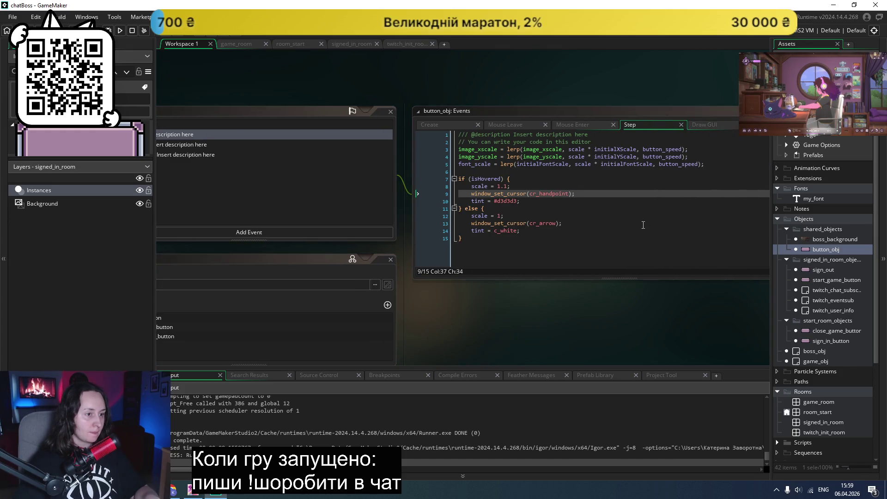
# - Use font_scale for both draw_text_transformed scale arguments in Draw GUI, then run the game
pyautogui.click(715, 126)
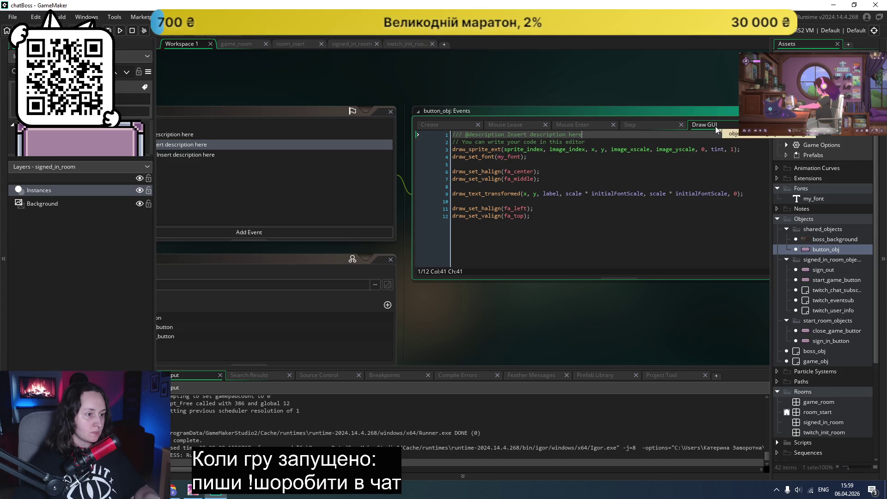
pyautogui.click(643, 193)
pyautogui.moveTo(643, 194); pyautogui.dragTo(566, 193)
pyautogui.press('BackSpace')
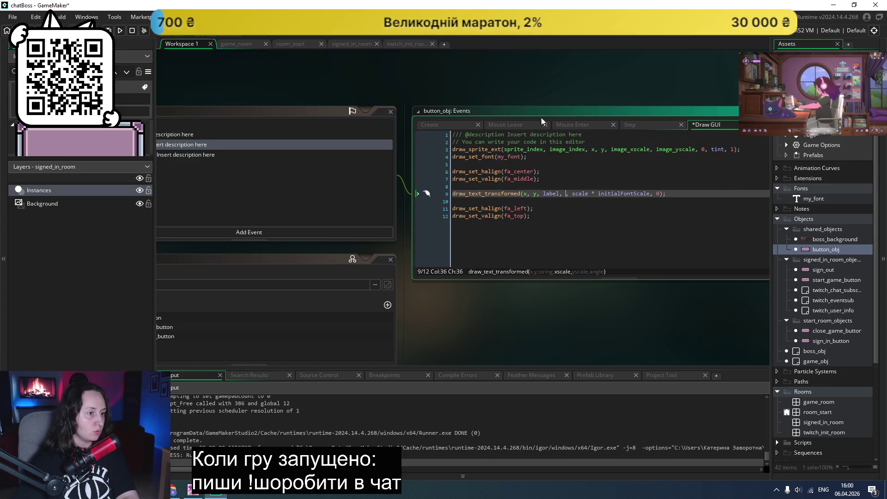
pyautogui.click(639, 125)
pyautogui.doubleClick(476, 164)
pyautogui.hotkey('ctrl', 'c')
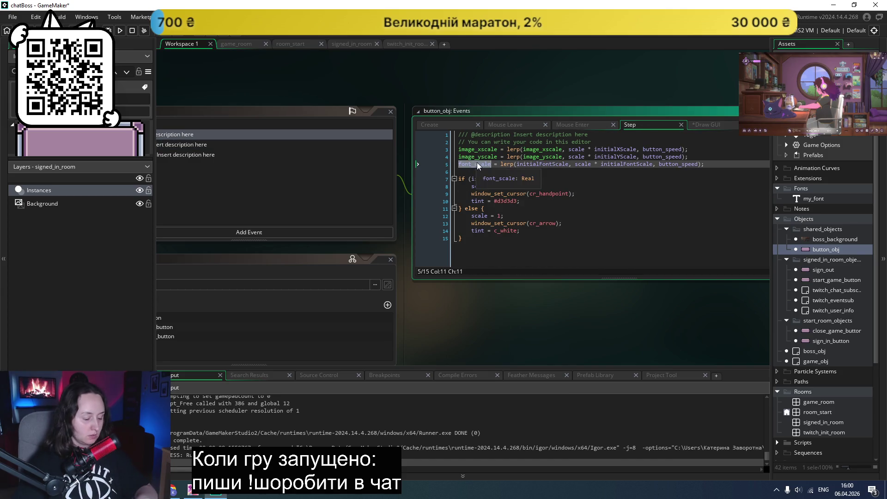
pyautogui.click(706, 125)
pyautogui.hotkey('ctrl', 'v')
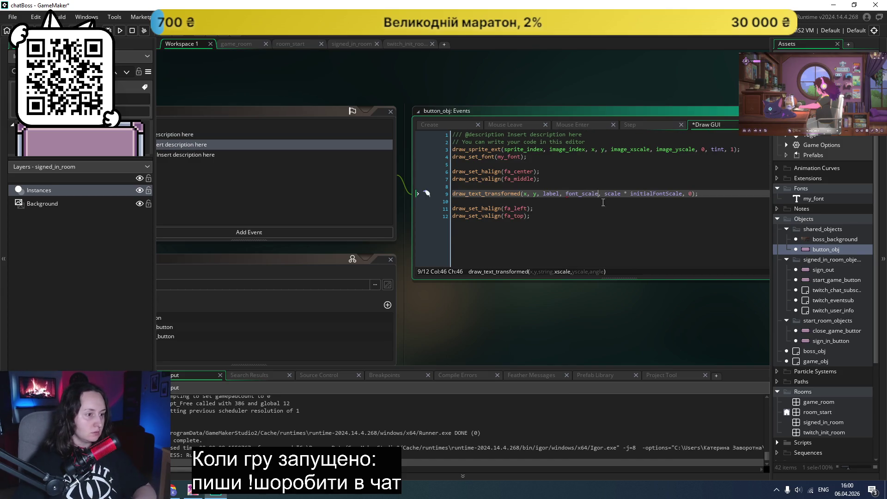
pyautogui.moveTo(684, 195); pyautogui.dragTo(604, 195)
pyautogui.hotkey('ctrl', 'v')
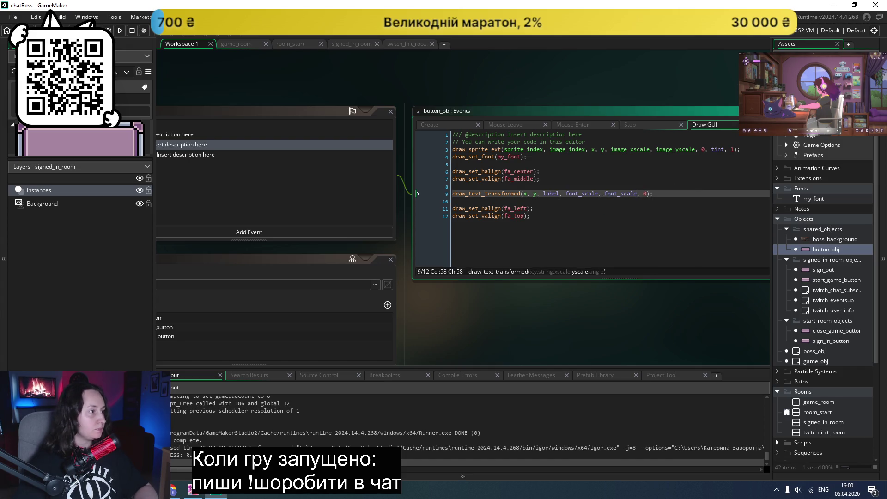
pyautogui.click(122, 30)
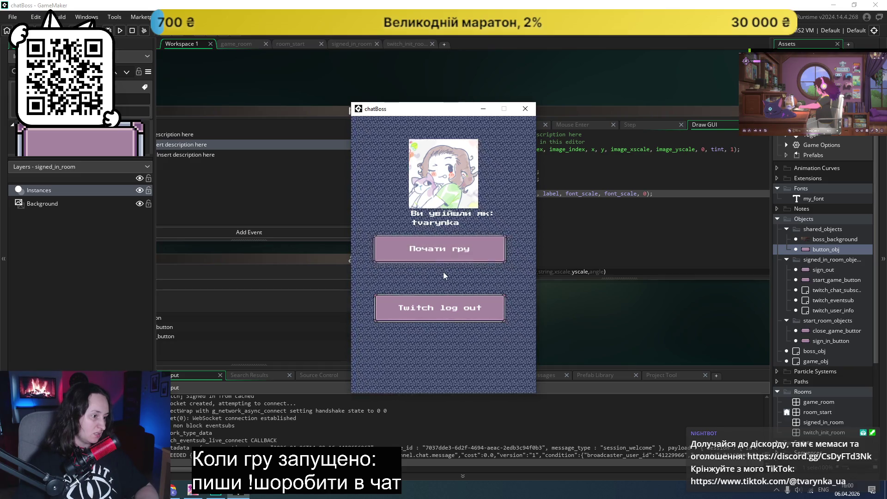
# - Close the chatBoss test window, check the Mouse Leave code, and open signed_in_room
pyautogui.click(526, 108)
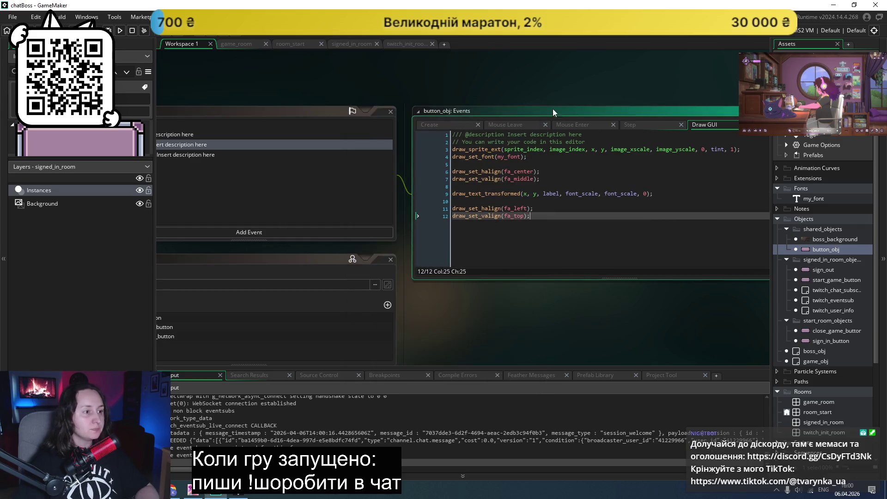
pyautogui.click(503, 125)
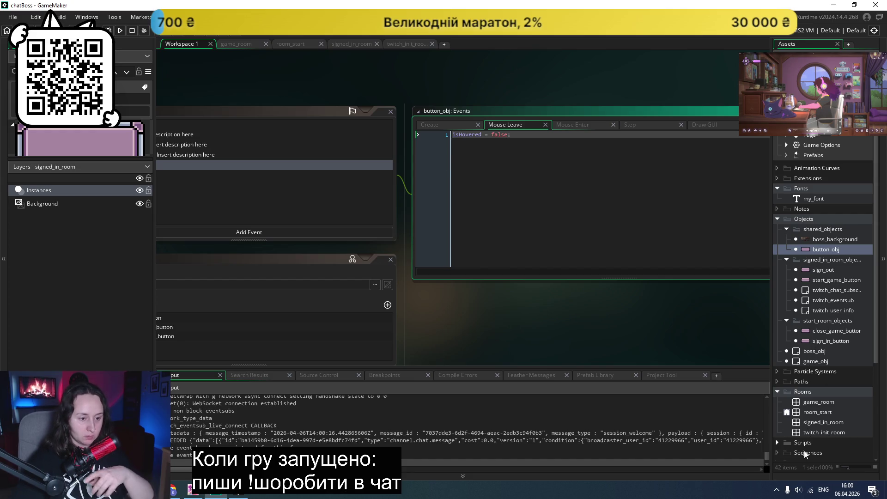
pyautogui.doubleClick(816, 422)
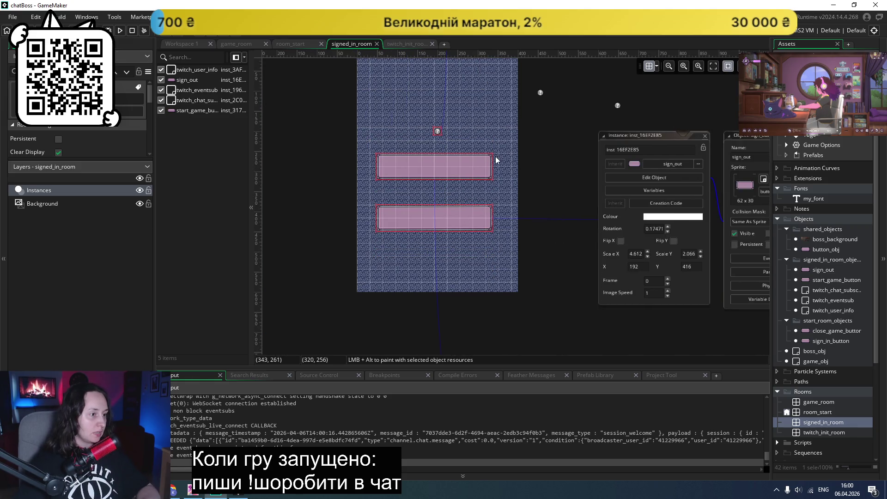
# - Give the upper start game button instance a horizontal scale of 3 and vertical scale 2
pyautogui.click(480, 168)
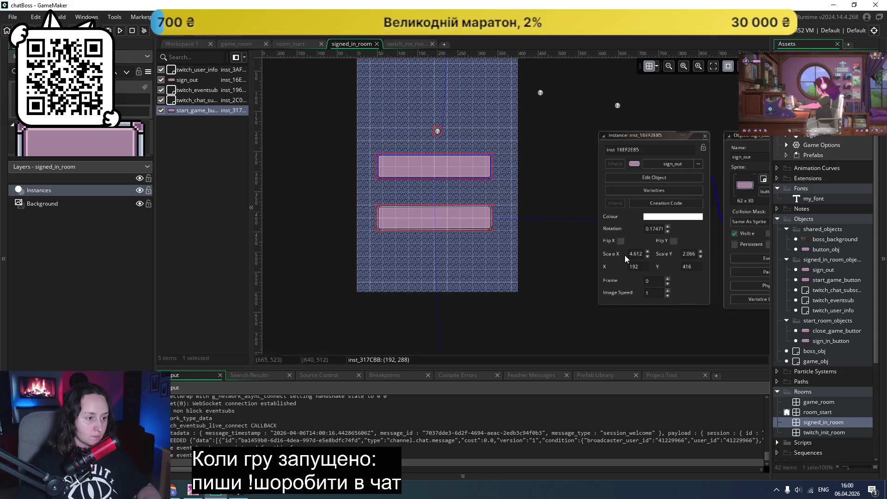
pyautogui.moveTo(631, 254); pyautogui.dragTo(667, 258)
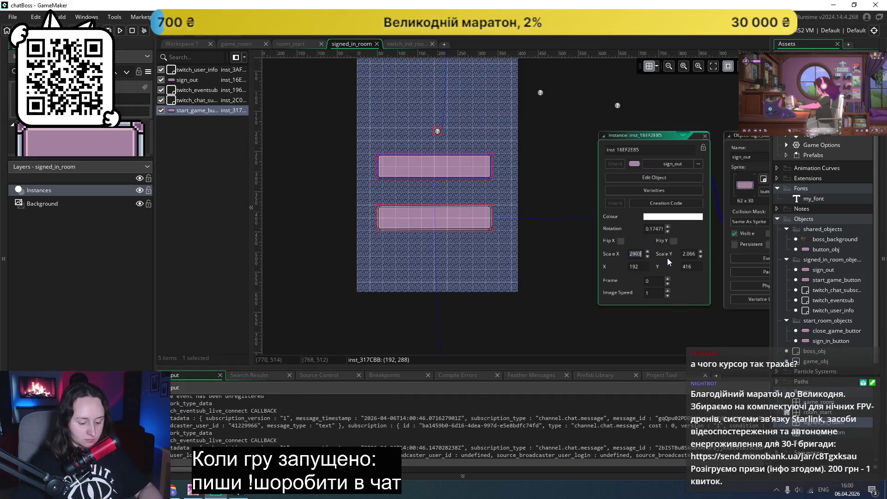
pyautogui.write('3.5')
pyautogui.press('Return')
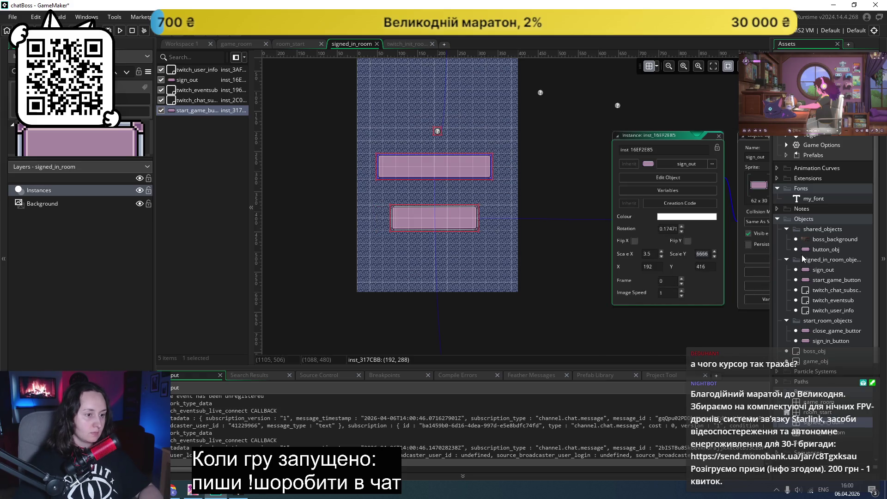
pyautogui.write('2')
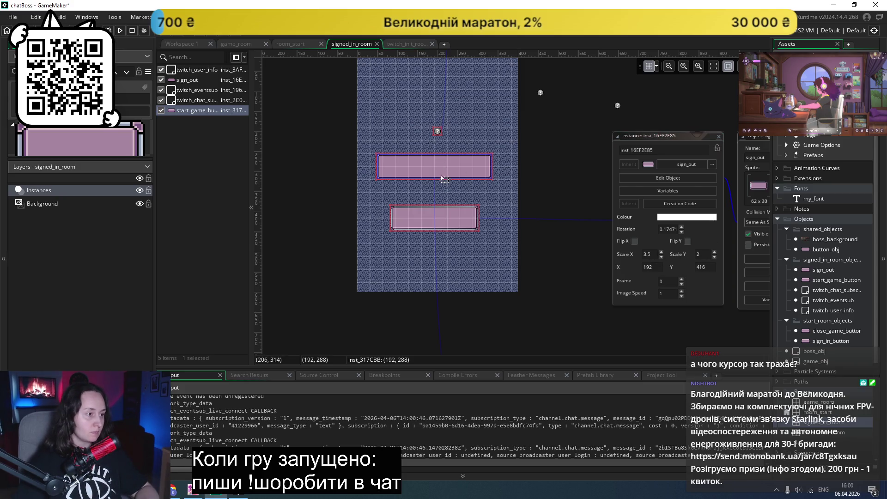
# - Set the other button instance's scale to 3.5 by 2, then run the game
pyautogui.click(452, 220)
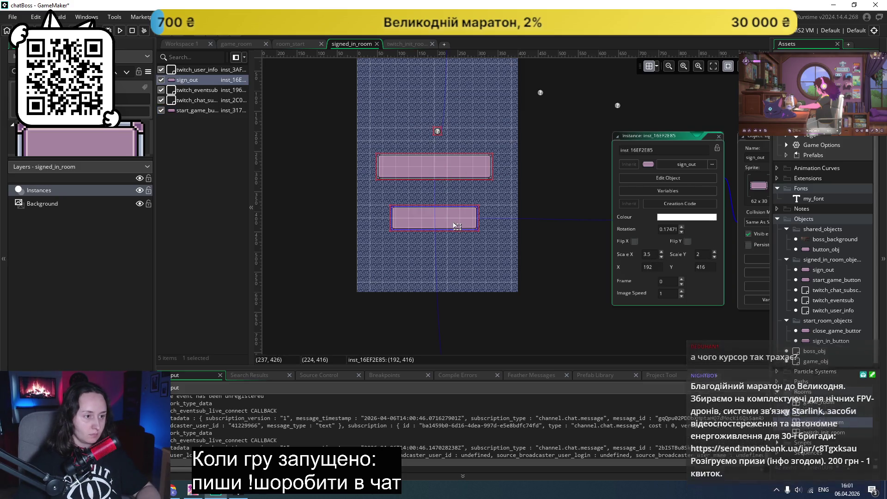
pyautogui.click(470, 162)
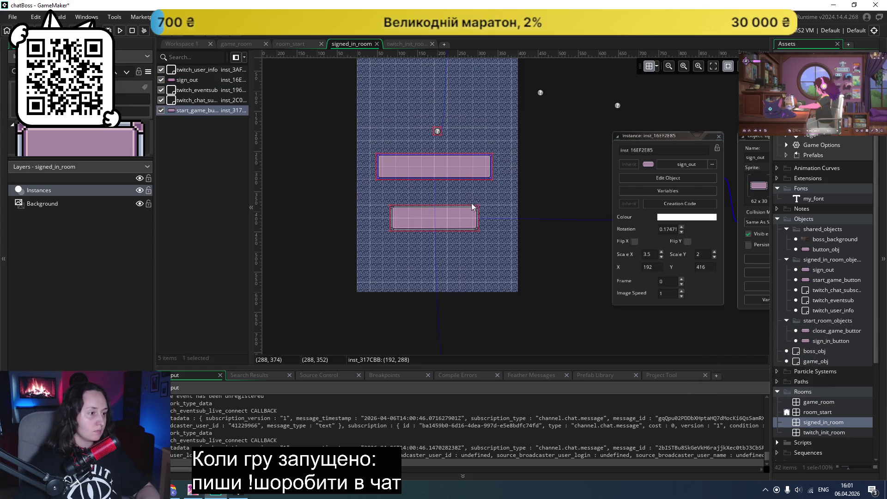
pyautogui.doubleClick(453, 219)
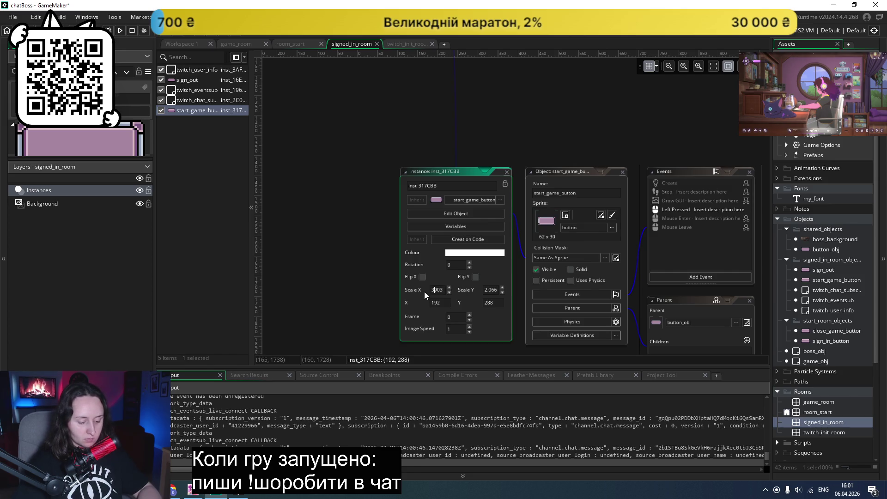
pyautogui.write('3.590')
pyautogui.click(484, 290)
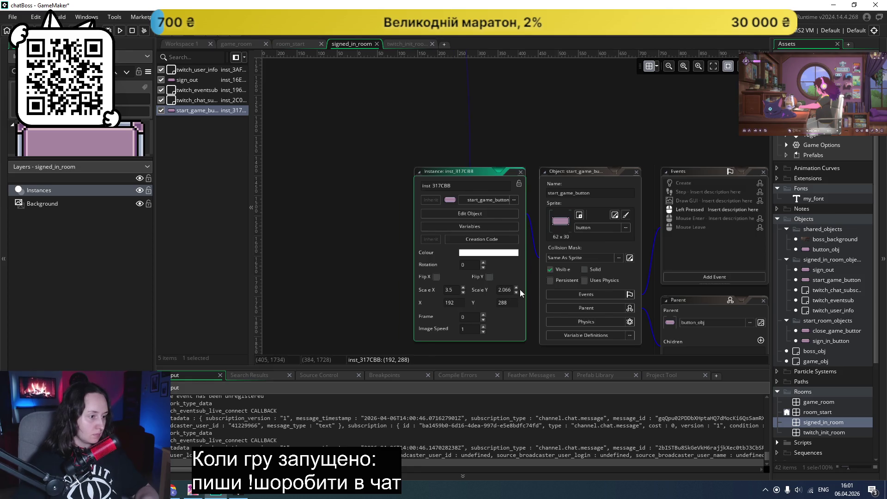
pyautogui.write('2')
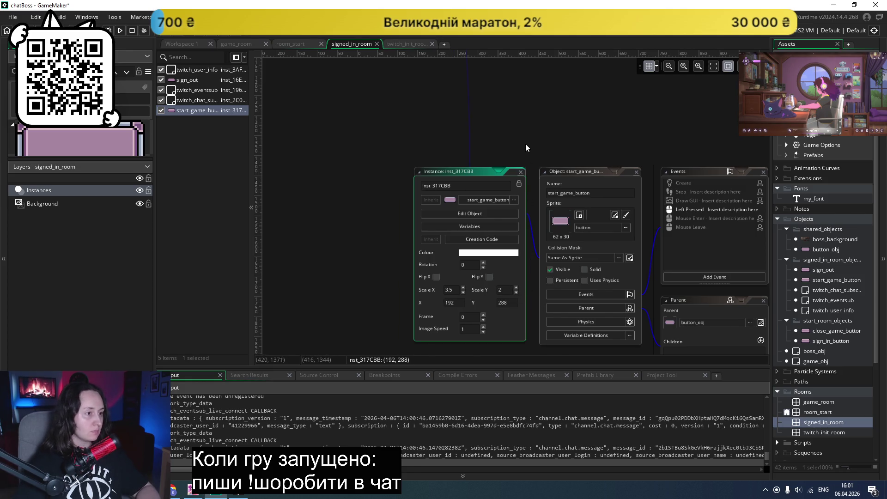
pyautogui.click(525, 140)
pyautogui.scroll(-2, 528, 215)
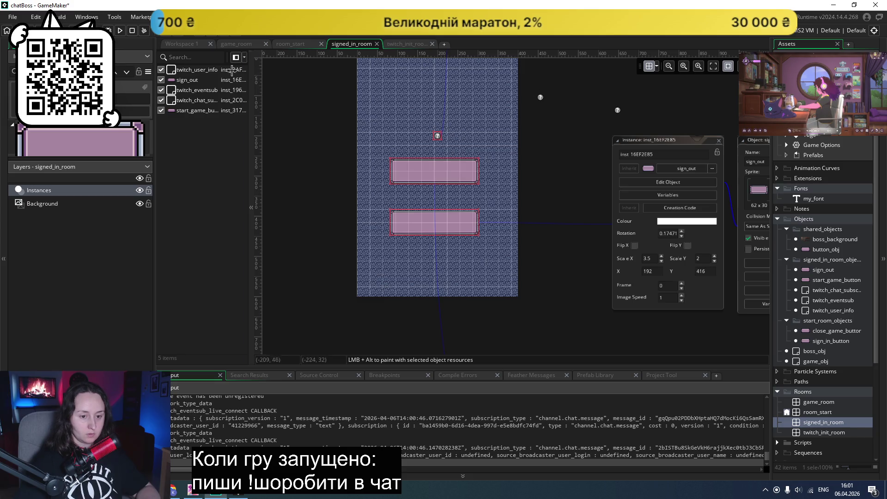
pyautogui.click(120, 31)
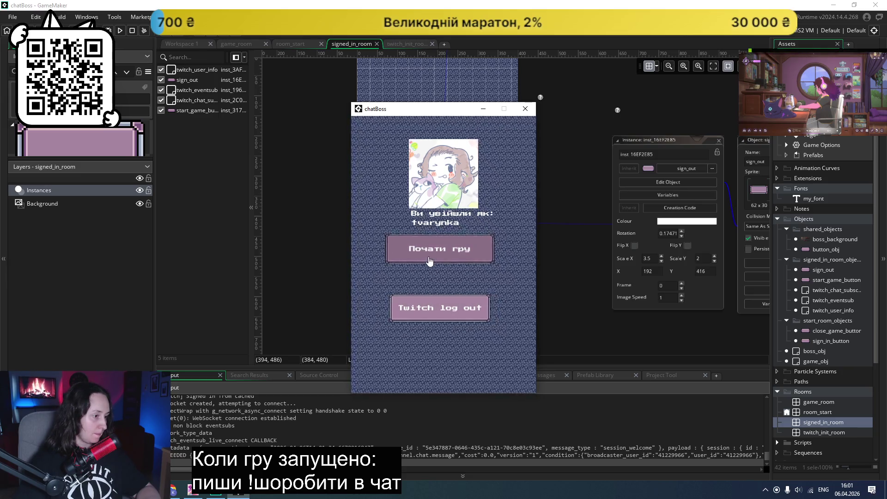
pyautogui.click(427, 306)
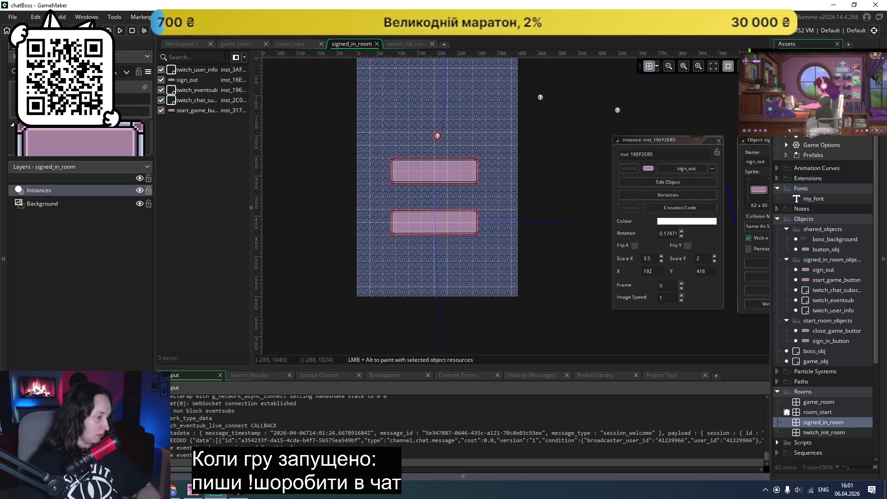
pyautogui.click(525, 109)
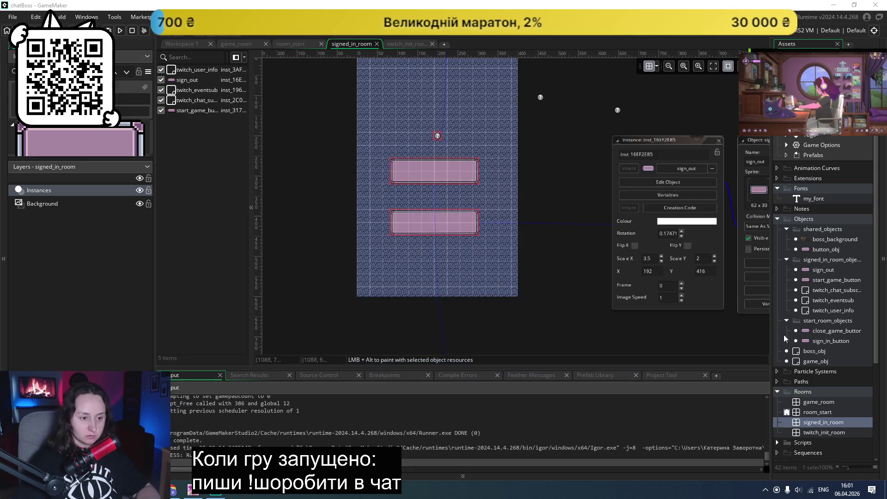
pyautogui.click(821, 249)
# - In button_obj's Step event, set the resting scale to 0 and hover scale to 0.25
pyautogui.doubleClick(821, 250)
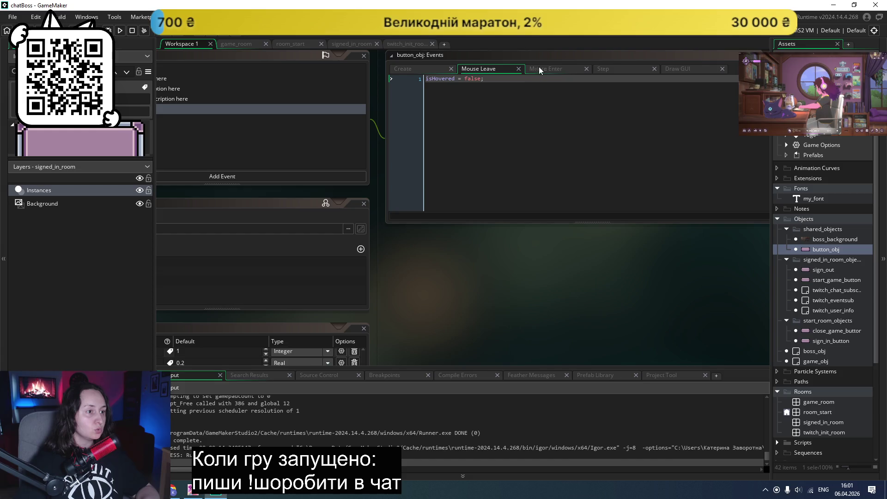
pyautogui.click(603, 69)
pyautogui.click(603, 176)
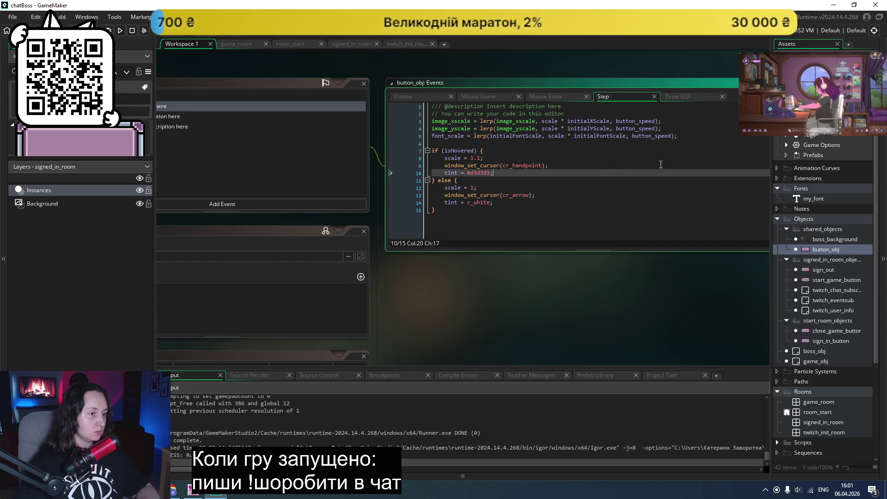
pyautogui.click(564, 121)
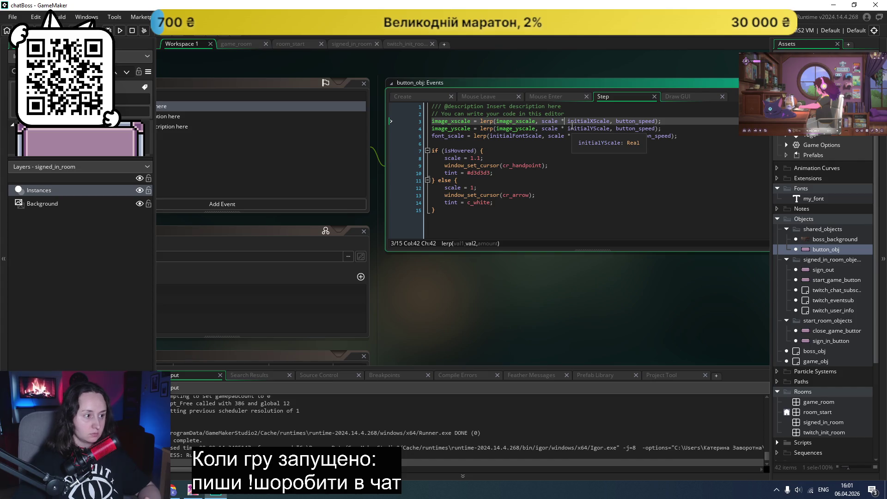
pyautogui.click(510, 180)
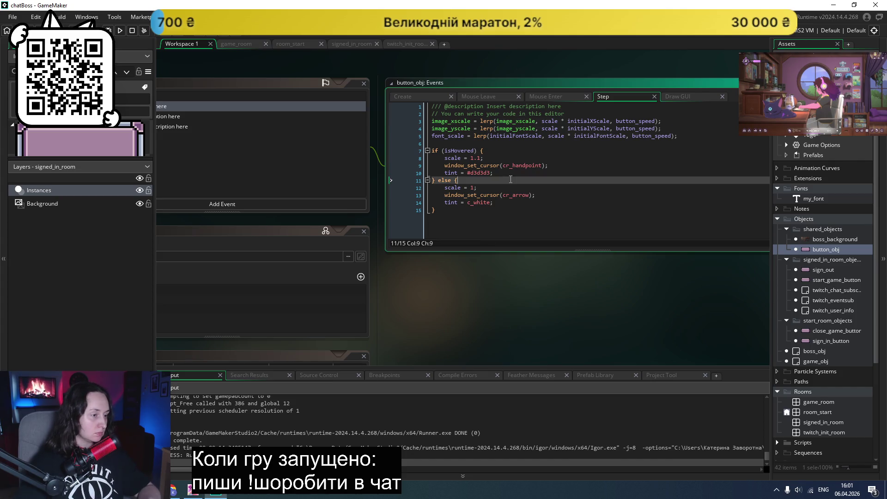
pyautogui.click(474, 186)
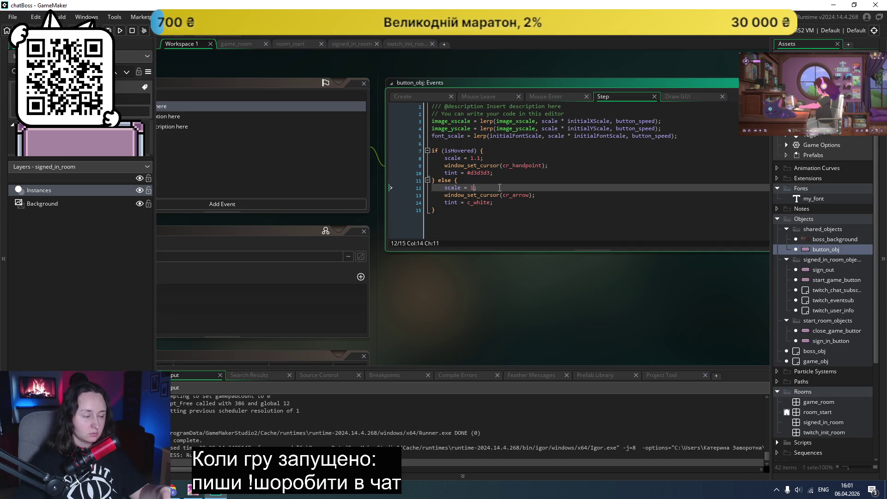
pyautogui.press('BackSpace')
pyautogui.write('0')
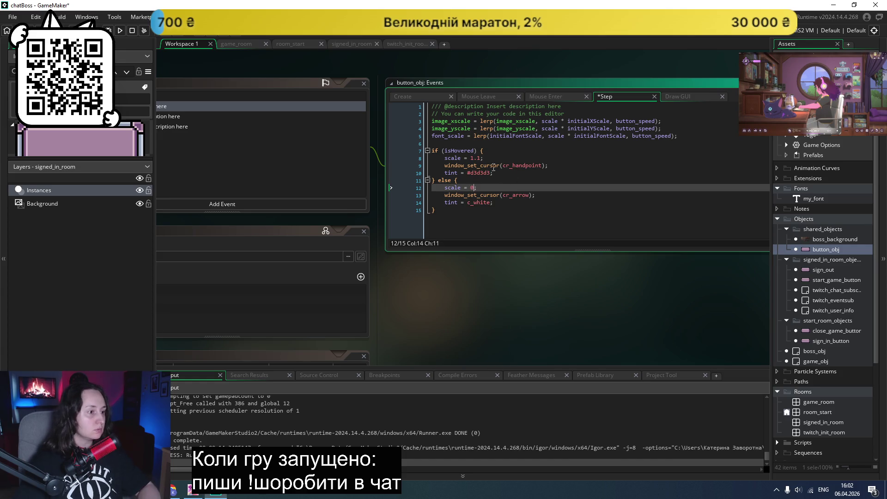
pyautogui.click(478, 158)
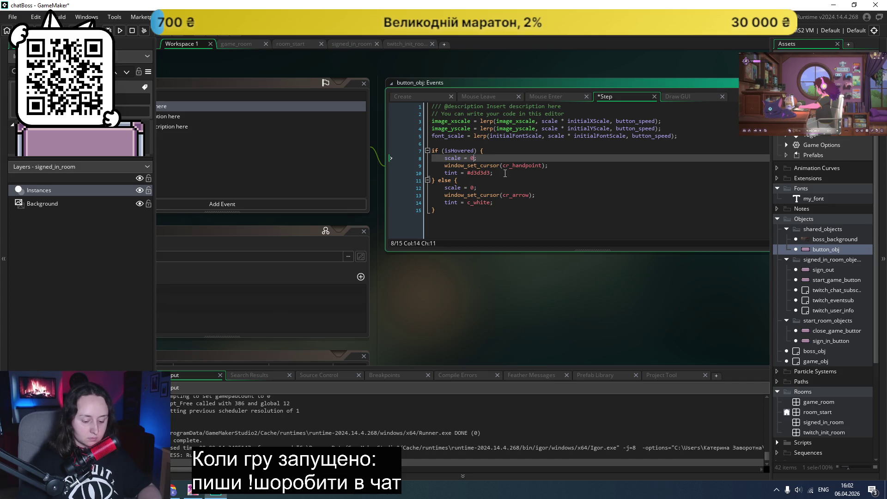
# - Change 'scale *' to 'scale +' in the three lerp lines and run the game
pyautogui.click(565, 121)
pyautogui.press('BackSpace')
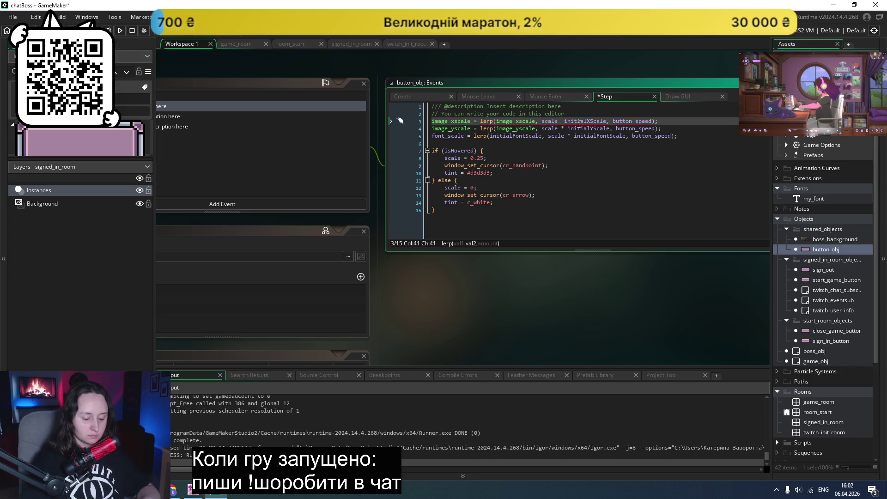
pyautogui.write('+')
pyautogui.press('Down')
pyautogui.press('BackSpace')
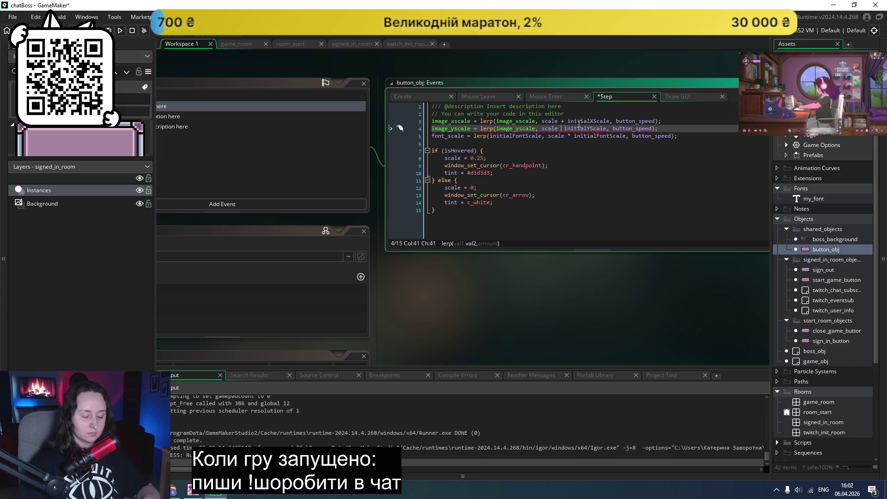
pyautogui.write('+')
pyautogui.press('Down')
pyautogui.press('BackSpace')
pyautogui.write('+')
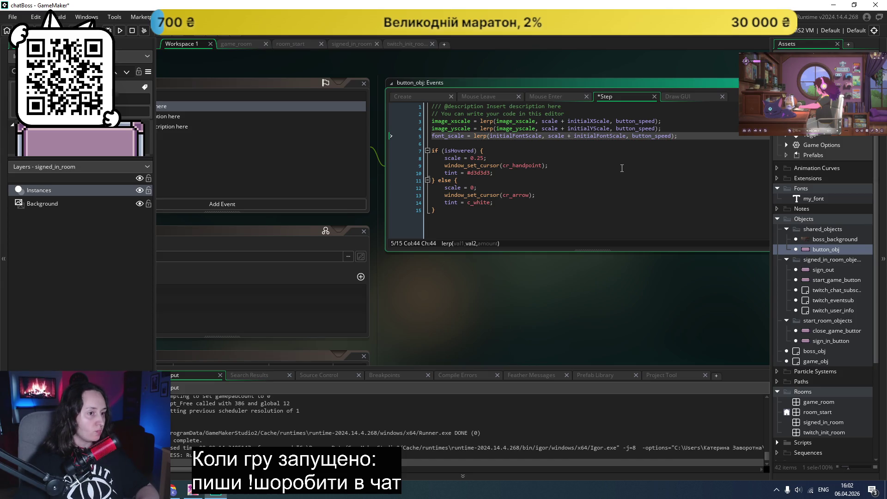
pyautogui.click(120, 31)
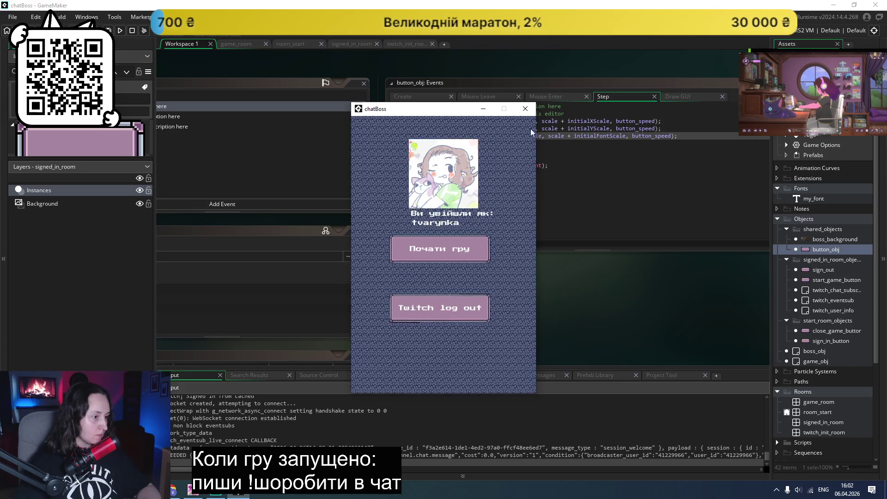
# - Change the hover scale on line 8 to 0.1, test-run the game, and close it
pyautogui.click(526, 108)
pyautogui.click(423, 97)
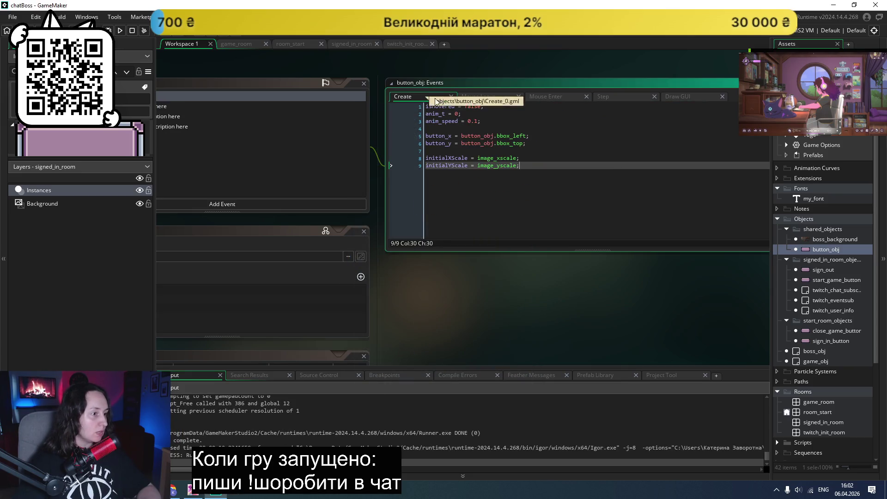
pyautogui.click(624, 97)
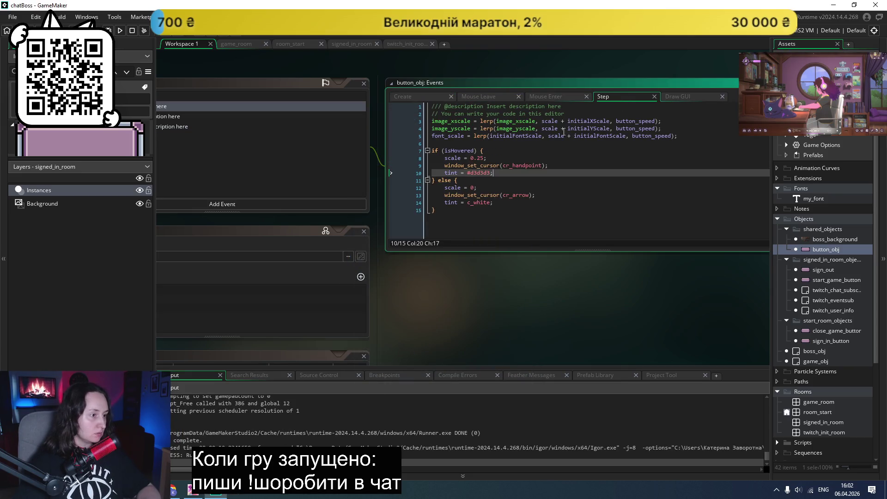
pyautogui.click(481, 159)
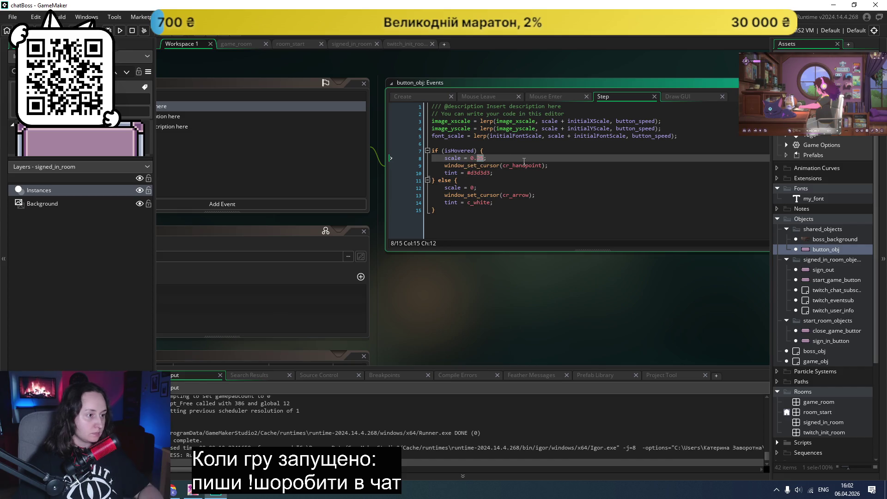
pyautogui.write('1')
pyautogui.click(119, 30)
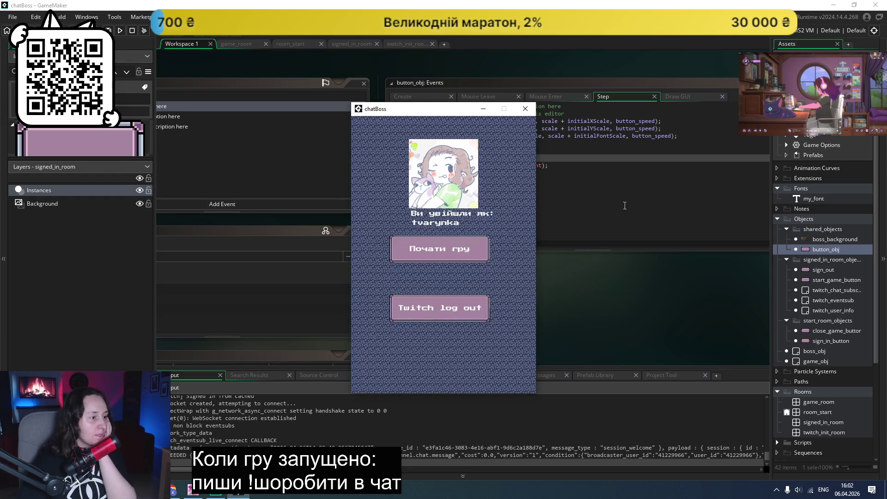
pyautogui.click(525, 109)
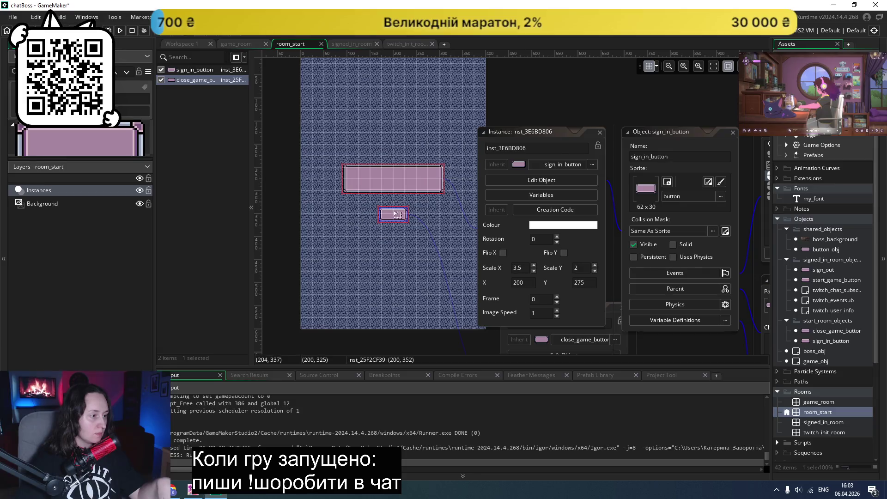
# - Set close_game_button's Scale Y to 2, then open the signed_in_room room
pyautogui.doubleClick(394, 216)
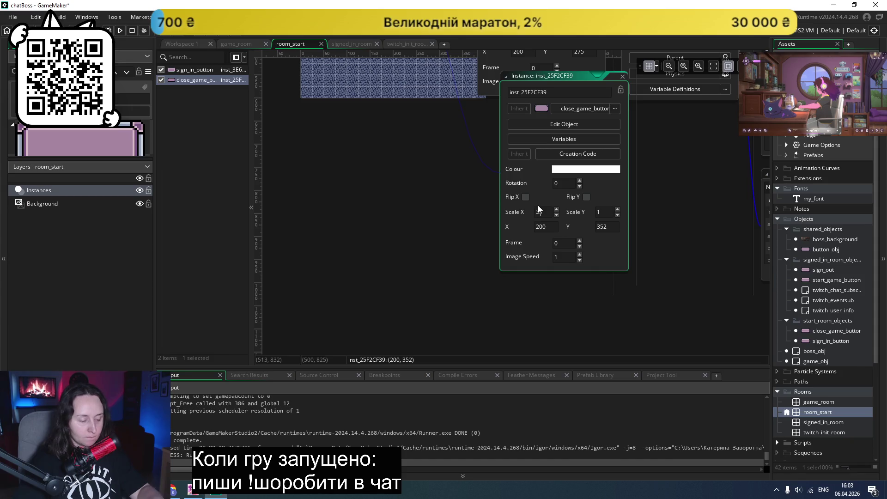
pyautogui.click(599, 211)
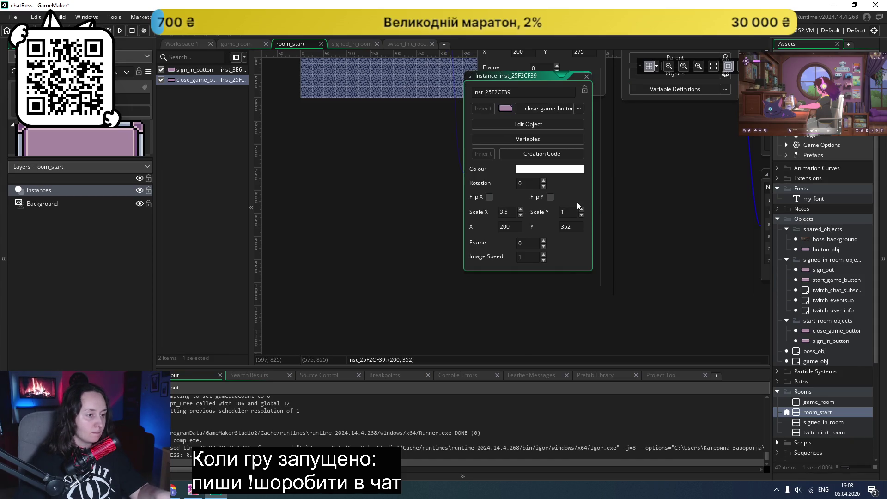
pyautogui.press('BackSpace')
pyautogui.write('2')
pyautogui.scroll(5, 660, 199)
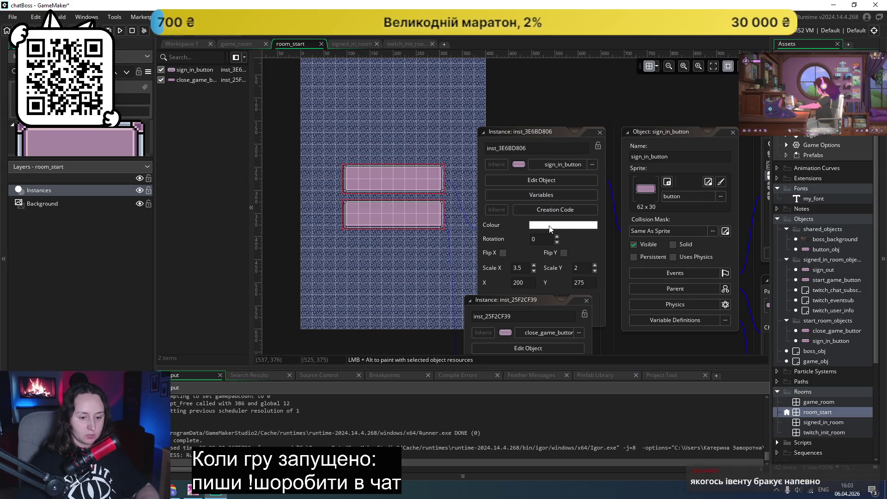
pyautogui.click(813, 423)
pyautogui.doubleClick(813, 424)
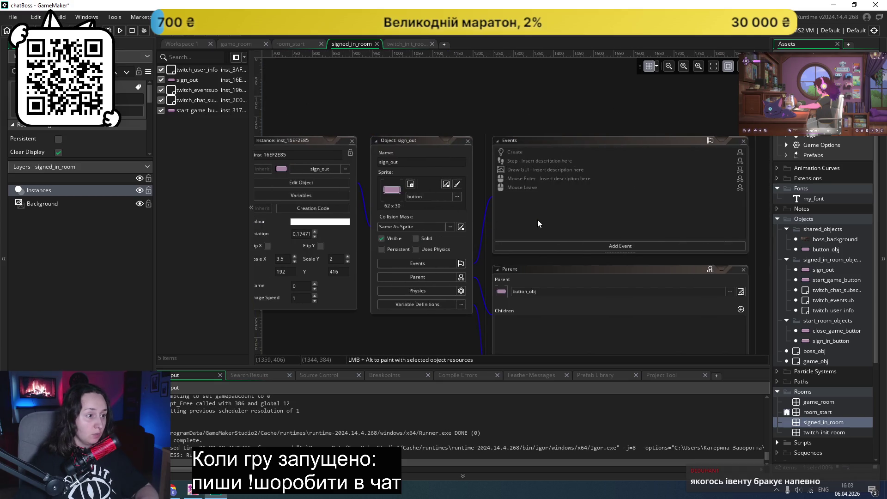
# - Remove both window_set_cursor lines from button_obj's Step event, then open room_start
pyautogui.doubleClick(819, 250)
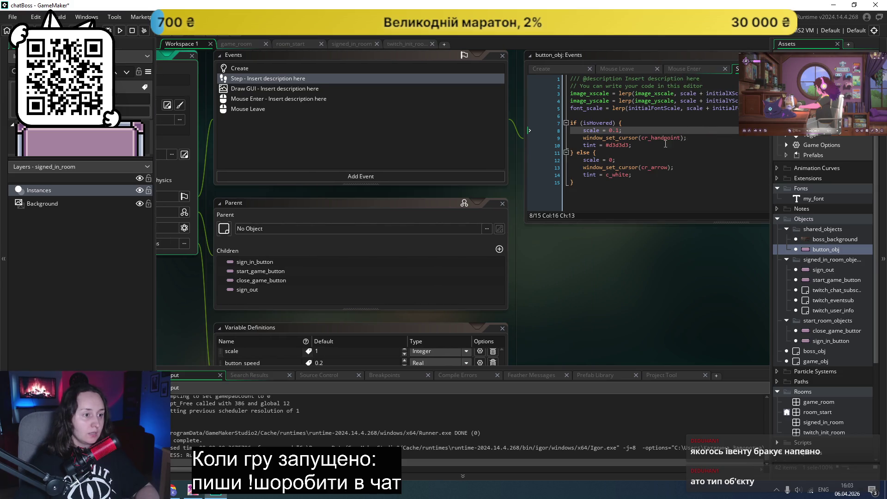
pyautogui.click(654, 123)
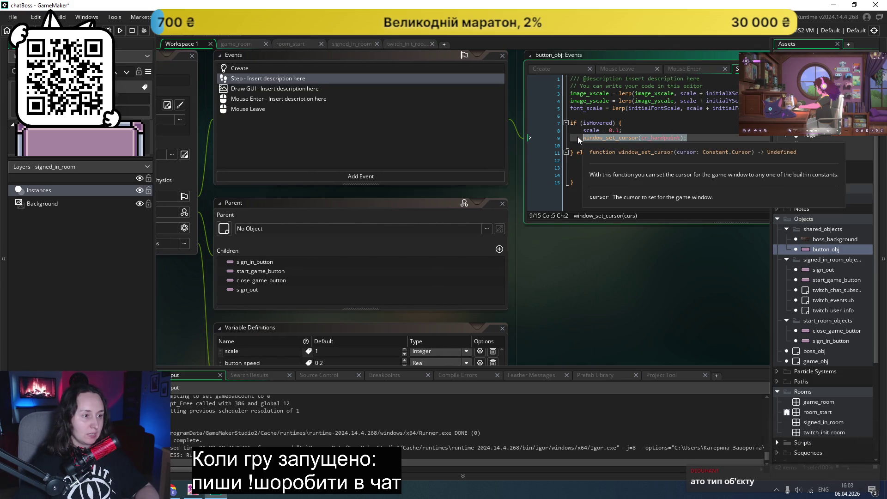
pyautogui.click(684, 166)
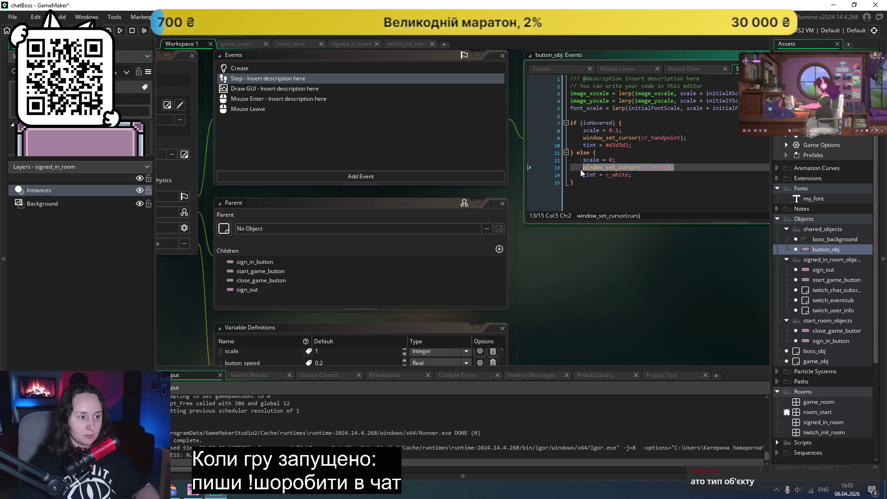
pyautogui.press('Up')
pyautogui.press('Up')
pyautogui.press('Up')
pyautogui.hotkey('ctrl', 'z')
pyautogui.hotkey('ctrl', 'z')
pyautogui.scroll(-1, 838, 327)
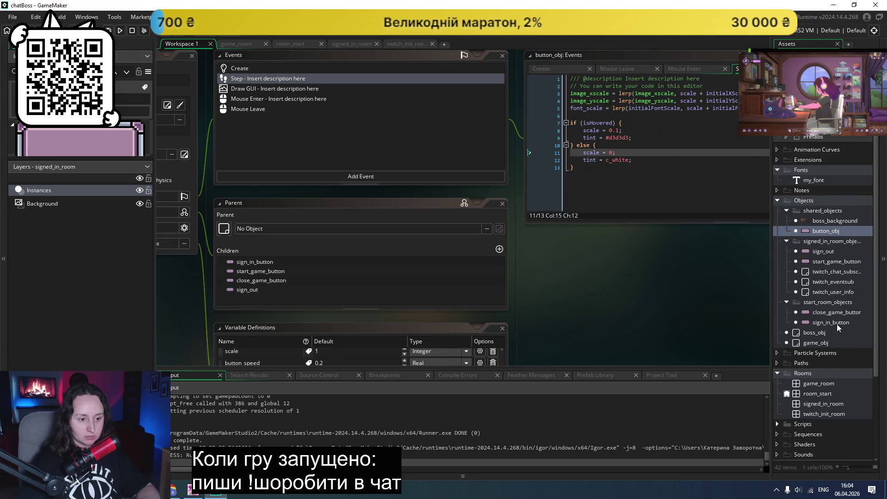
pyautogui.doubleClick(811, 394)
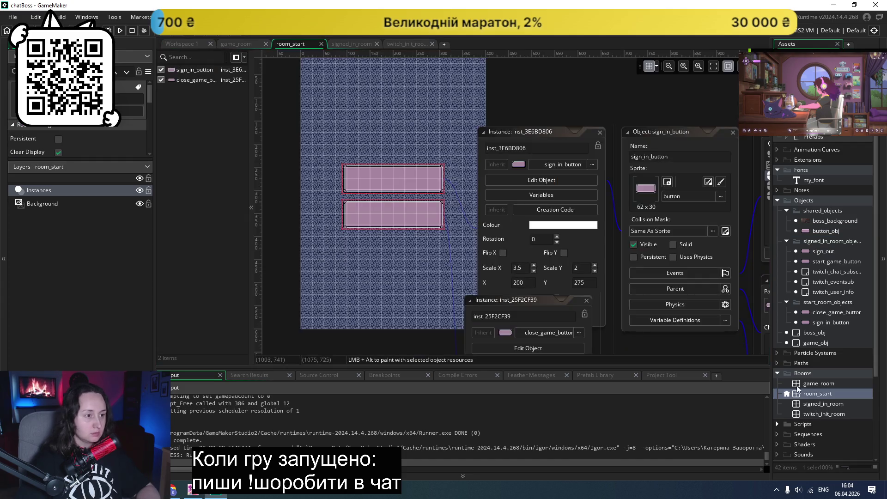
pyautogui.hscroll(5, 514, 235)
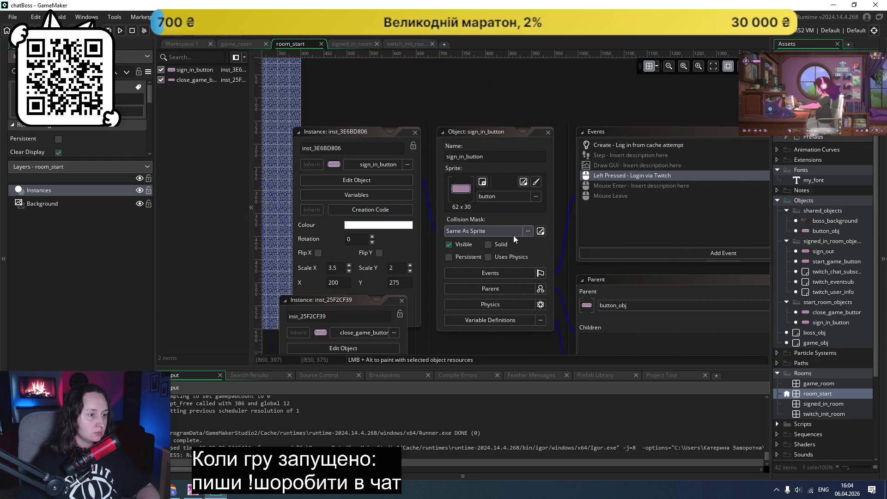
# - Search the project for 'from cached' and open the match in sign_in_button's Create event
pyautogui.hscroll(5, 514, 235)
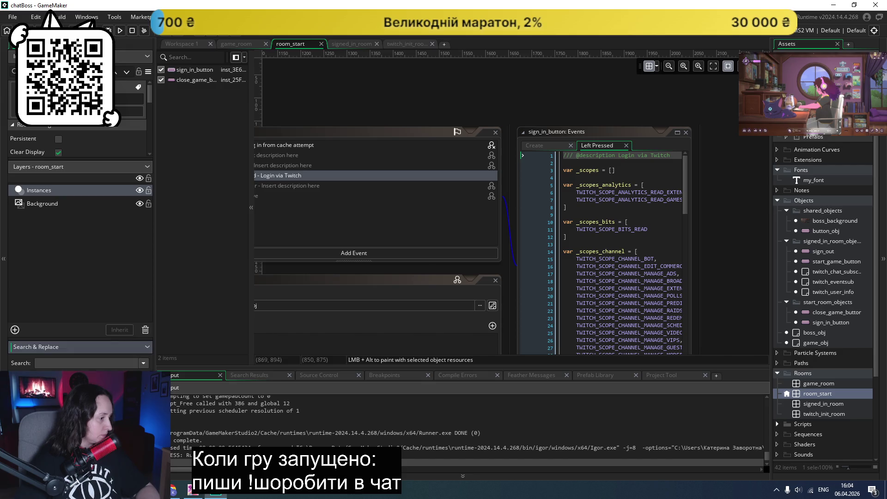
pyautogui.click(75, 364)
pyautogui.write('s')
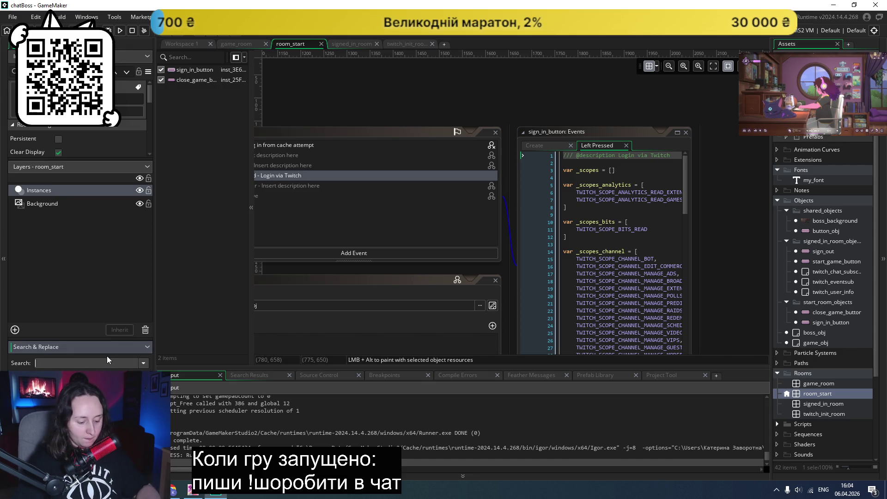
pyautogui.write('igned from')
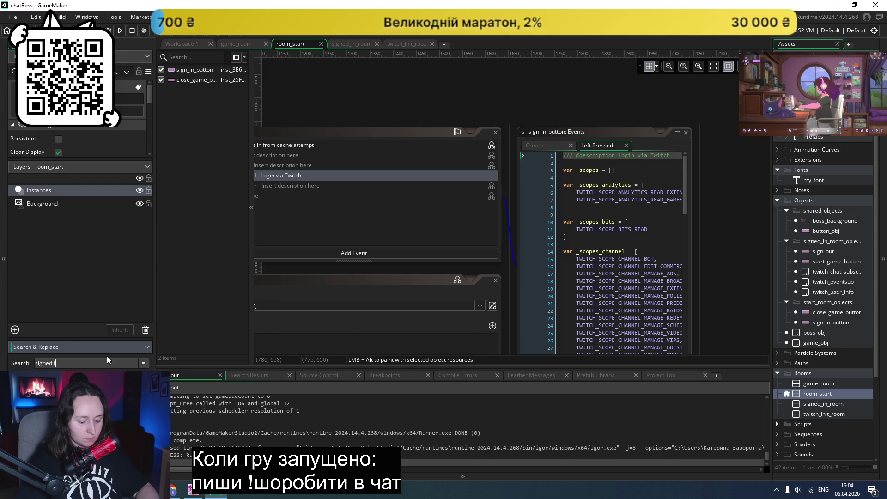
pyautogui.press('Return')
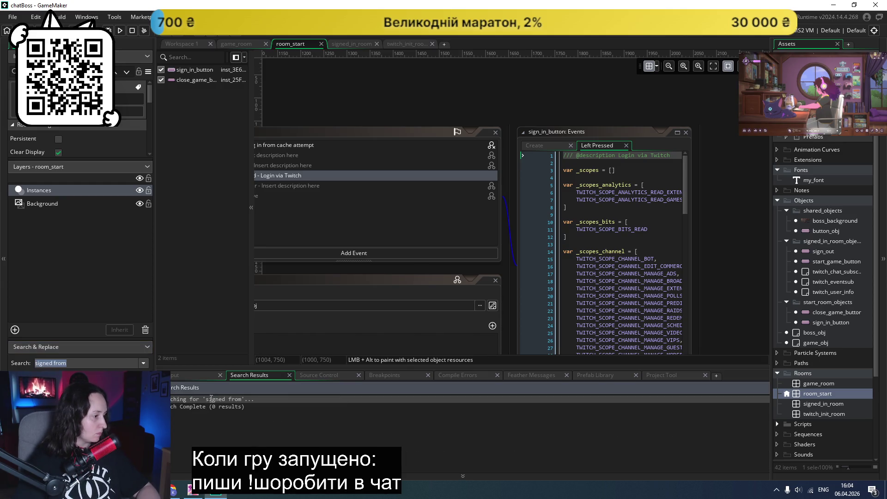
pyautogui.click(100, 363)
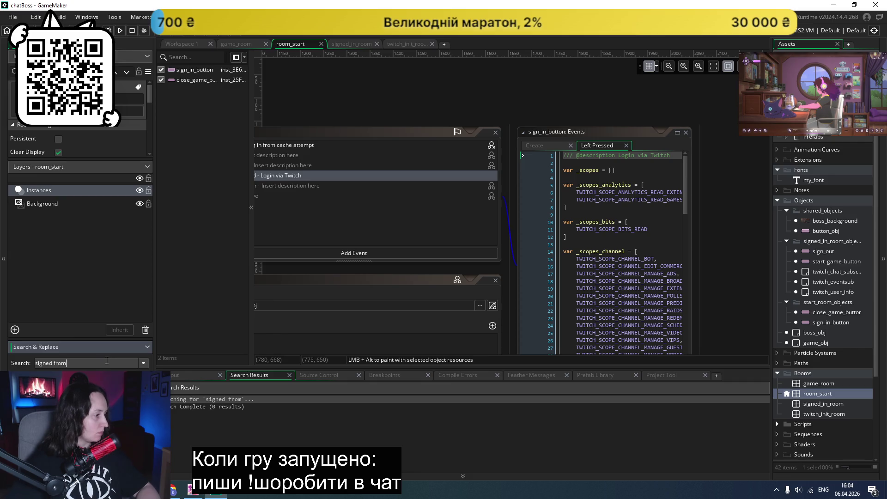
pyautogui.press('BackSpace')
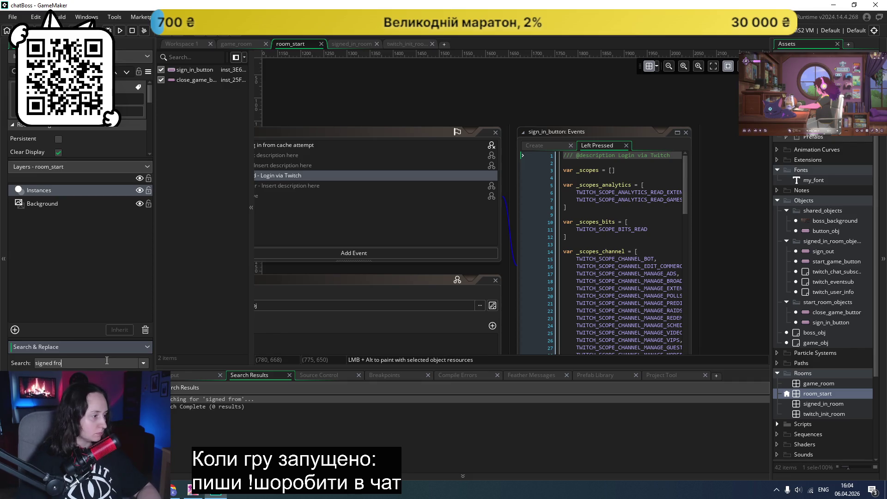
pyautogui.hotkey('ctrl', 'a')
pyautogui.write('from c')
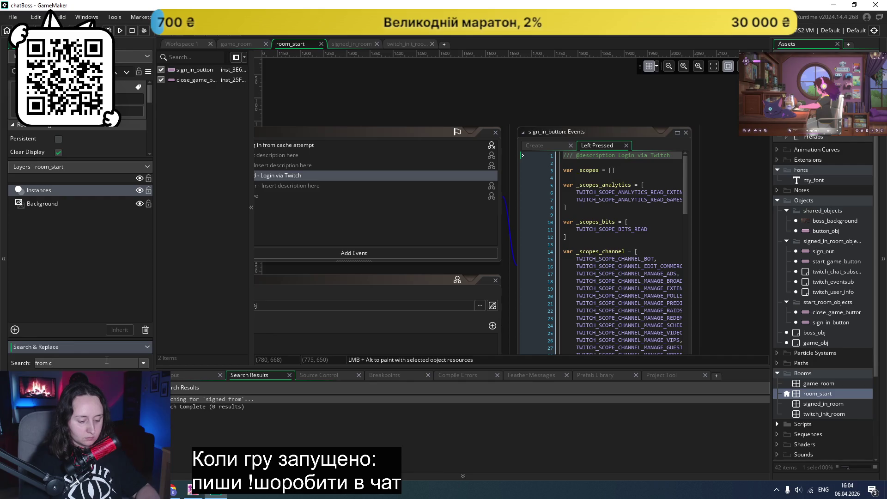
pyautogui.write('ached')
pyautogui.press('Return')
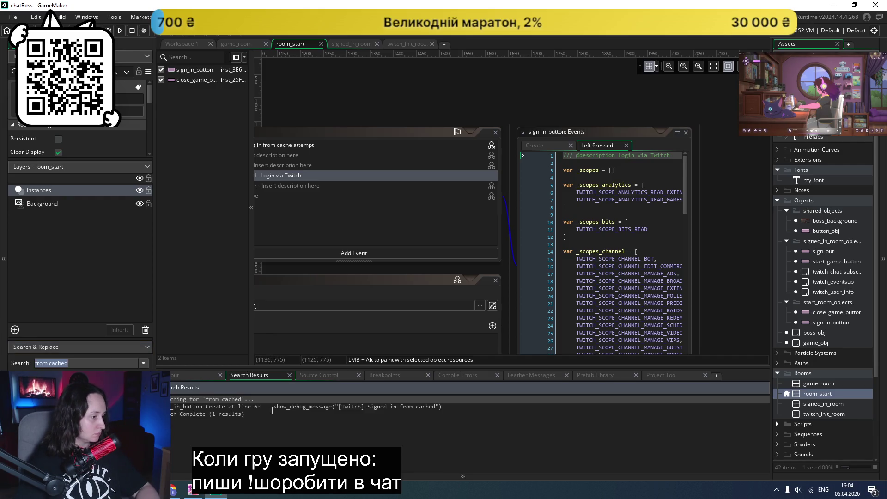
pyautogui.doubleClick(272, 406)
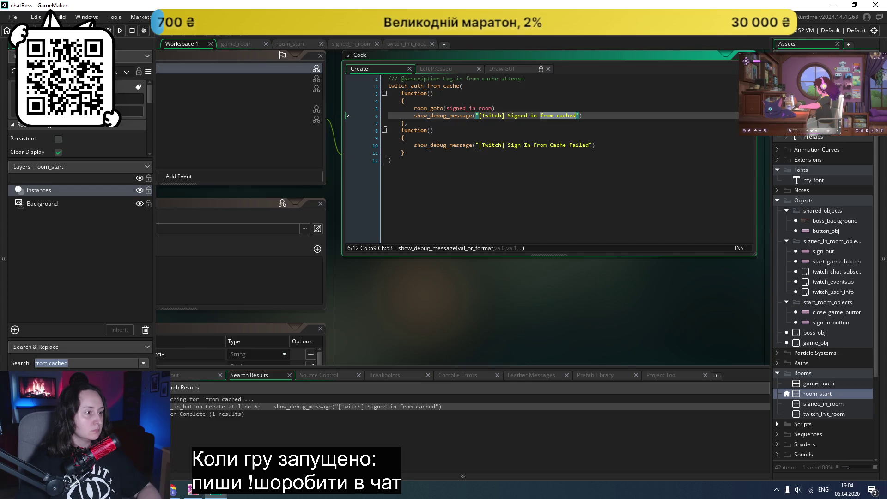
# - Comment out room_goto(signed_in_room) in sign_in_button's Create event, test-run, then reopen room_start
pyautogui.click(413, 108)
pyautogui.hotkey('ctrl', 'k')
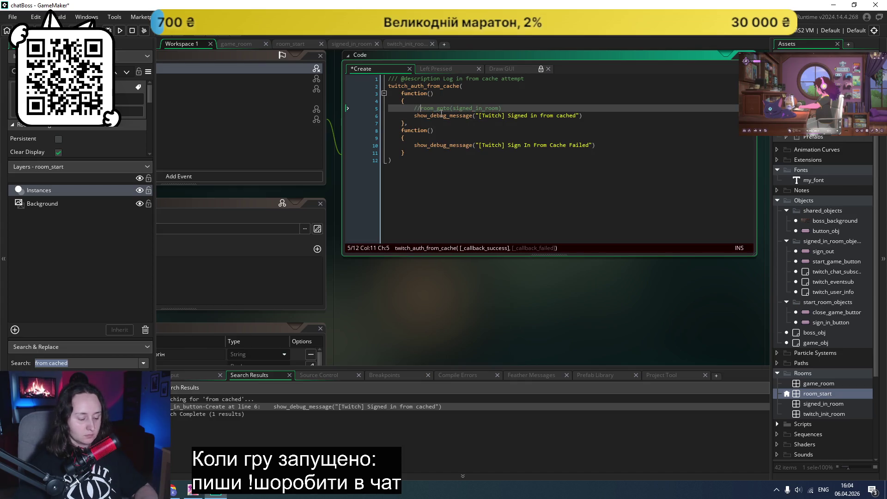
pyautogui.press('F5')
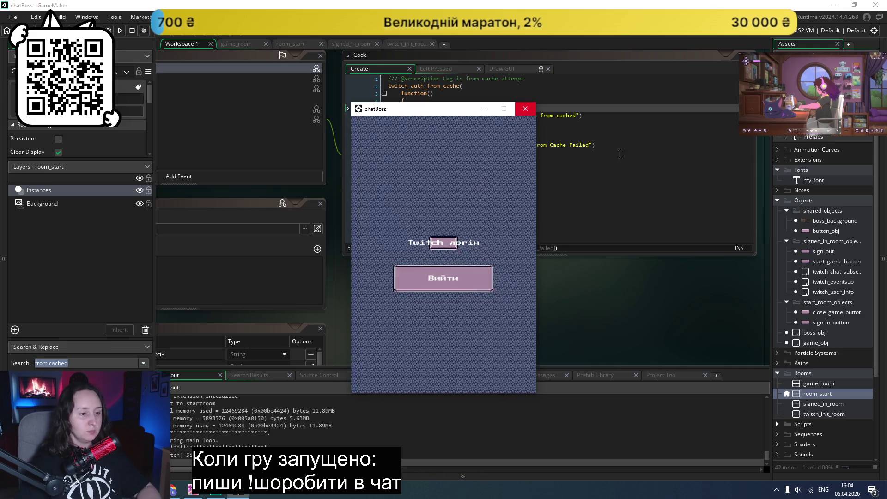
pyautogui.click(525, 108)
pyautogui.doubleClick(824, 392)
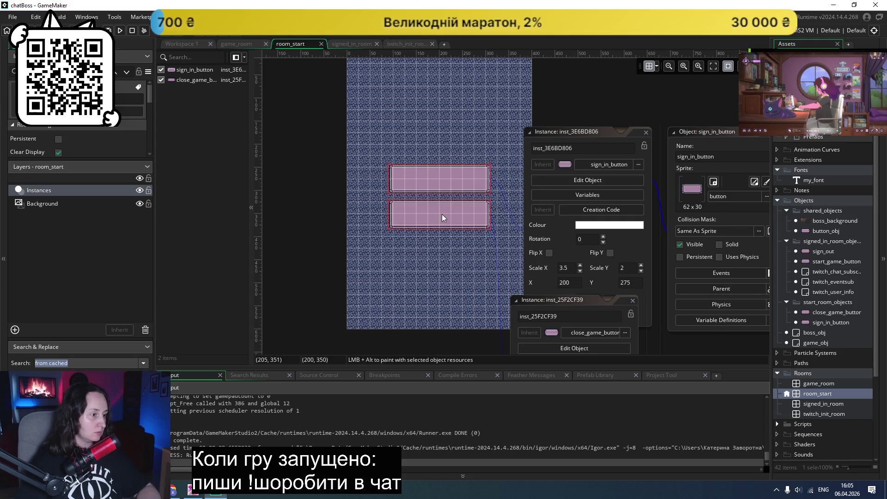
# - Move room_start's lower button down to y 450 and sign_in_button to y 350
pyautogui.moveTo(442, 217); pyautogui.dragTo(445, 236)
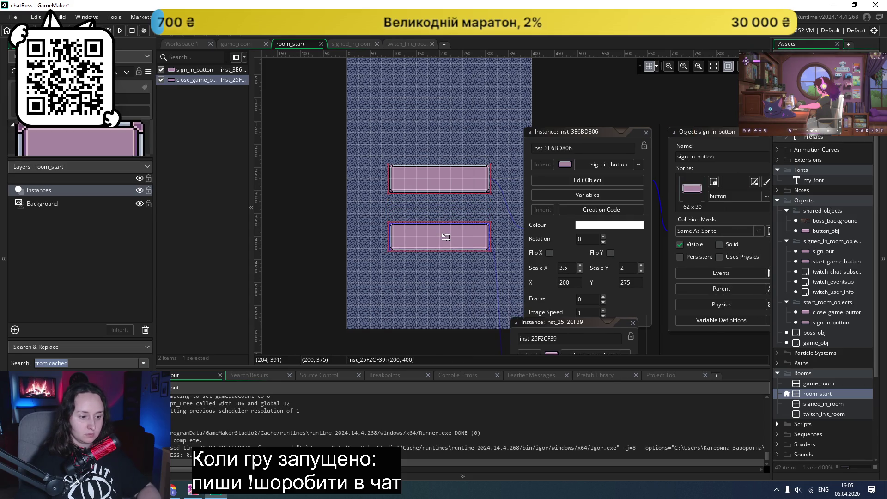
pyautogui.doubleClick(812, 405)
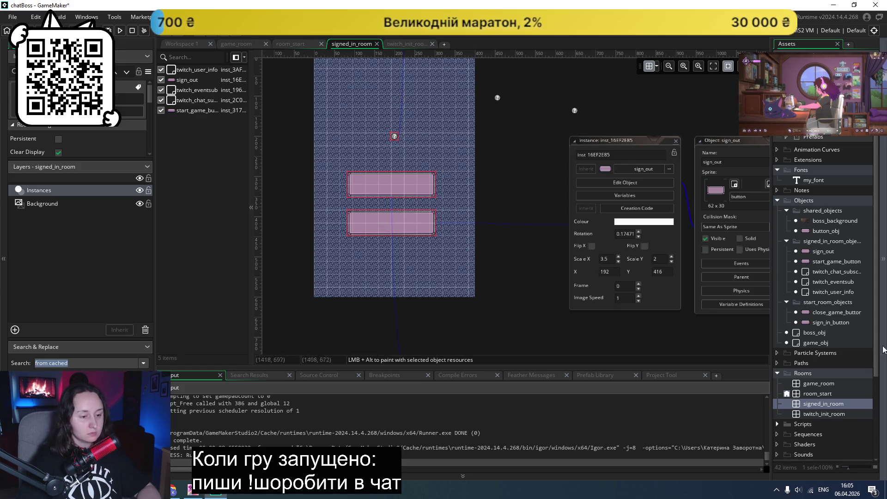
pyautogui.doubleClick(814, 394)
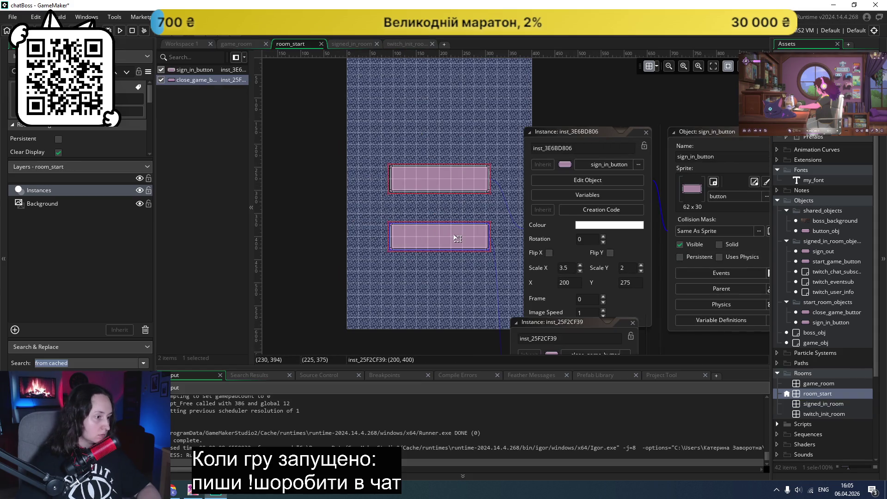
pyautogui.moveTo(458, 238); pyautogui.dragTo(458, 260)
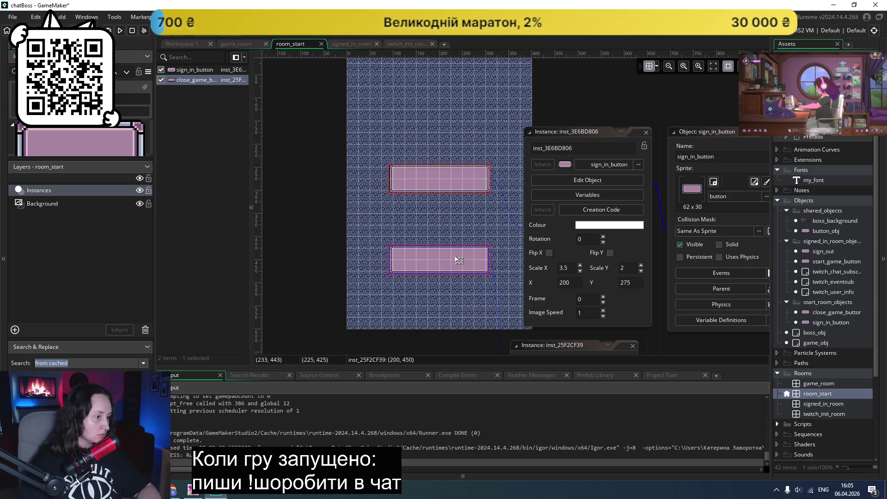
pyautogui.moveTo(439, 183); pyautogui.dragTo(439, 219)
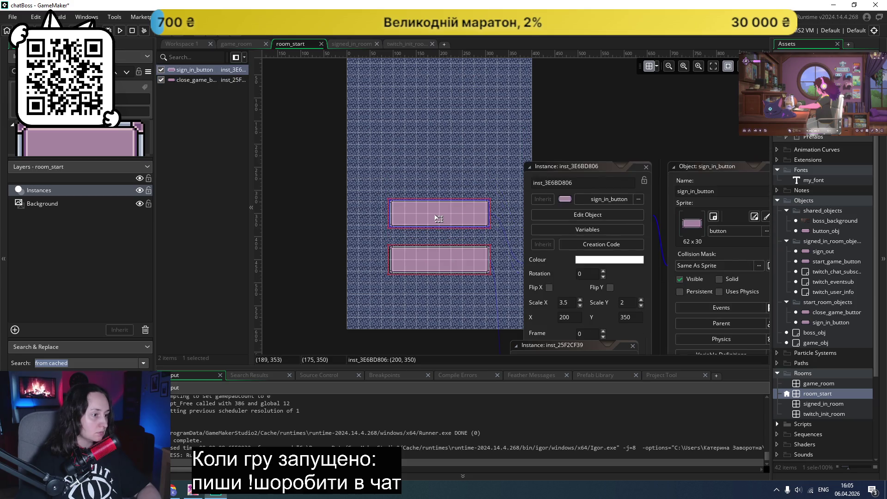
pyautogui.click(525, 155)
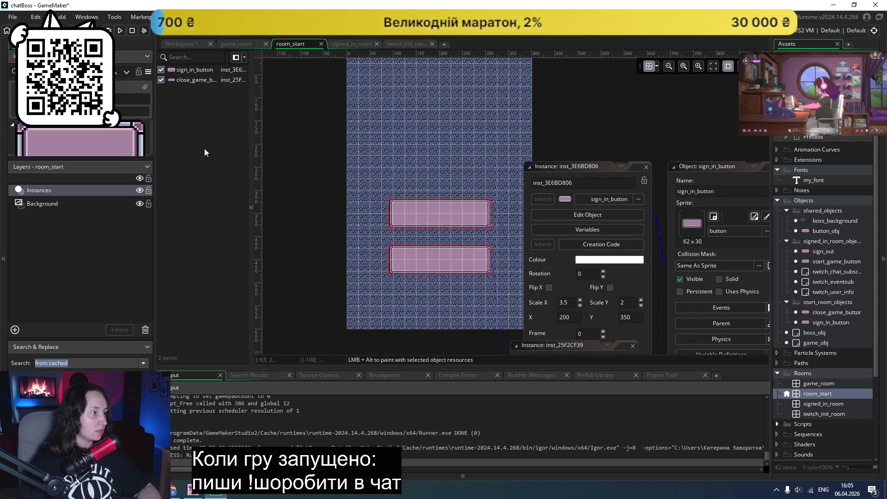
# - Test-run the game to check the lowered button layout, then close it
pyautogui.click(120, 30)
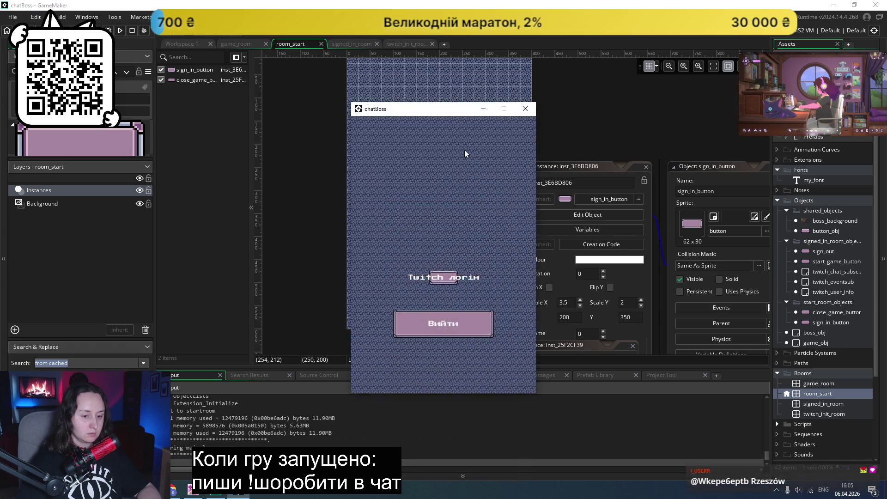
pyautogui.click(525, 109)
pyautogui.click(442, 221)
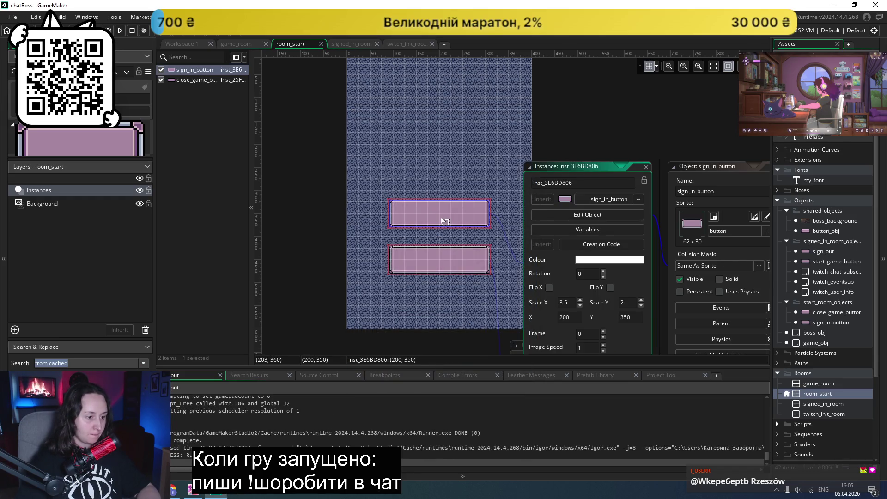
# - Open sign_in_button's Create event code and widen the code editor
pyautogui.doubleClick(439, 215)
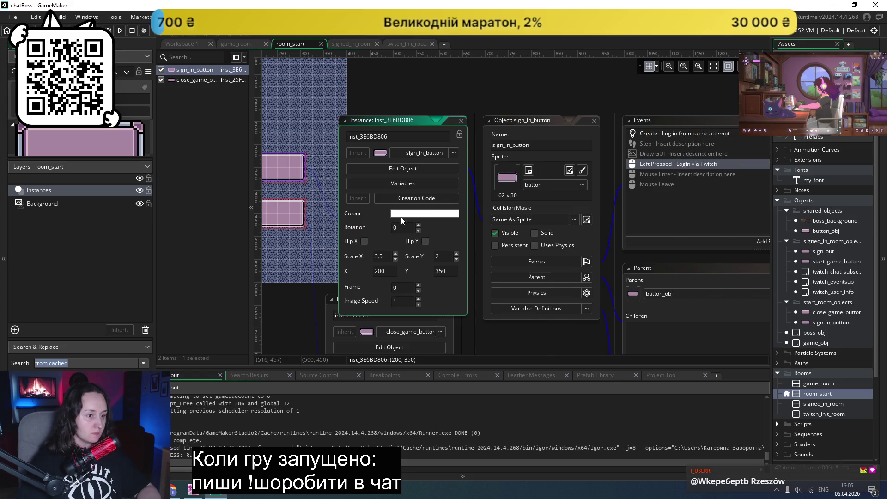
pyautogui.click(542, 135)
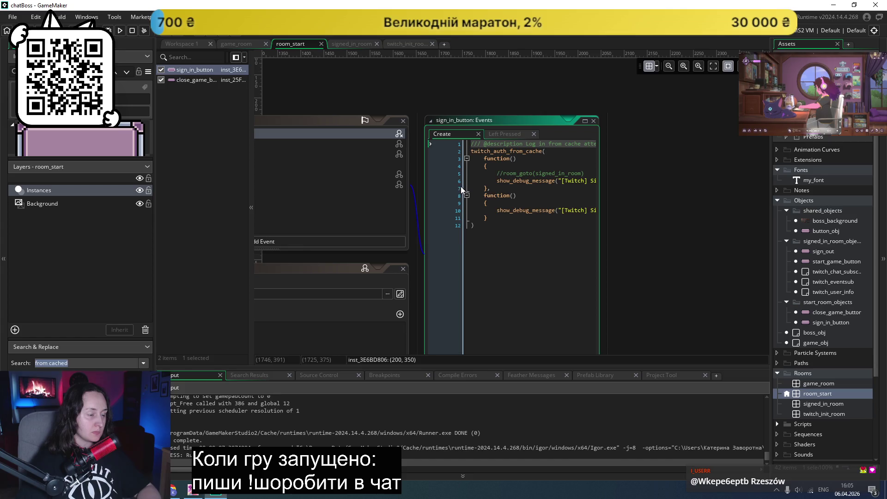
pyautogui.moveTo(600, 211); pyautogui.dragTo(707, 207)
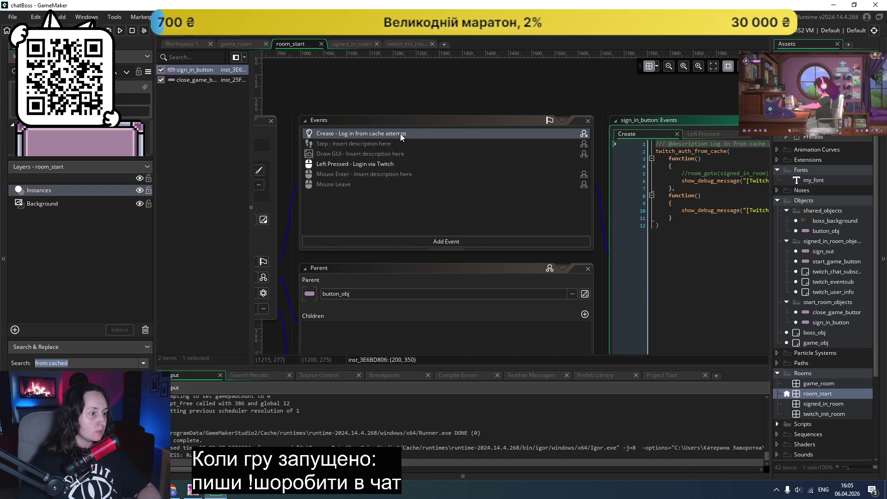
pyautogui.rightClick(400, 134)
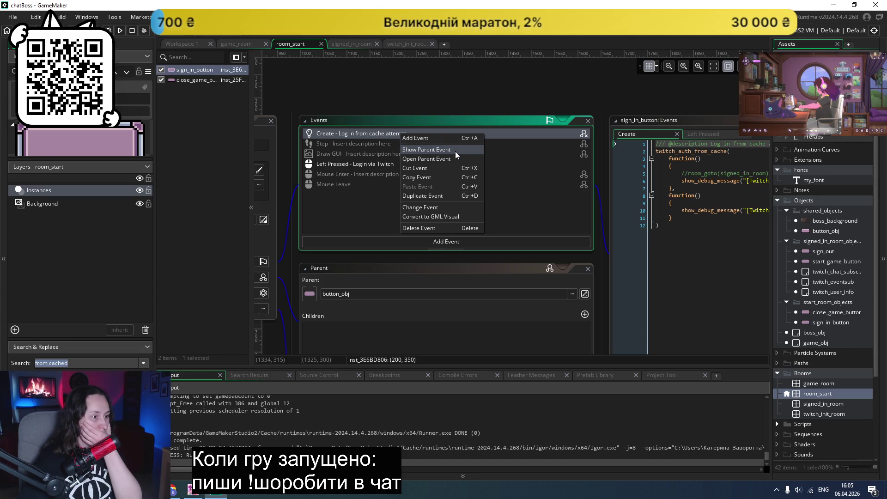
pyautogui.click(683, 286)
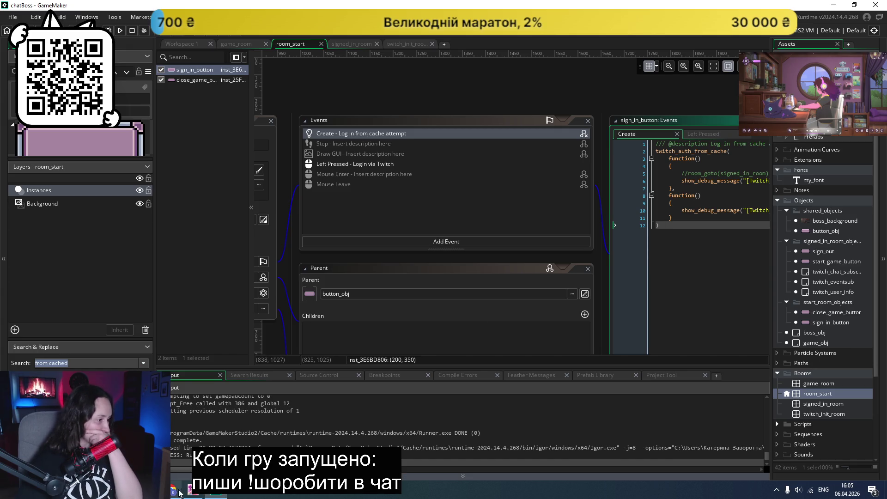
# - Bring the Google Fonts browser window to the front and scroll through it
pyautogui.moveTo(174, 492)
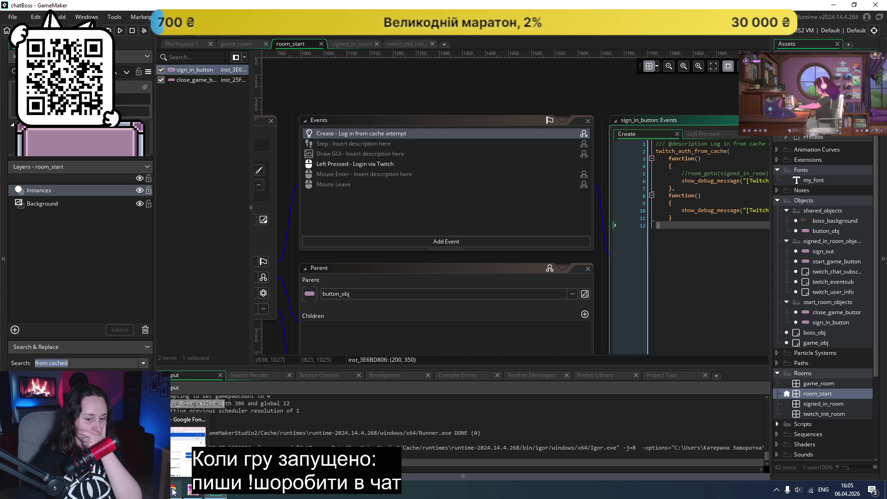
pyautogui.click(173, 491)
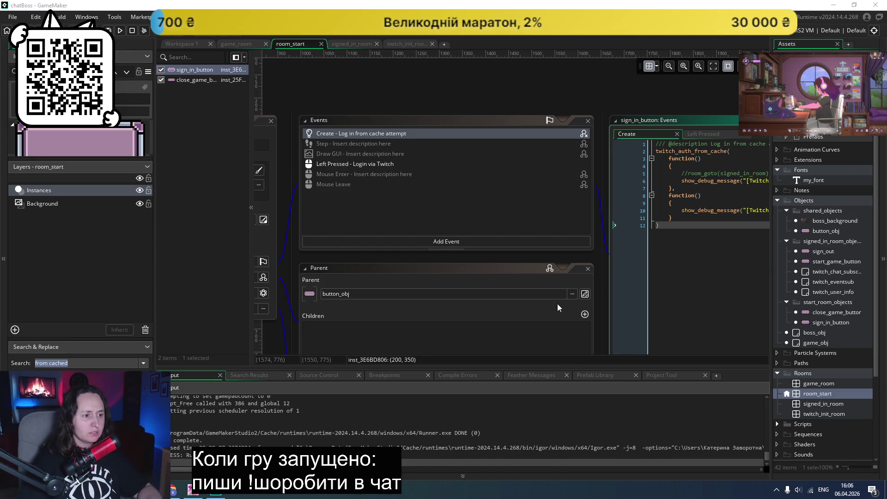
pyautogui.scroll(-2, 557, 303)
pyautogui.scroll(4, 527, 273)
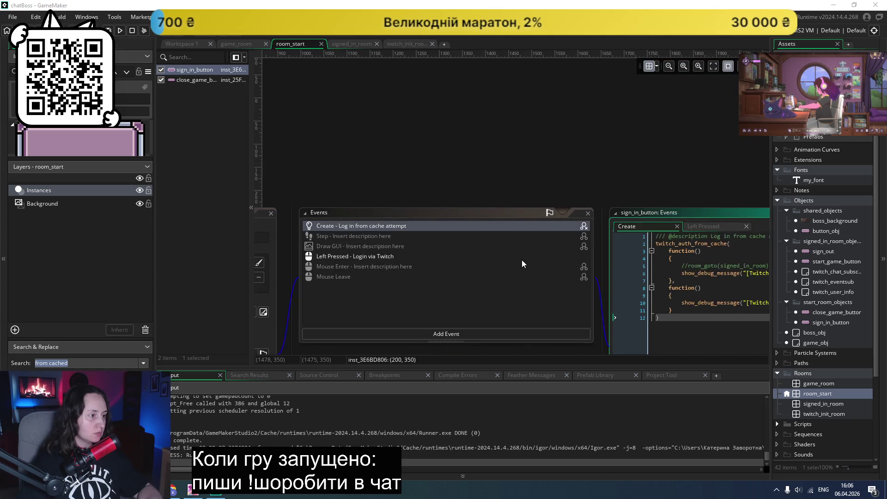
pyautogui.scroll(-3, 522, 259)
pyautogui.scroll(-1, 543, 248)
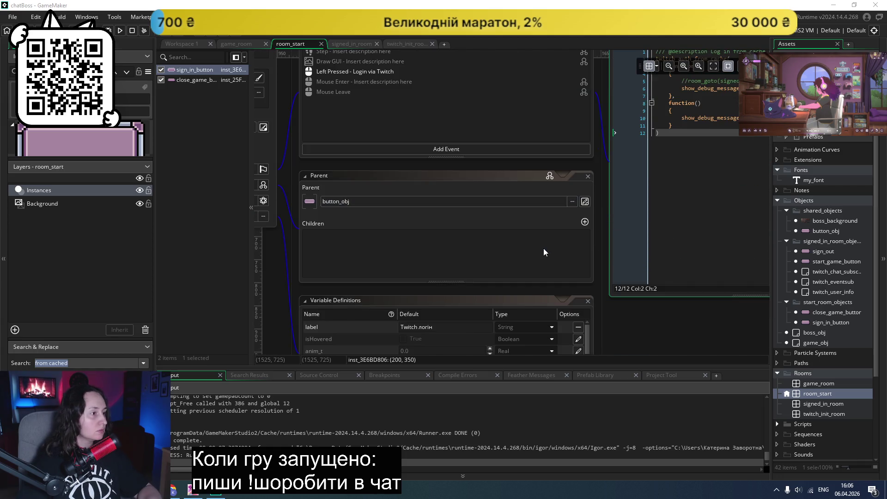
pyautogui.scroll(2, 544, 248)
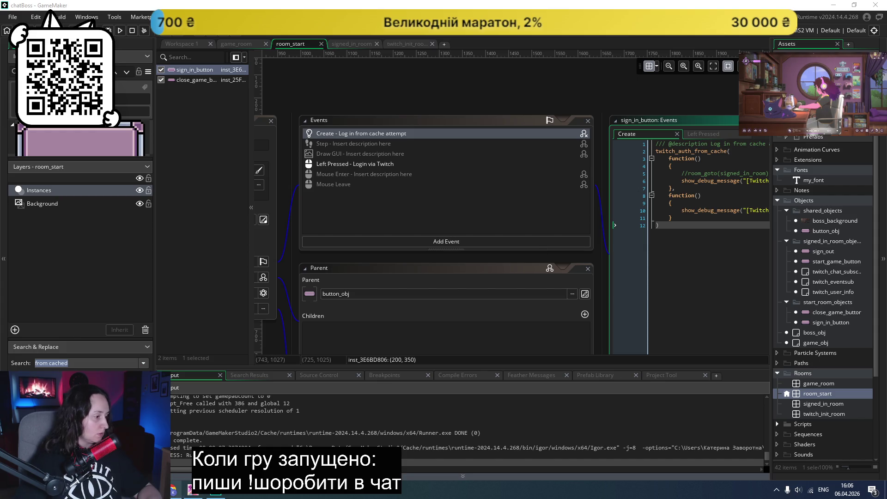
pyautogui.click(179, 489)
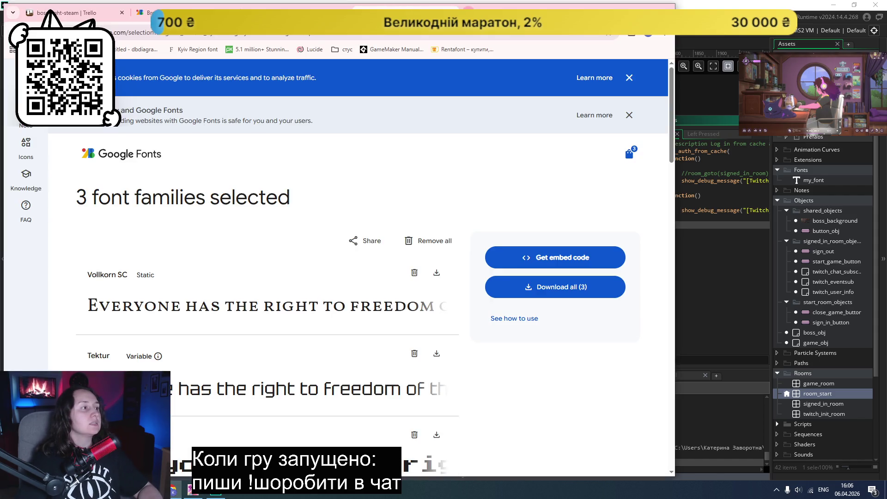
# - Search the web for 'gamemaker inherit parent event' in a new tab
pyautogui.hotkey('ctrl', 't')
pyautogui.write('gamemaker fornt size')
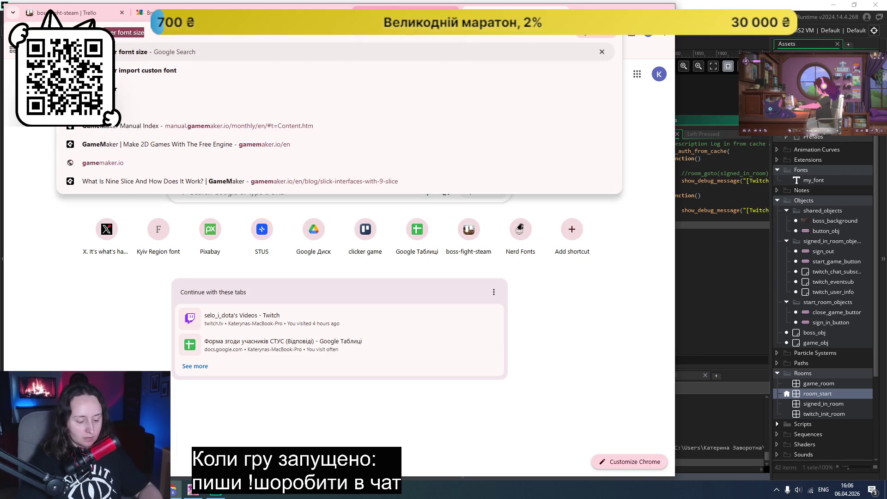
pyautogui.write('aker inghe')
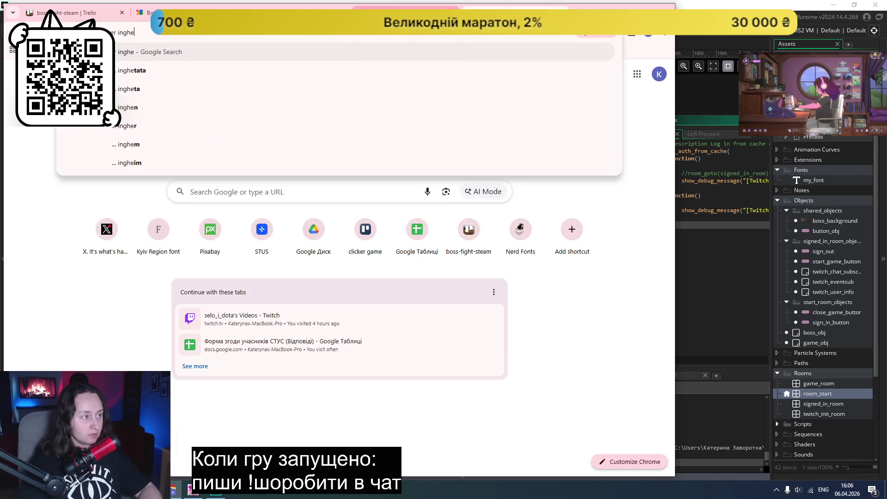
pyautogui.press('BackSpace')
pyautogui.press('BackSpace')
pyautogui.press('BackSpace')
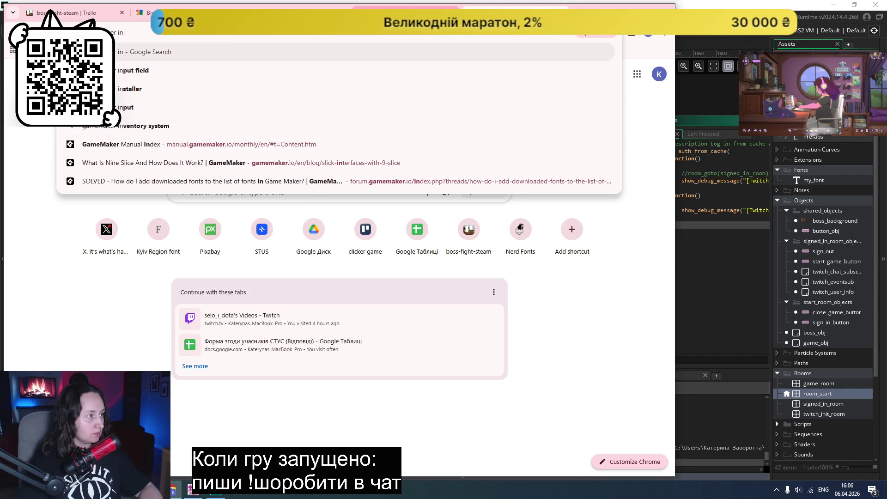
pyautogui.write('herit par')
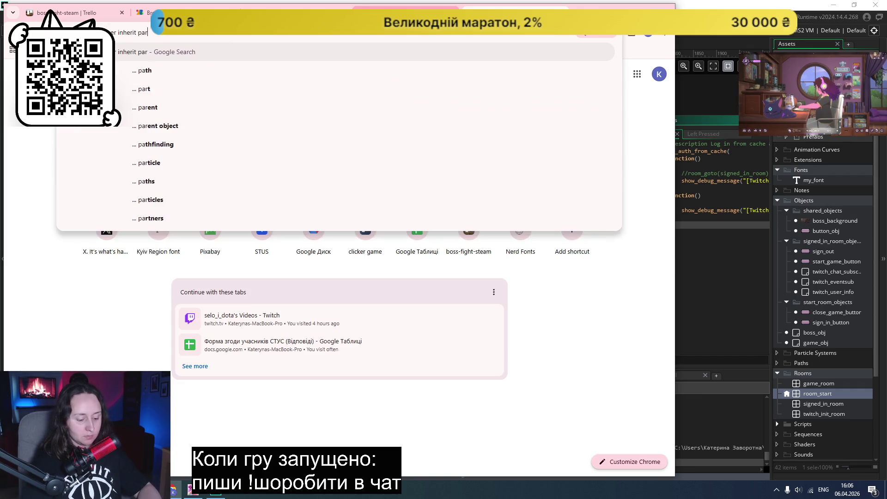
pyautogui.write('ent event')
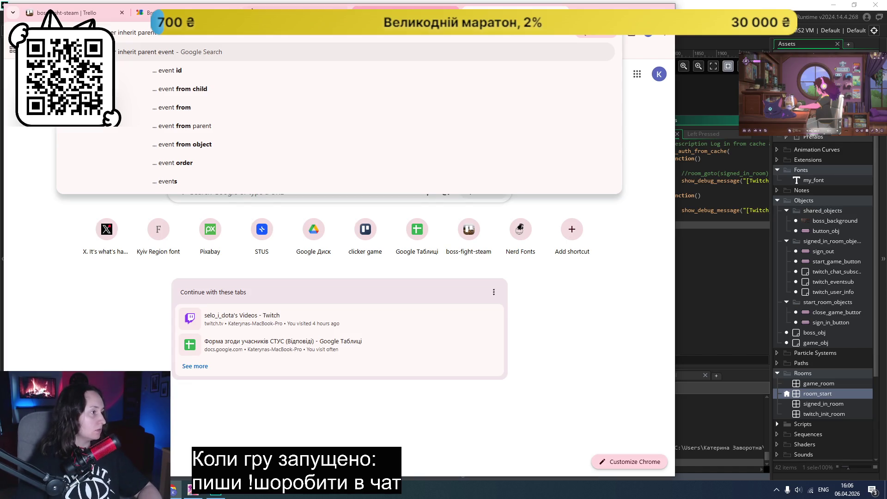
pyautogui.press('Return')
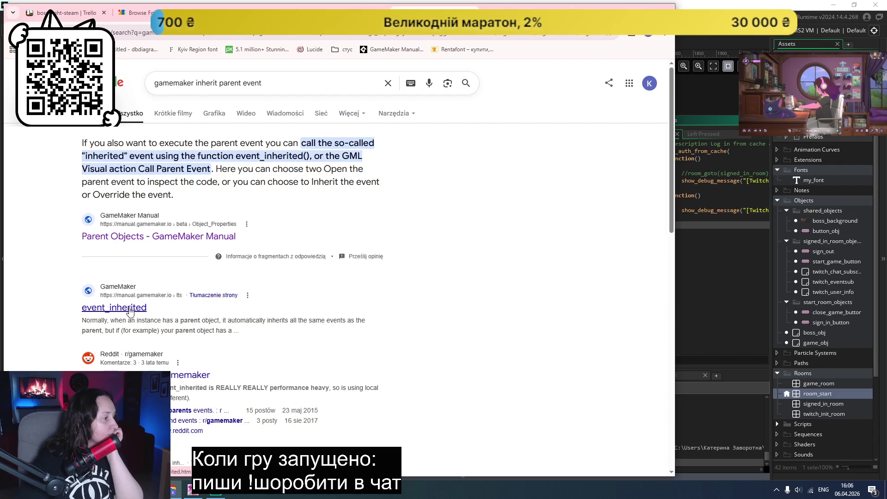
# - Find the event_inherited manual page and select its event_inherited(); syntax
pyautogui.click(455, 6)
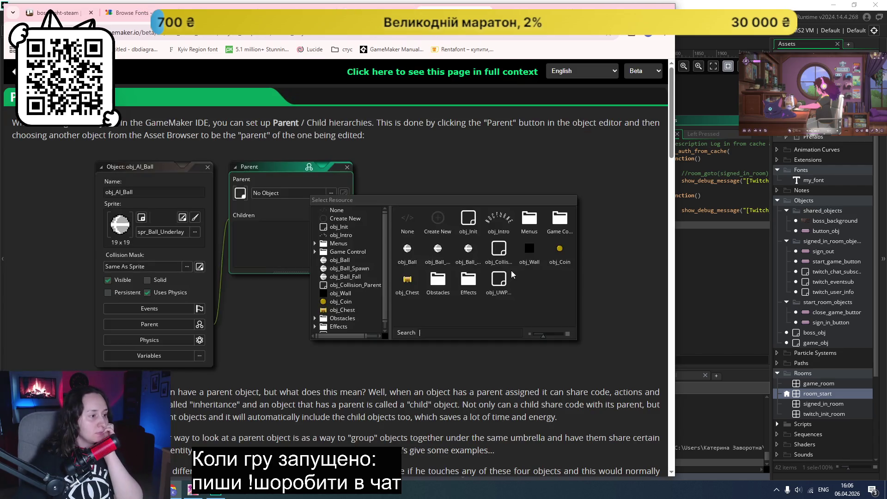
pyautogui.scroll(-4, 282, 304)
pyautogui.scroll(-2, 286, 277)
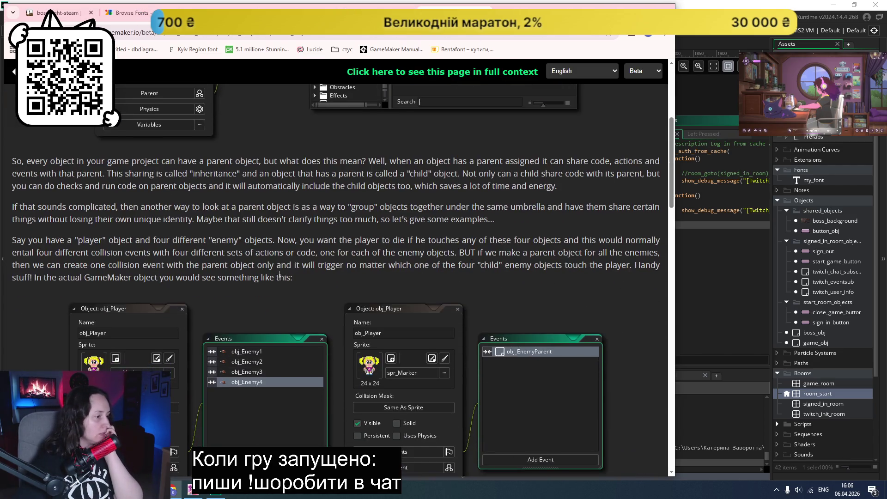
pyautogui.scroll(-5, 286, 268)
pyautogui.hotkey('ctrl', 'Tab')
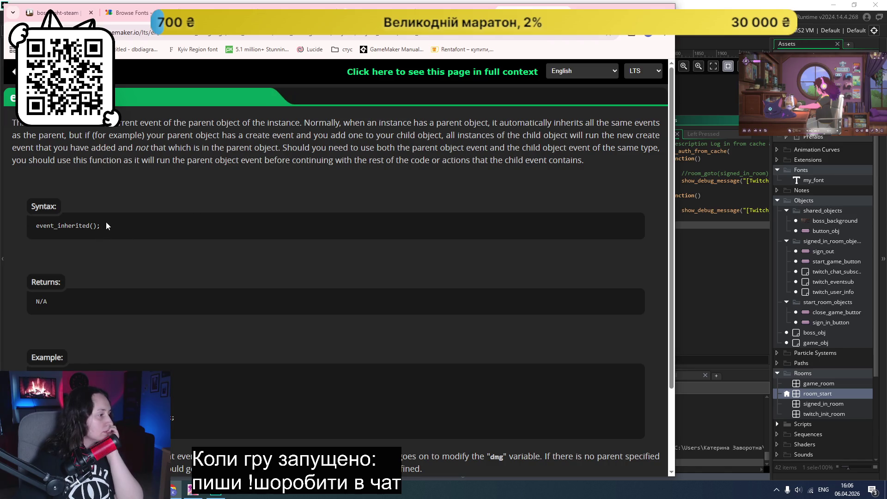
pyautogui.moveTo(105, 225); pyautogui.dragTo(26, 232)
pyautogui.hotkey('ctrl', 'c')
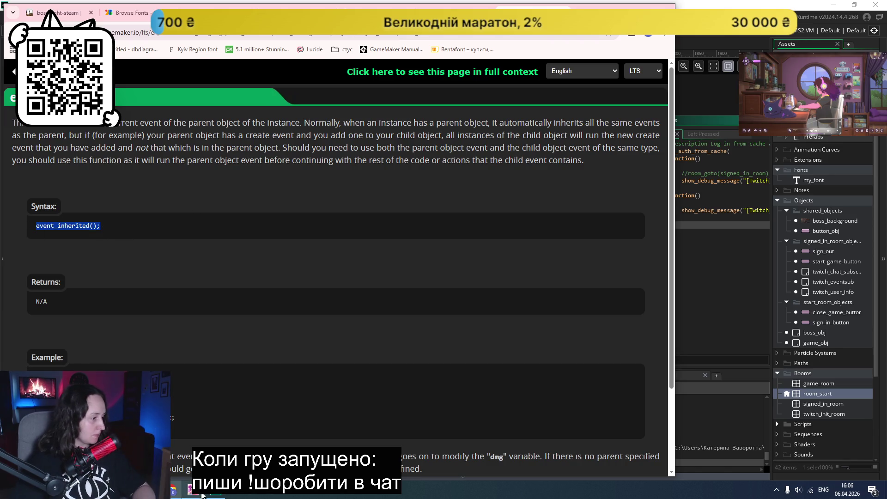
# - Paste event_inherited(); at line 2 of sign_in_button's Create code and save
pyautogui.hotkey('alt', 'Tab')
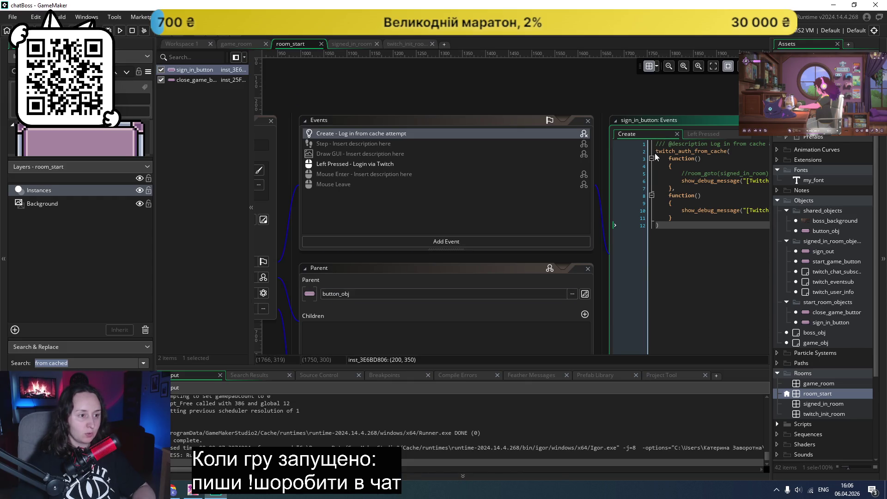
pyautogui.click(656, 152)
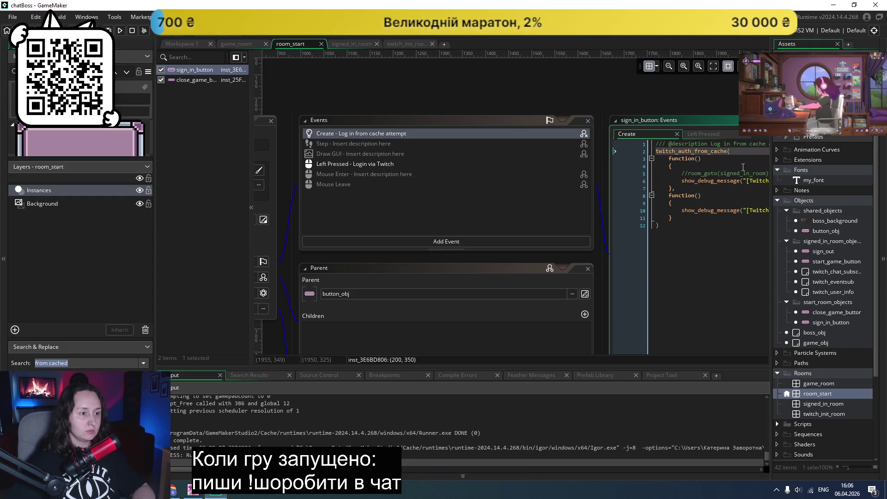
pyautogui.press('Return')
pyautogui.press('Return')
pyautogui.press('Up')
pyautogui.press('Up')
pyautogui.hotkey('ctrl', 'v')
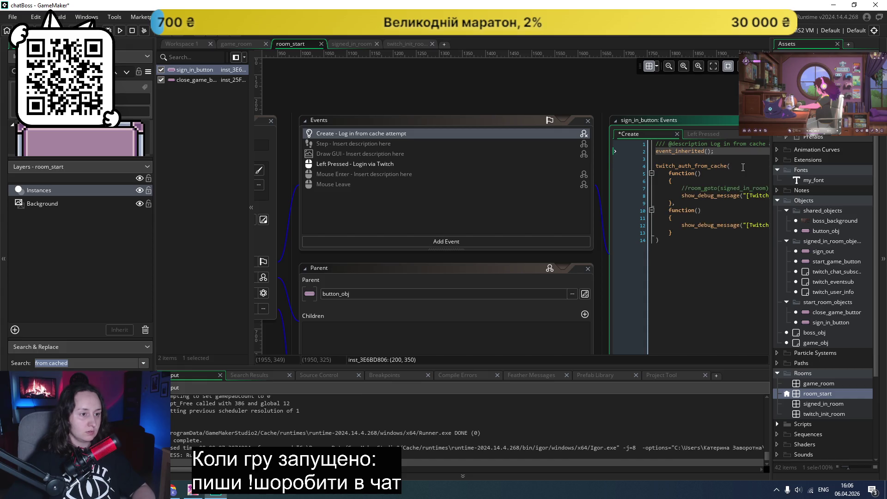
pyautogui.hotkey('ctrl', 's')
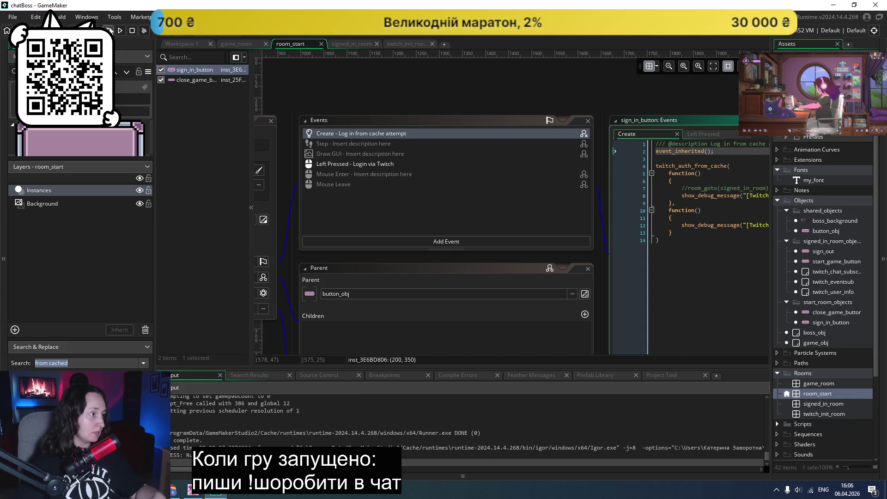
# - Test-run chatBoss, log in with Twitch, then return to the commented room_goto line
pyautogui.click(109, 30)
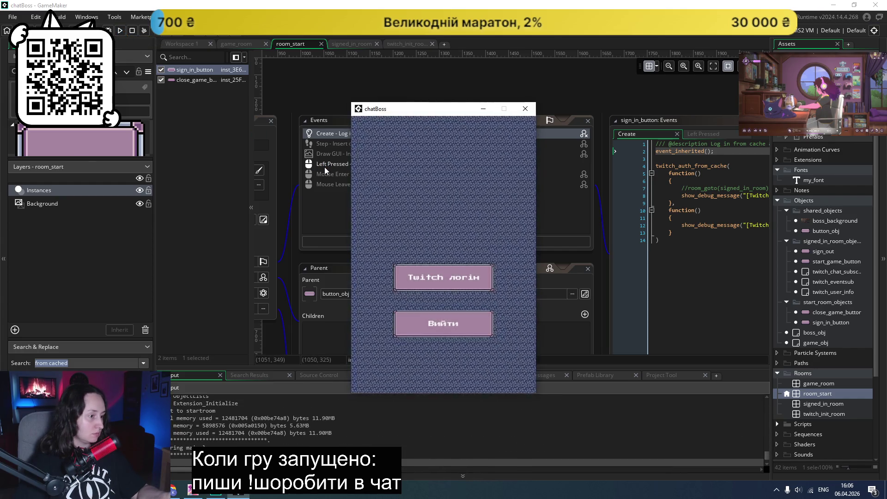
pyautogui.click(449, 284)
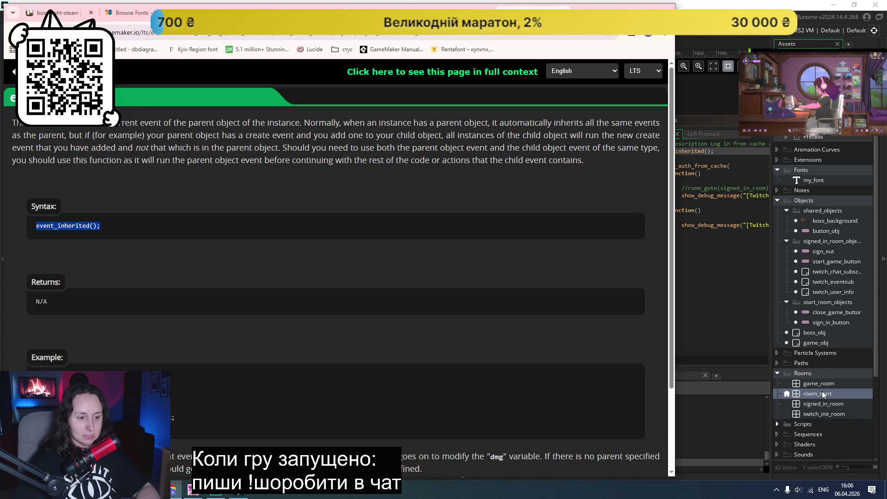
pyautogui.click(692, 208)
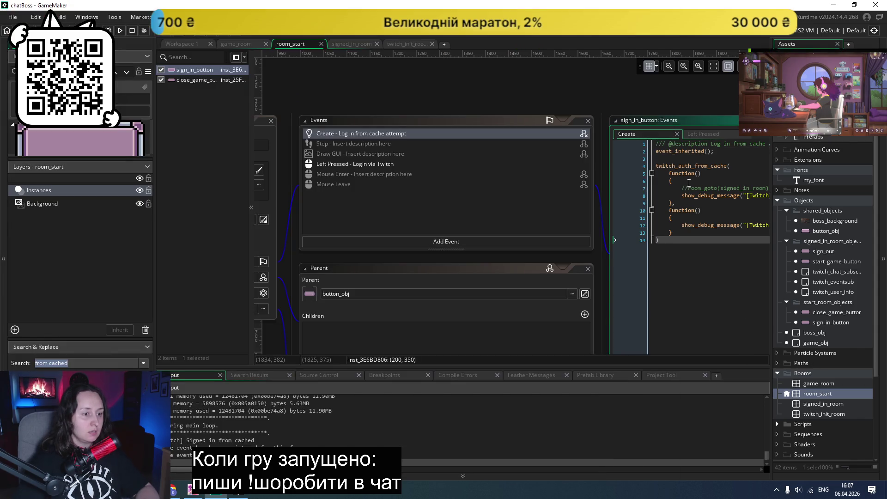
pyautogui.click(689, 187)
# - Uncomment room_goto(signed_in_room), test-run through Почати гру to the boss fight, then close
pyautogui.press('BackSpace')
pyautogui.press('BackSpace')
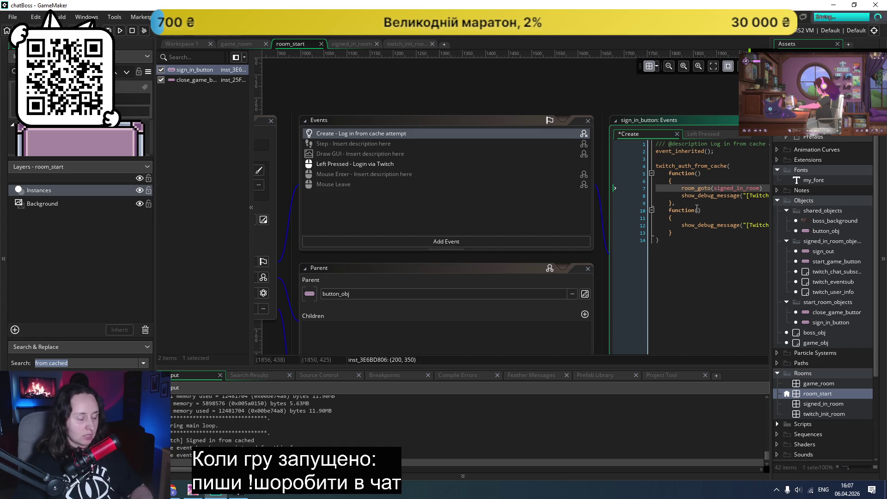
pyautogui.click(120, 31)
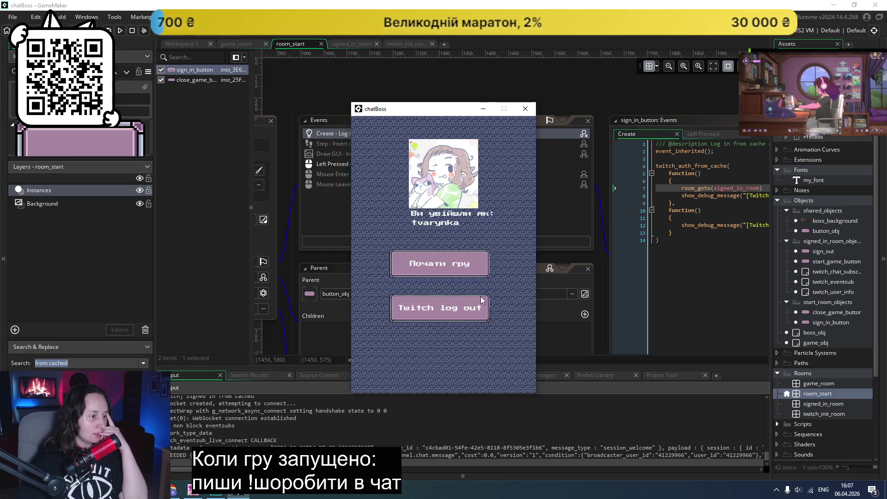
pyautogui.click(461, 261)
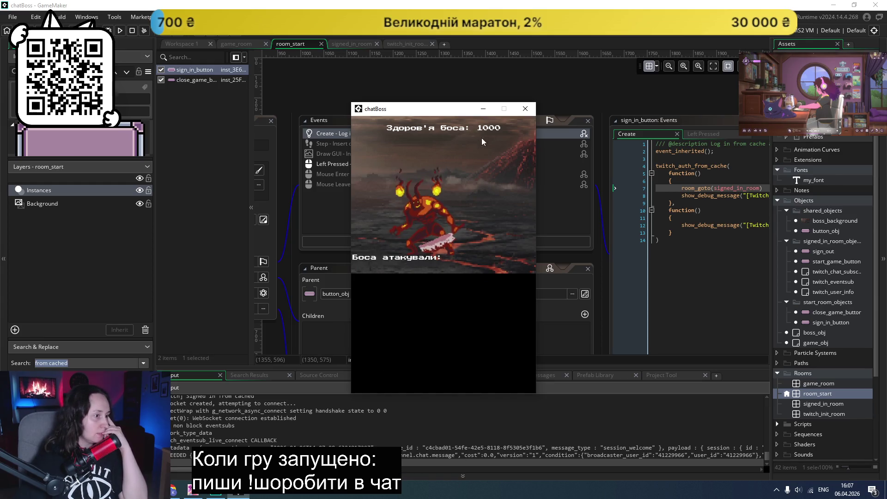
pyautogui.click(525, 110)
pyautogui.scroll(-4, 836, 343)
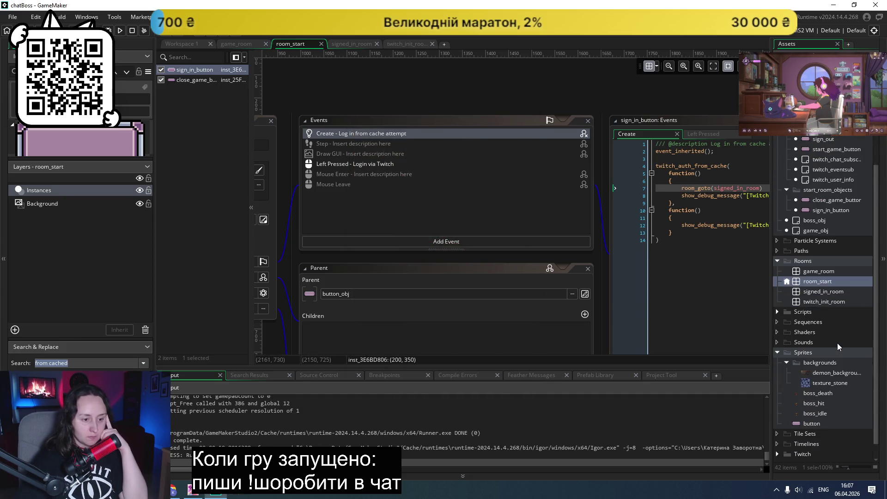
# - Create a new sprite, Sprite7, and import the 200×50 button_grey image into it
pyautogui.click(786, 362)
pyautogui.rightClick(804, 375)
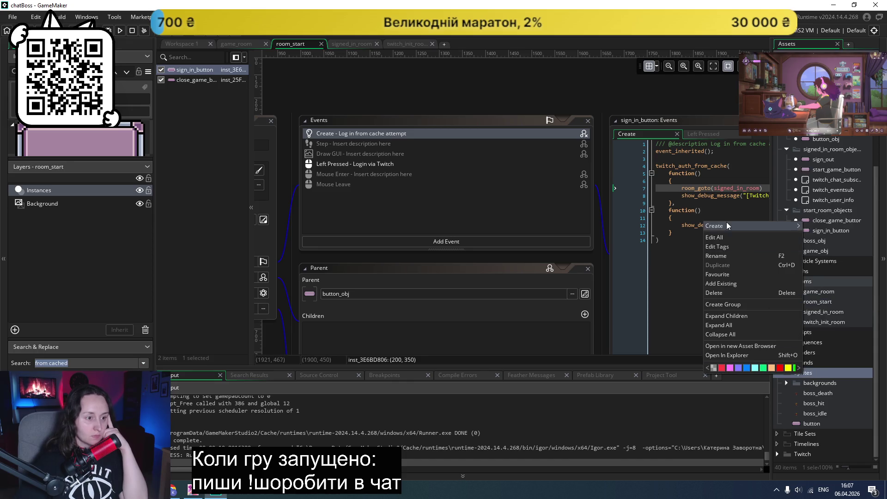
pyautogui.moveTo(724, 226)
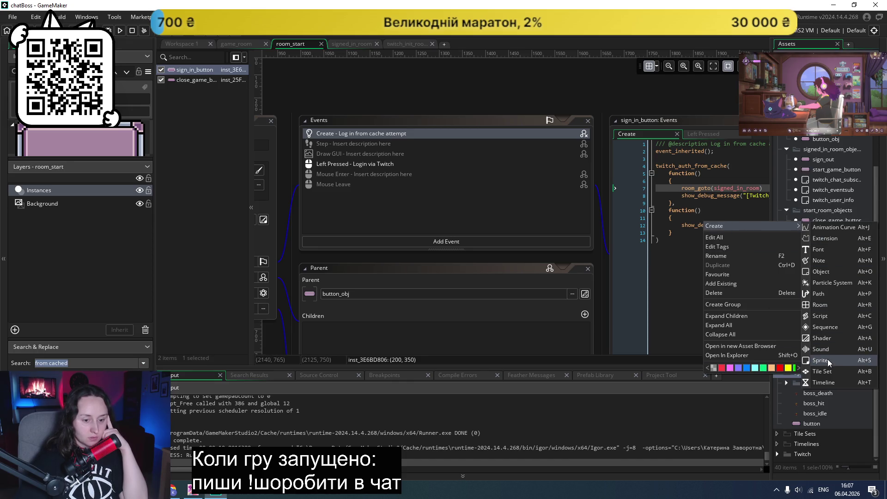
pyautogui.click(820, 360)
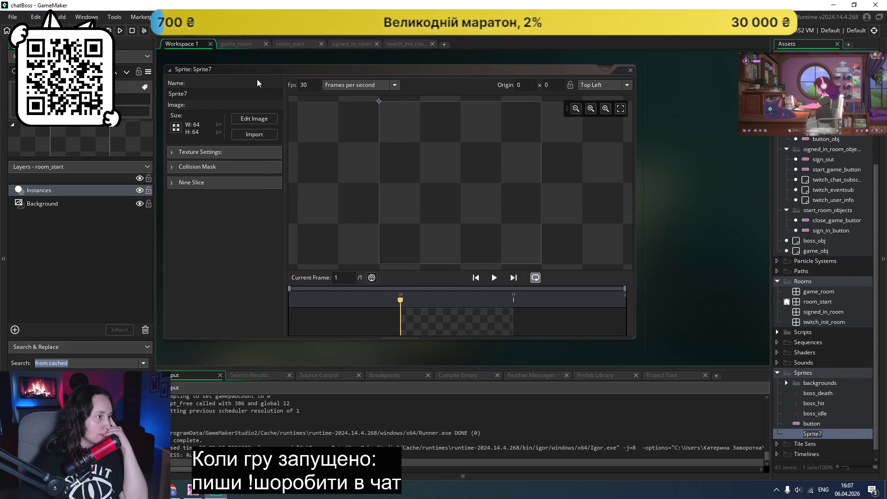
pyautogui.click(254, 134)
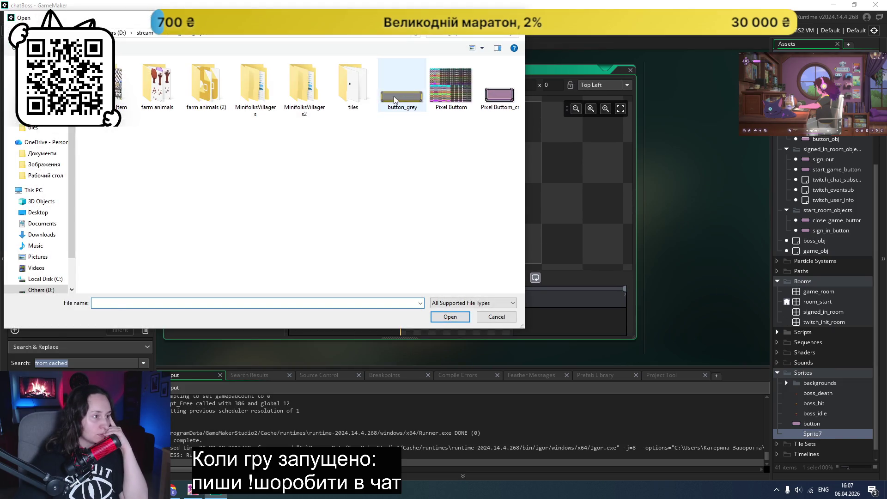
pyautogui.doubleClick(393, 96)
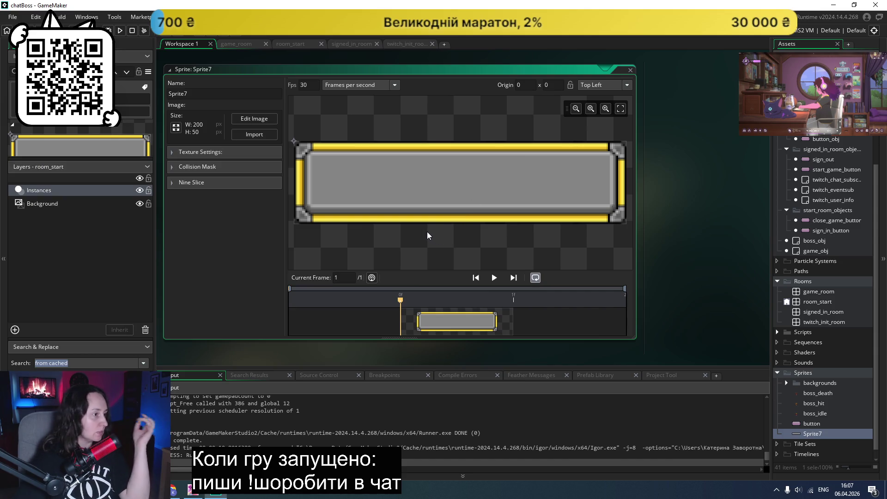
pyautogui.click(172, 183)
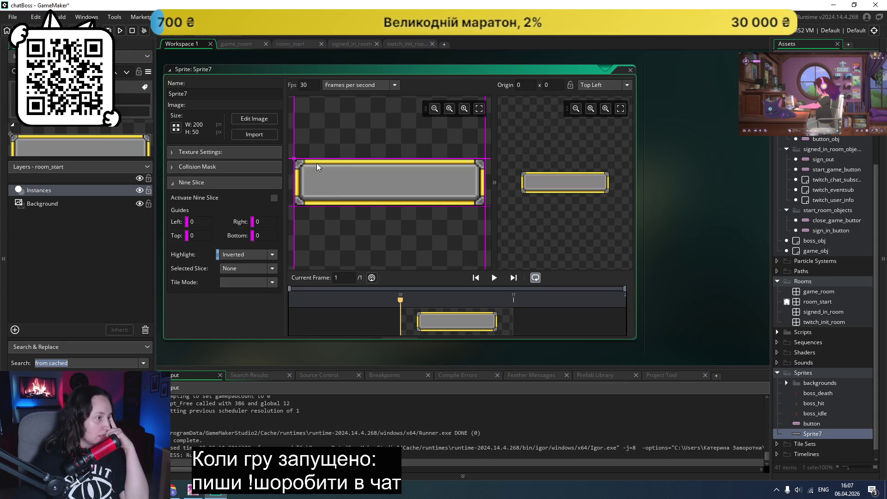
# - Set Sprite7's nine-slice guides to 13 left/right, 14 top/bottom, activate it with Repeat tiling
pyautogui.moveTo(331, 155); pyautogui.dragTo(327, 171)
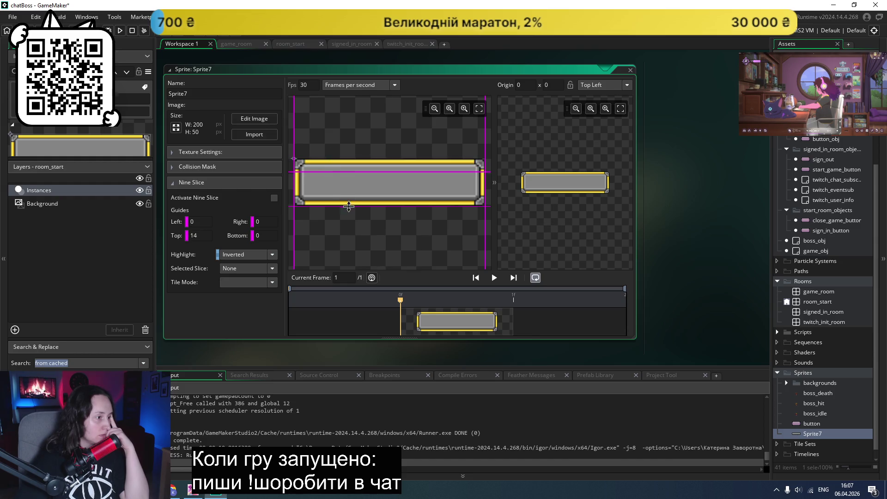
pyautogui.moveTo(349, 207); pyautogui.dragTo(351, 193)
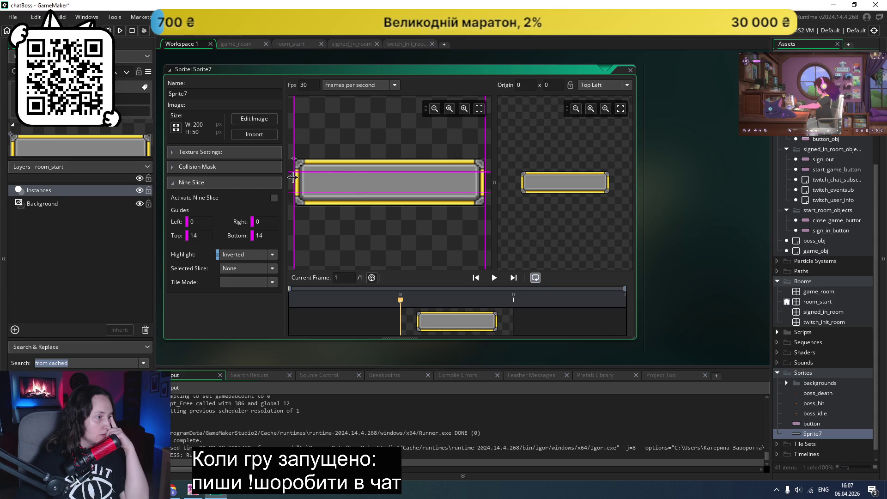
pyautogui.moveTo(292, 176); pyautogui.dragTo(306, 178)
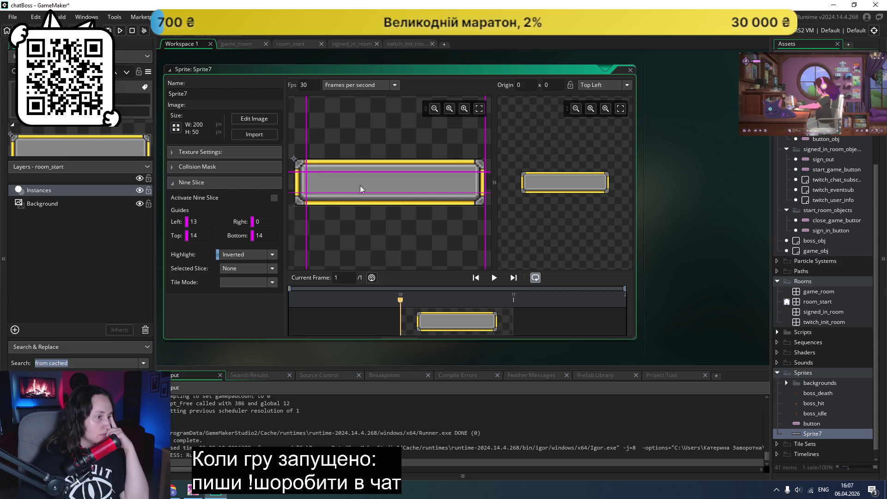
pyautogui.moveTo(485, 187); pyautogui.dragTo(473, 186)
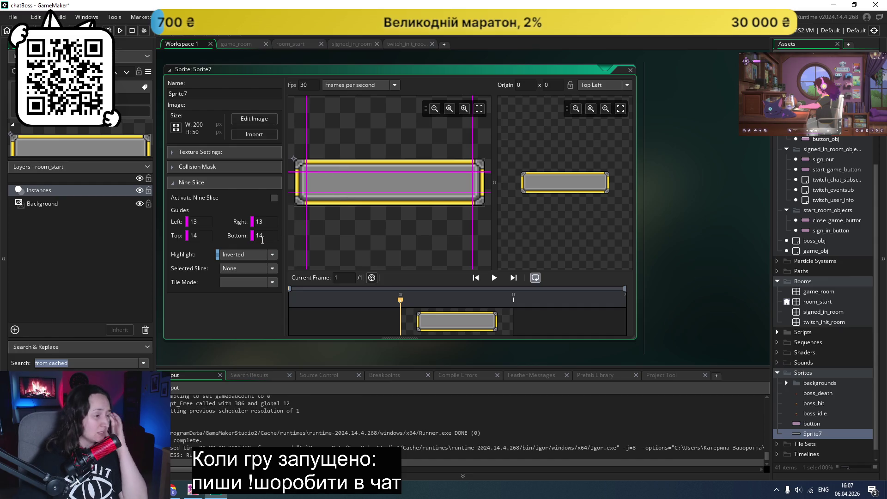
pyautogui.click(274, 199)
pyautogui.click(250, 282)
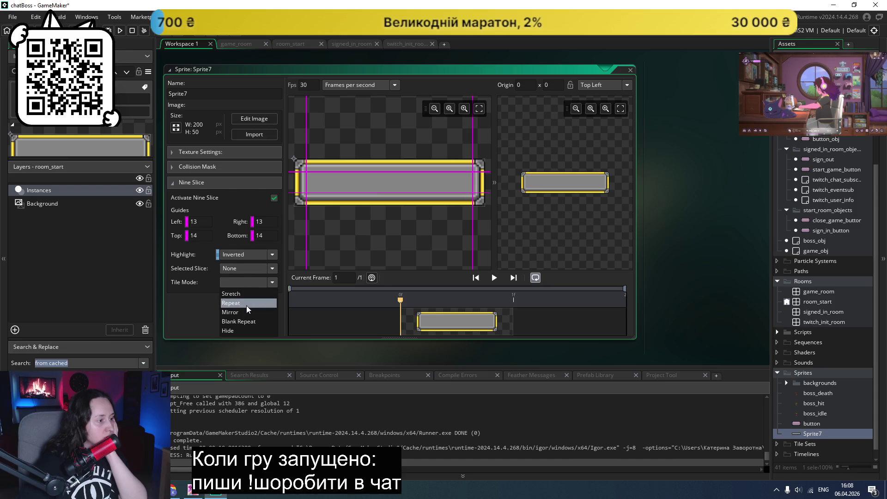
pyautogui.click(246, 303)
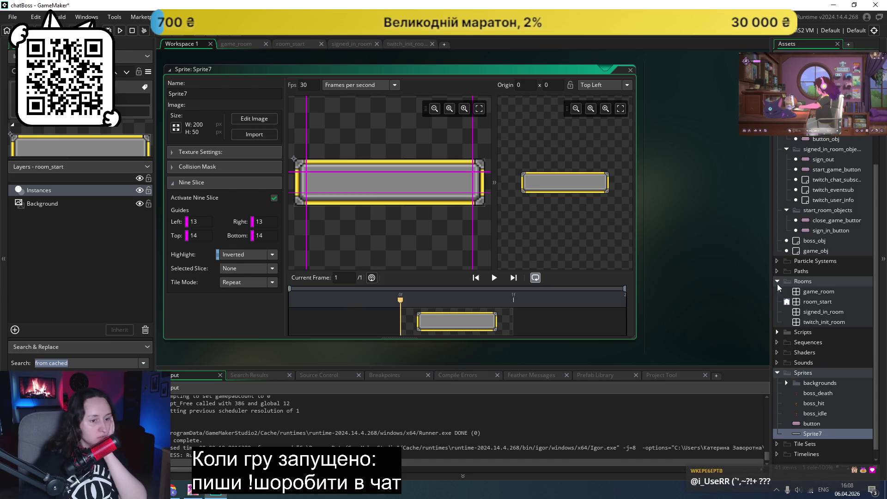
# - Open game_room in the room editor and move the instance window aside
pyautogui.doubleClick(815, 293)
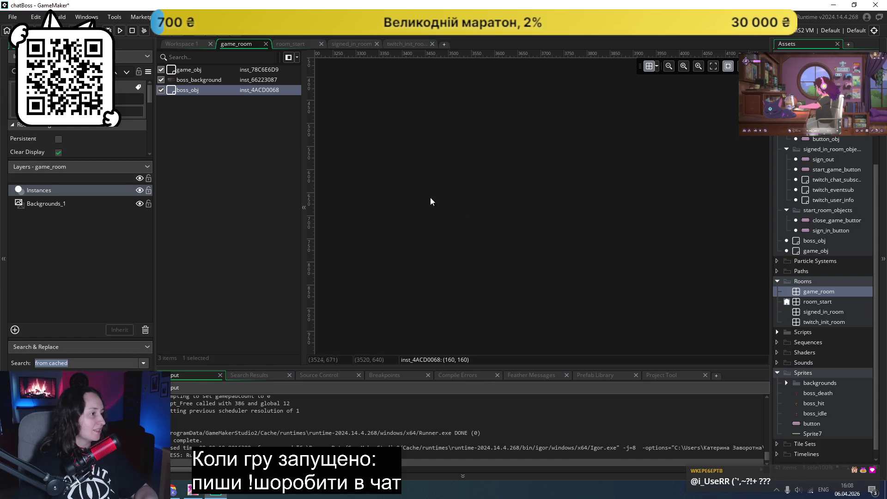
pyautogui.scroll(-4, 446, 187)
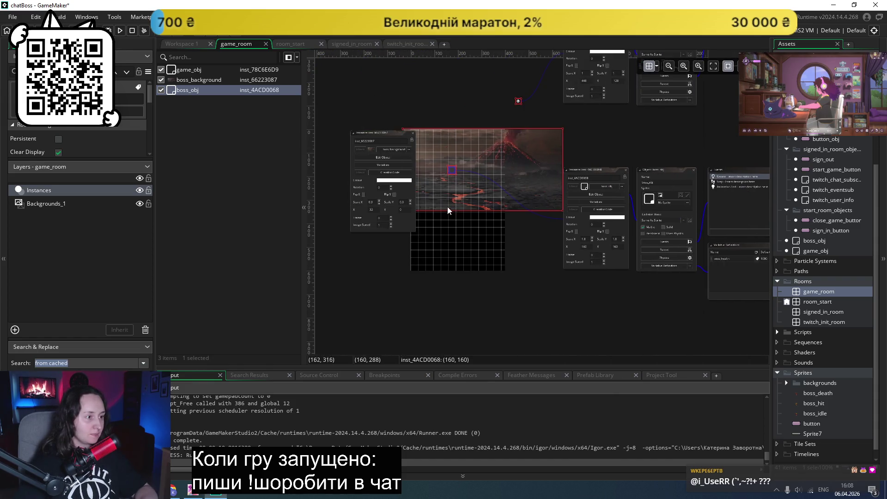
pyautogui.scroll(3, 458, 206)
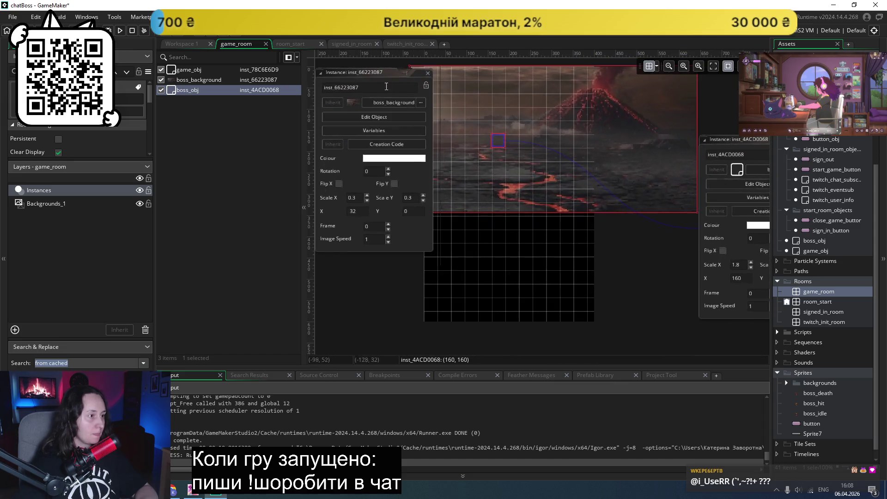
pyautogui.moveTo(362, 81); pyautogui.dragTo(315, 96)
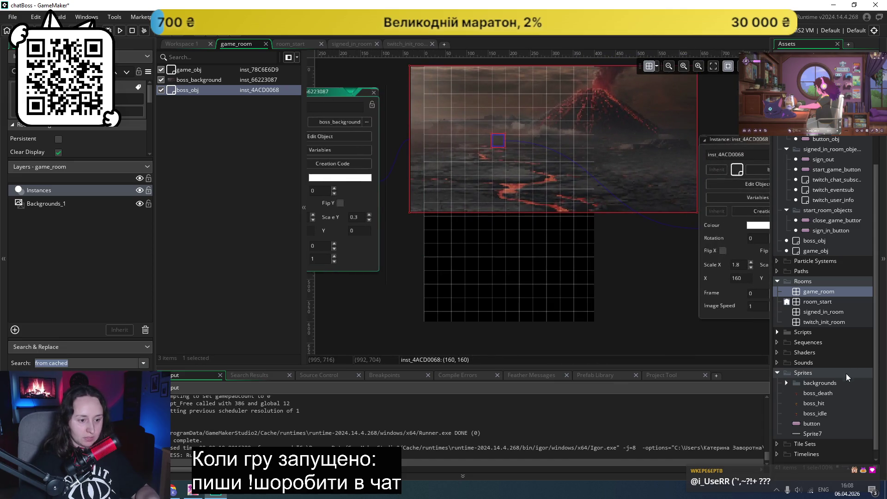
# - Rename Sprite7 to button_grey
pyautogui.rightClick(813, 434)
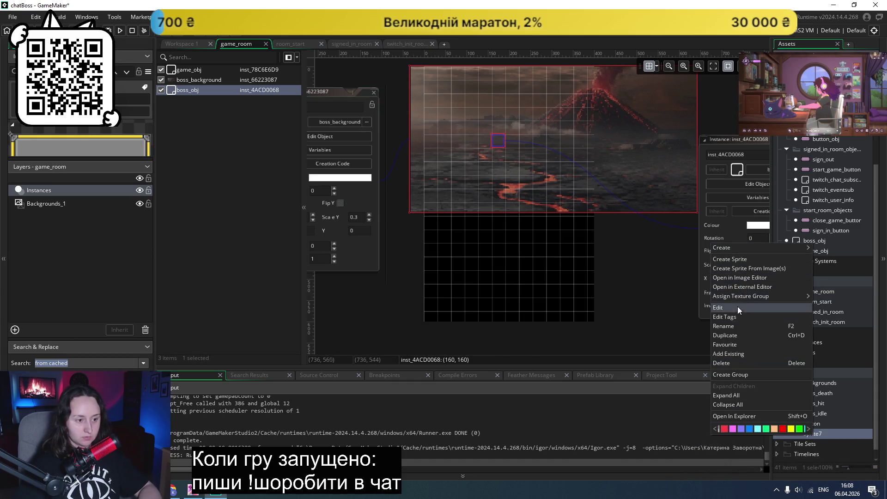
pyautogui.click(738, 326)
pyautogui.write('but')
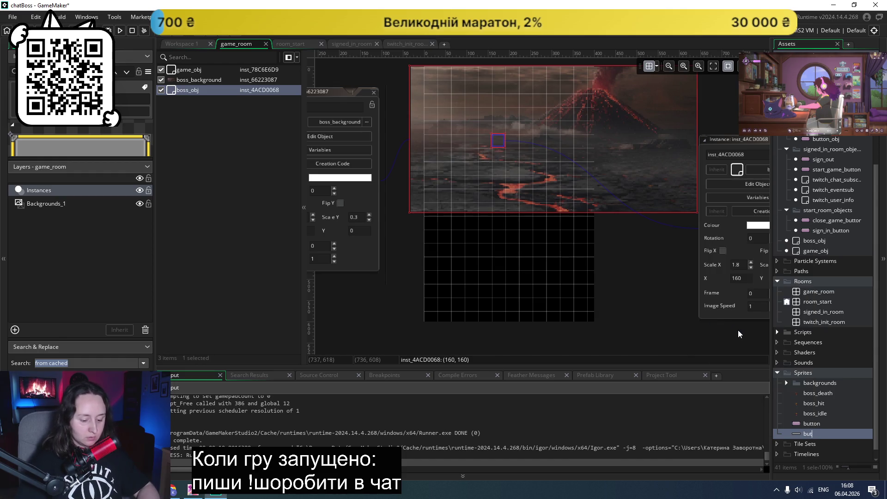
pyautogui.write('ton_')
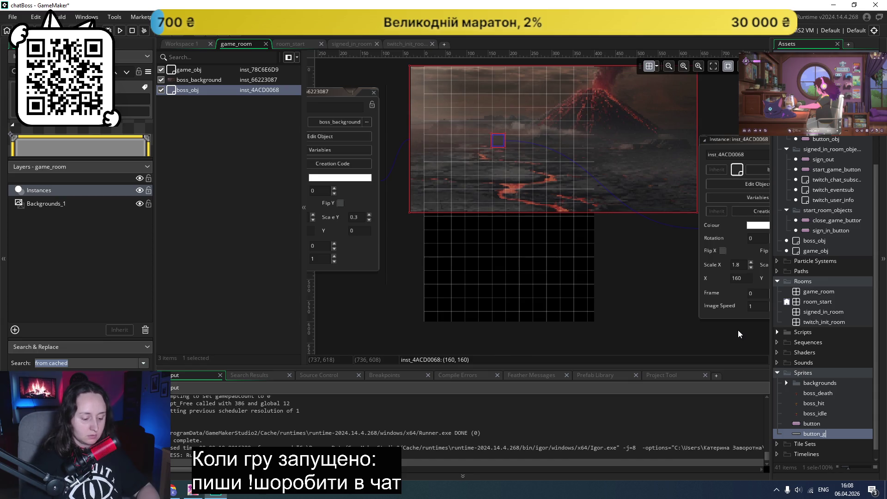
pyautogui.write('grey')
pyautogui.press('Return')
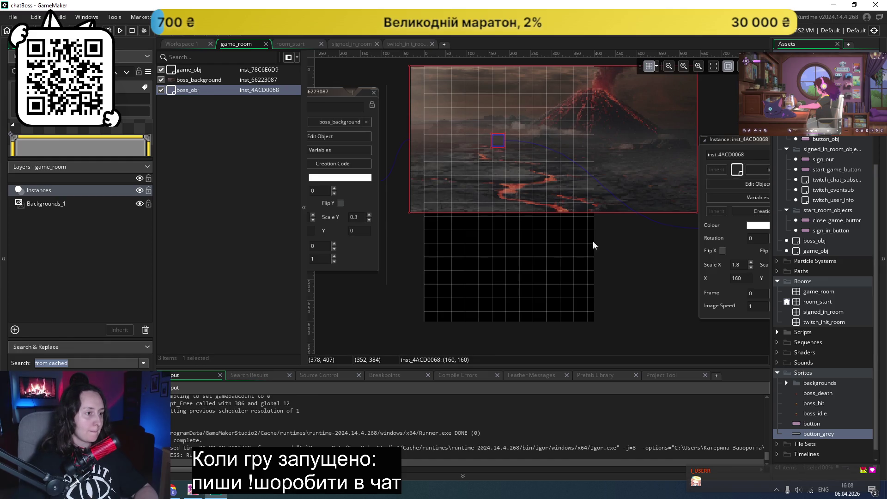
# - Place button_grey on game_room's Backgrounds_1 layer, covering the black area below the volcano
pyautogui.click(635, 250)
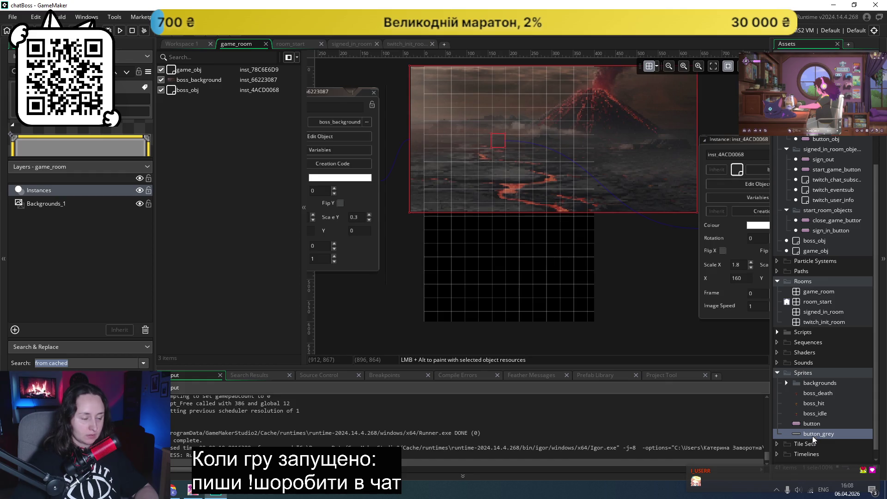
pyautogui.moveTo(812, 436); pyautogui.dragTo(506, 261)
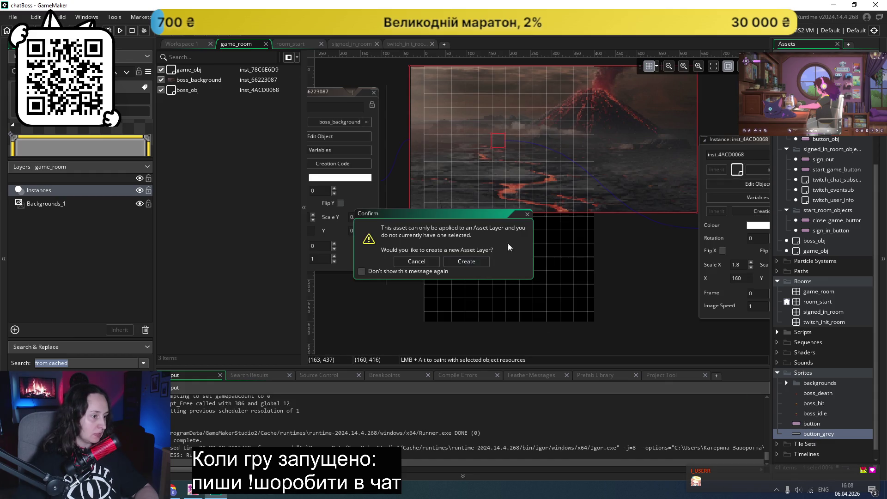
pyautogui.click(527, 214)
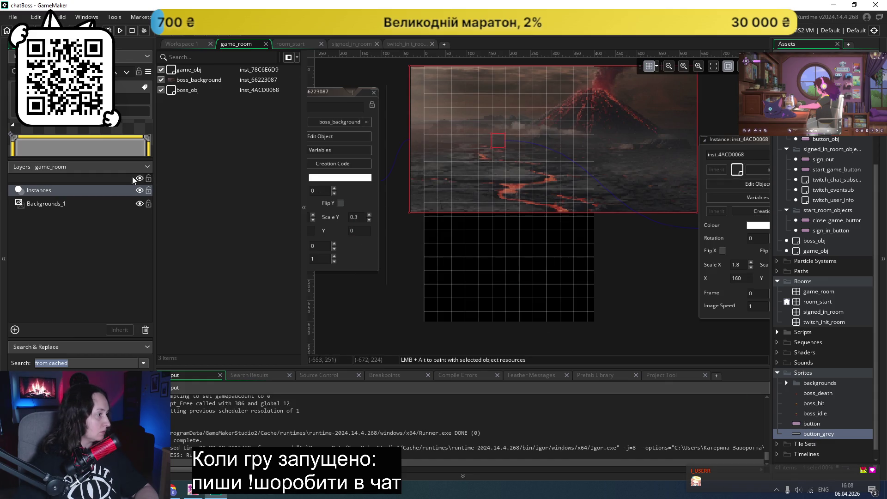
pyautogui.click(74, 205)
pyautogui.moveTo(818, 434)
pyautogui.mouseDown()
pyautogui.moveTo(445, 244)
pyautogui.moveTo(468, 224)
pyautogui.mouseUp()
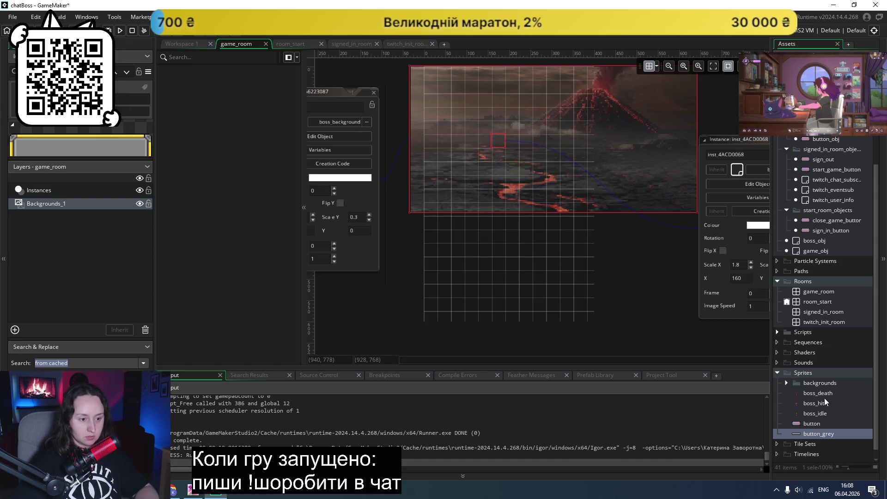
pyautogui.scroll(1, 823, 374)
pyautogui.scroll(1, 825, 343)
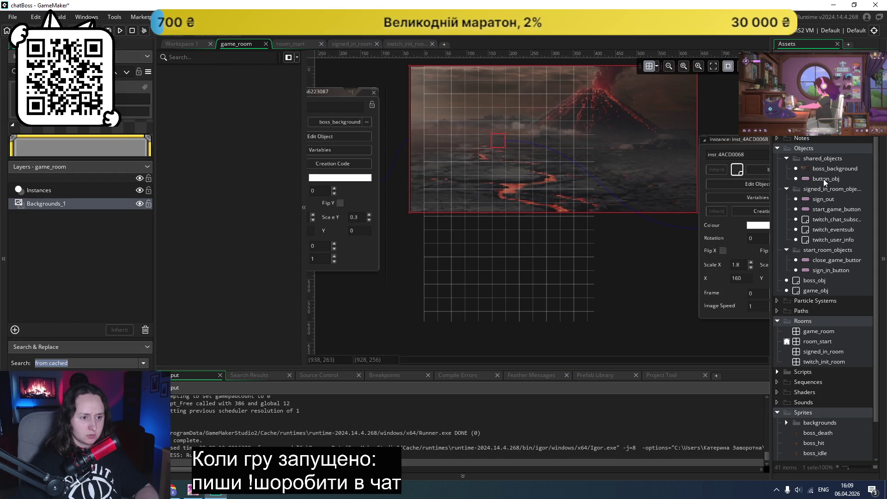
pyautogui.doubleClick(811, 280)
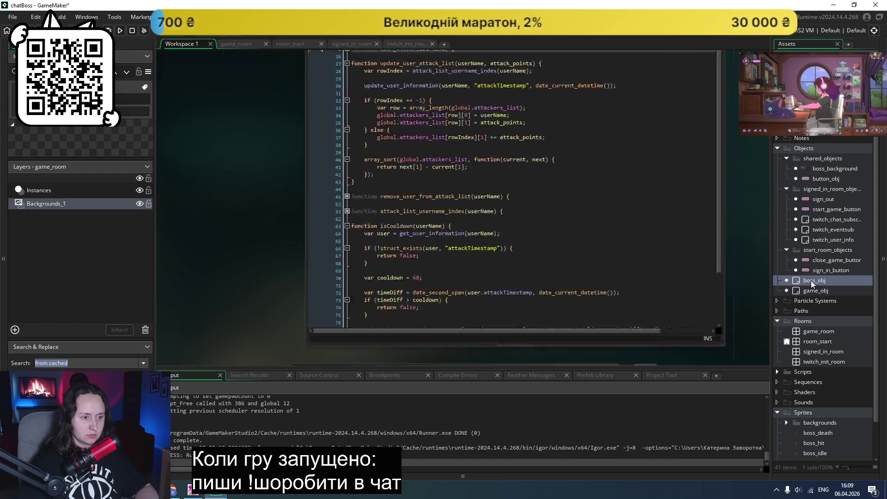
pyautogui.scroll(-5, 539, 219)
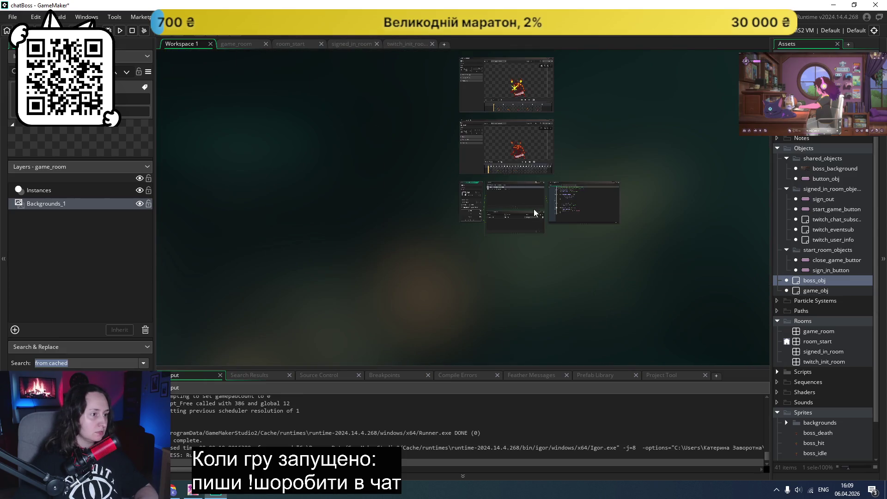
pyautogui.scroll(5, 550, 163)
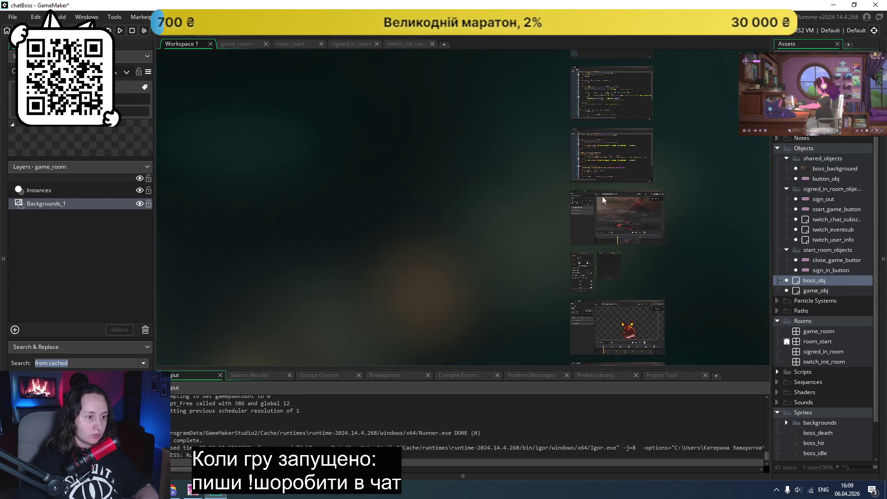
pyautogui.scroll(2, 479, 219)
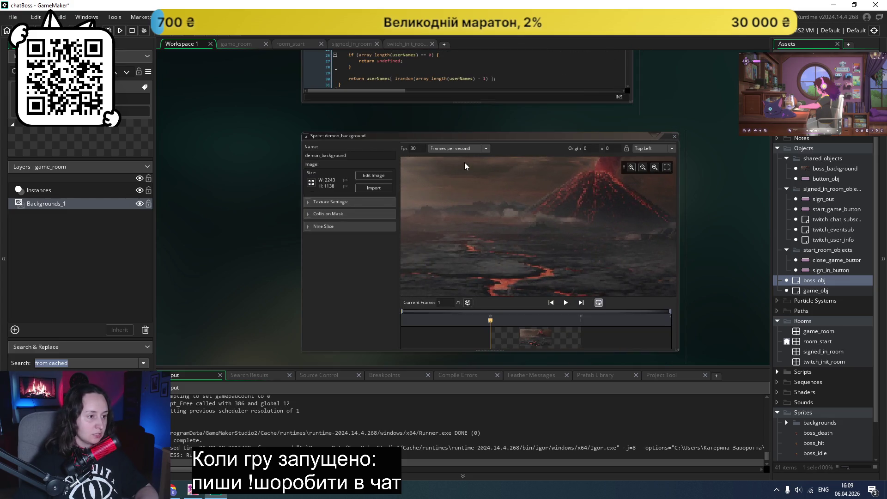
pyautogui.scroll(-3, 464, 162)
pyautogui.hscroll(-5, 366, 162)
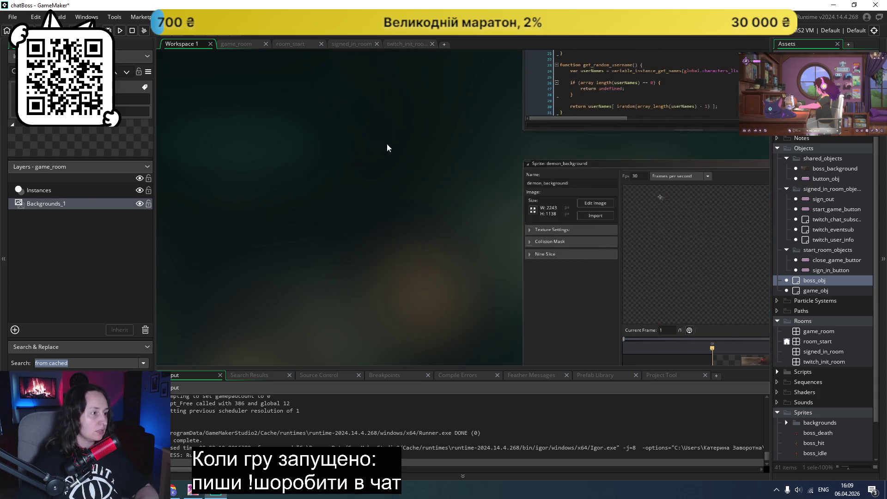
pyautogui.doubleClick(814, 331)
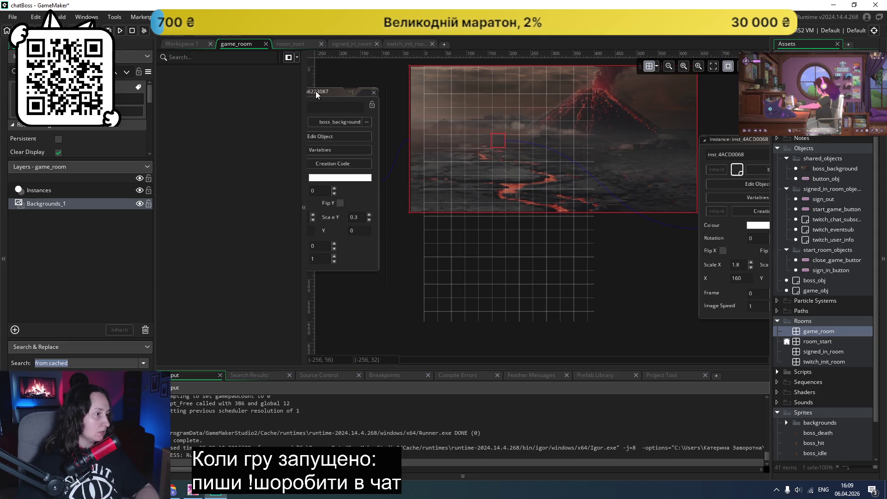
# - Move the instance properties aside and place button_grey into game_room's Instances layer
pyautogui.moveTo(315, 91); pyautogui.dragTo(360, 92)
pyautogui.moveTo(376, 112)
pyautogui.mouseDown()
pyautogui.moveTo(619, 201)
pyautogui.moveTo(666, 190)
pyautogui.moveTo(641, 153)
pyautogui.mouseUp()
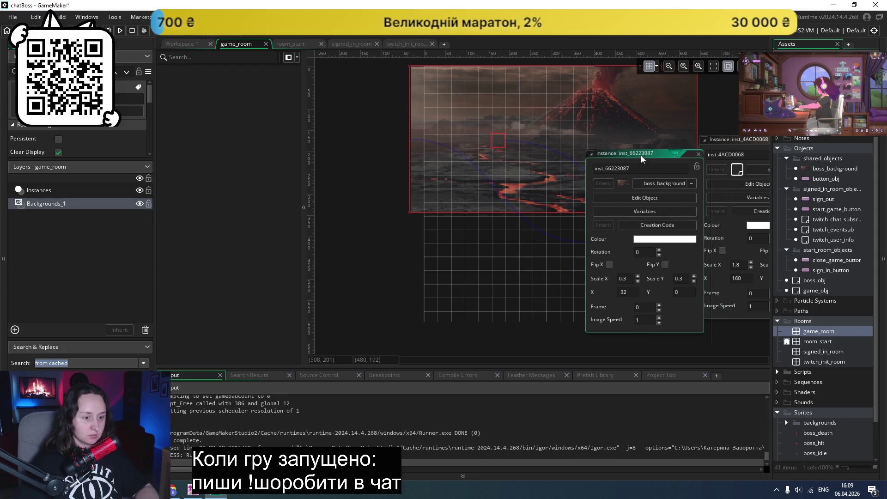
pyautogui.click(49, 190)
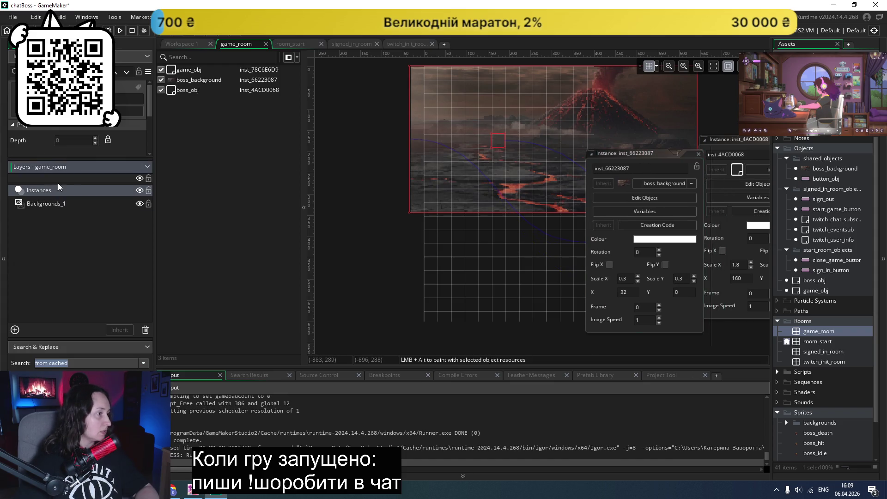
pyautogui.scroll(-3, 828, 390)
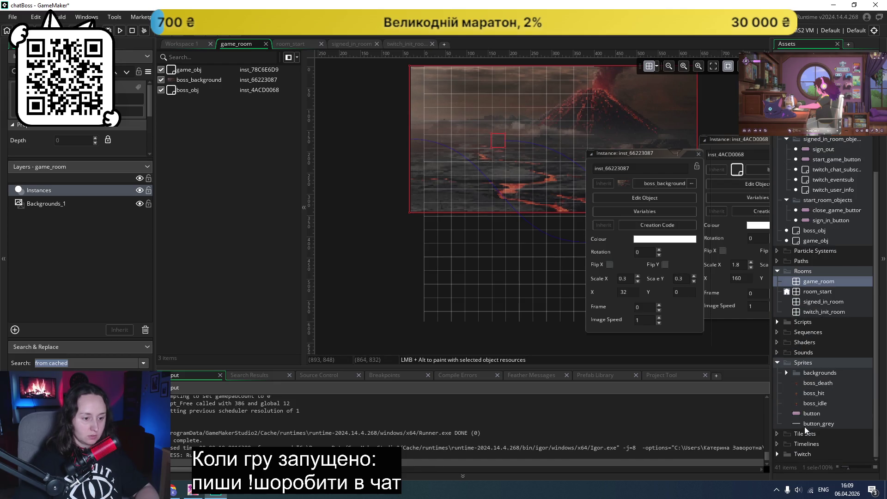
pyautogui.moveTo(804, 424); pyautogui.dragTo(505, 276)
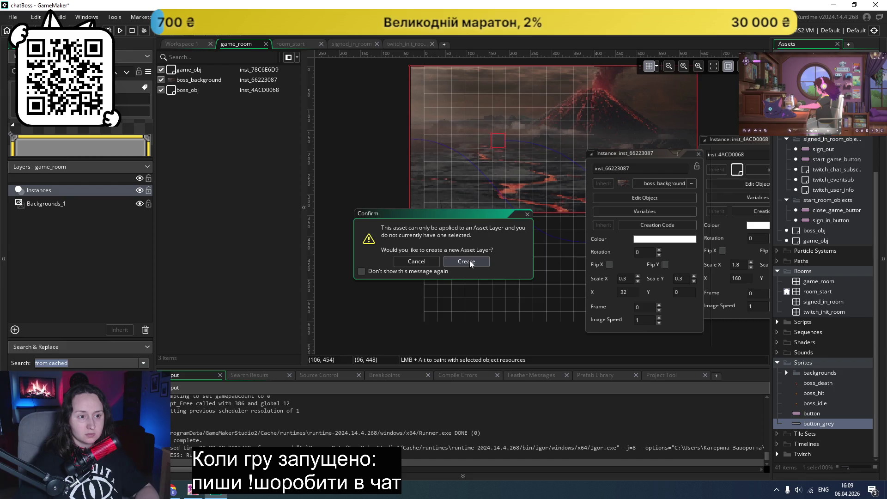
pyautogui.click(527, 214)
# - Create a new object asset from the Asset Browser's Create menu
pyautogui.scroll(1, 836, 141)
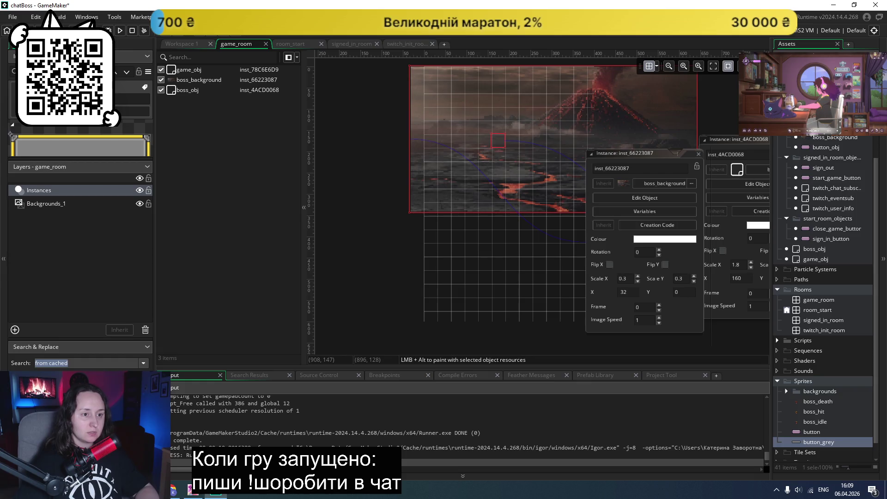
pyautogui.rightClick(831, 134)
pyautogui.moveTo(762, 134)
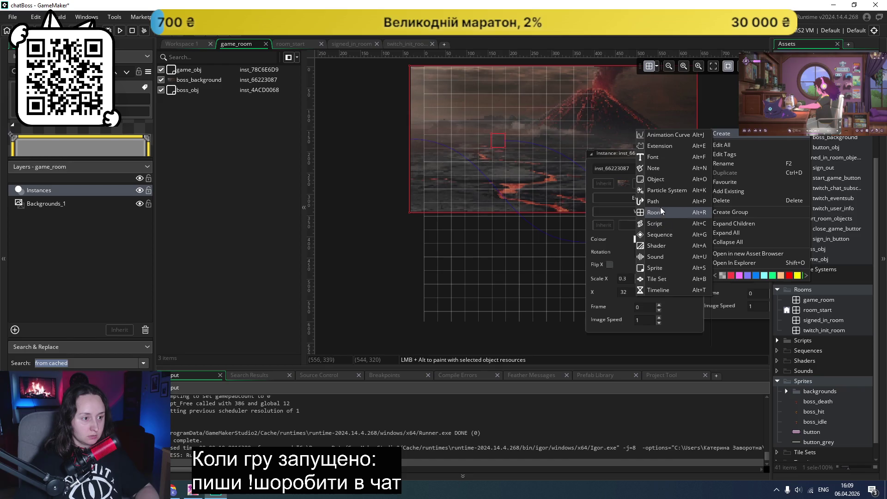
pyautogui.click(664, 179)
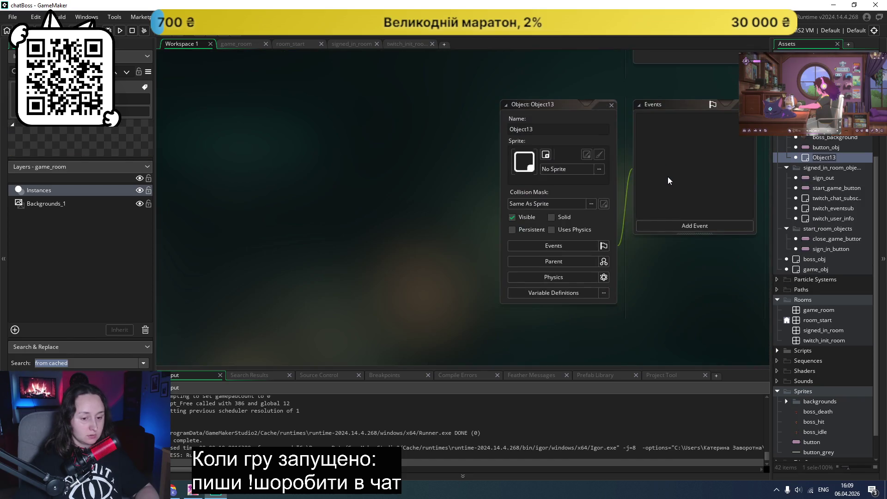
# - Give the new object the button_grey sprite and rename it leaders_table
pyautogui.click(575, 169)
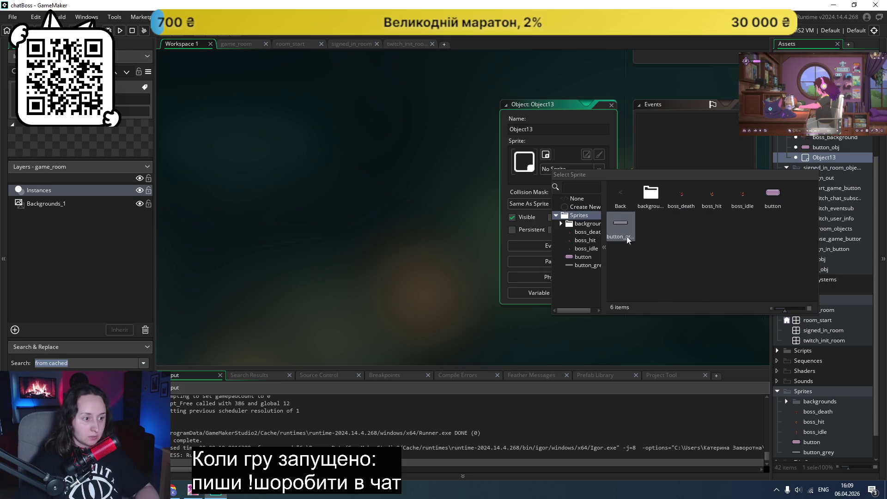
pyautogui.click(626, 237)
pyautogui.click(549, 128)
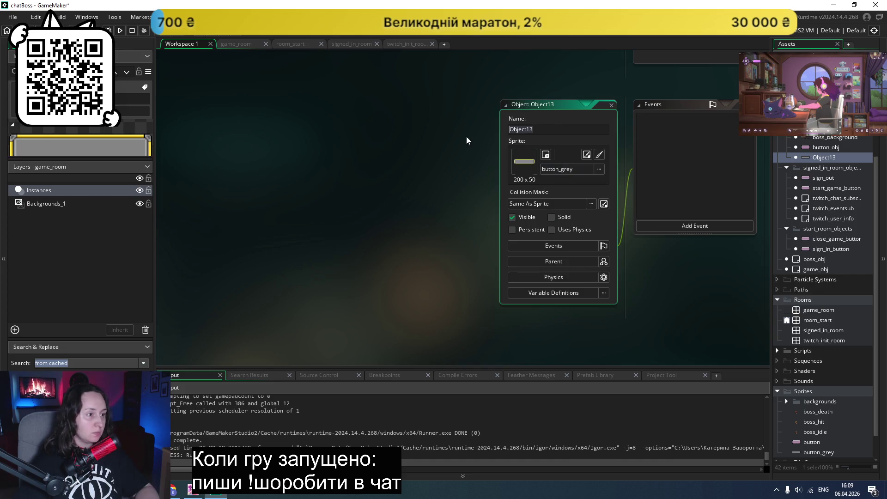
pyautogui.press('BackSpace')
pyautogui.write('leaders_table')
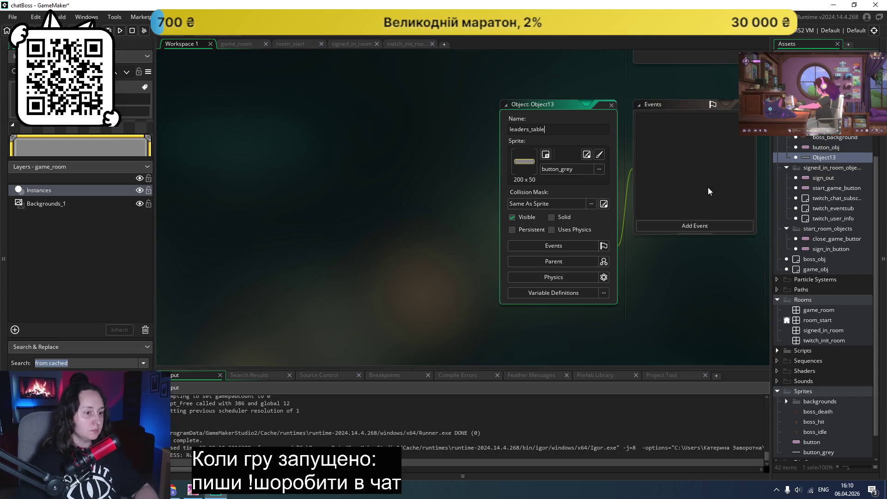
pyautogui.click(432, 241)
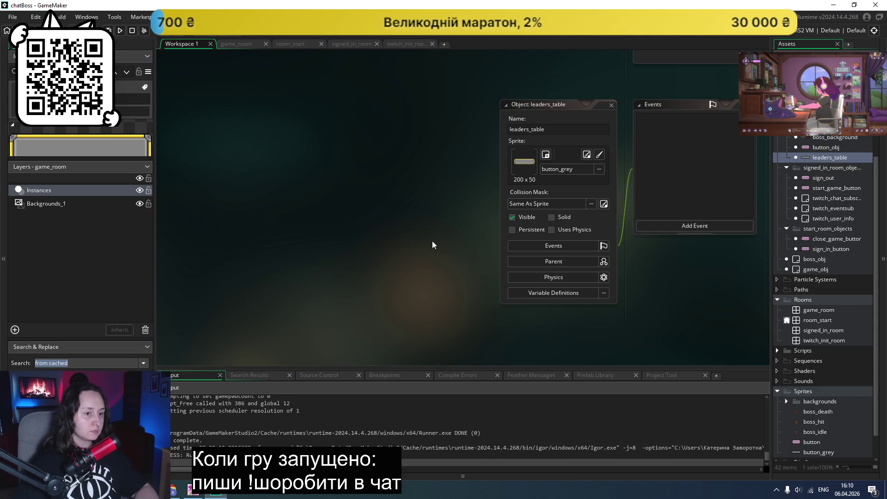
# - Reopen game_room in the room editor from the Assets list
pyautogui.scroll(2, 427, 237)
pyautogui.scroll(5, 428, 238)
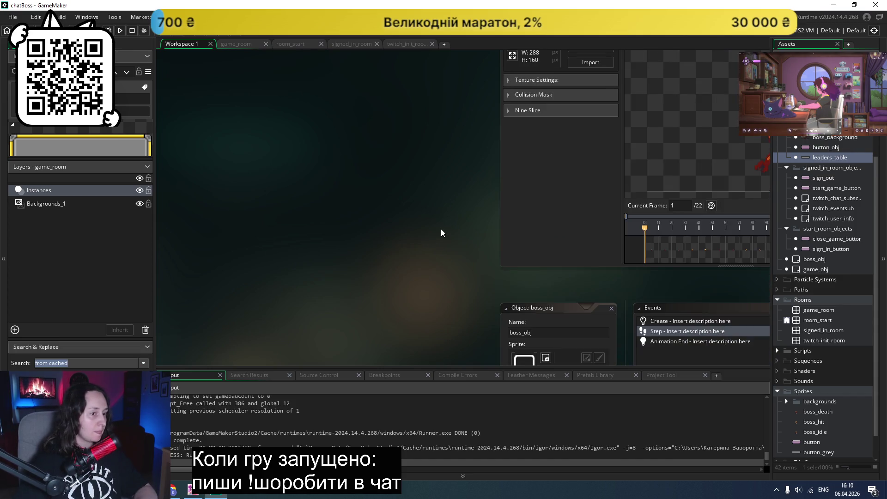
pyautogui.scroll(-3, 441, 229)
pyautogui.doubleClick(818, 313)
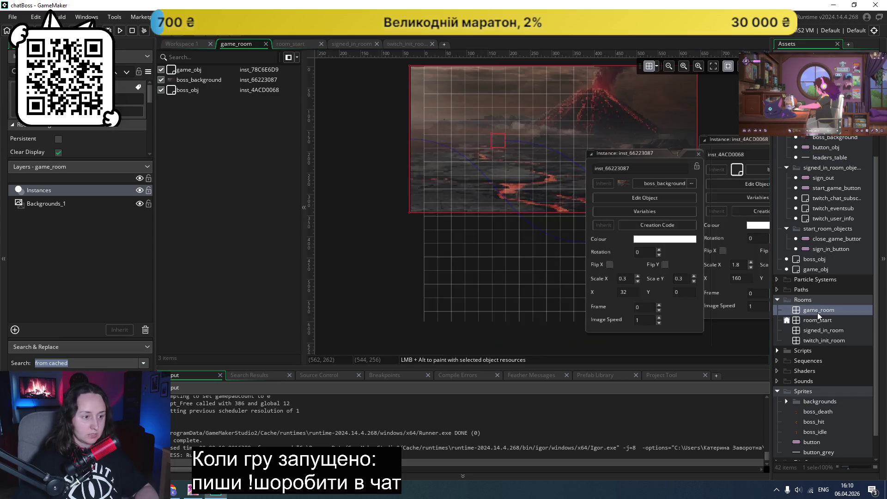
# - Place a leaders_table instance in game_room and stretch it into a tall, wide panel
pyautogui.moveTo(621, 158); pyautogui.dragTo(354, 165)
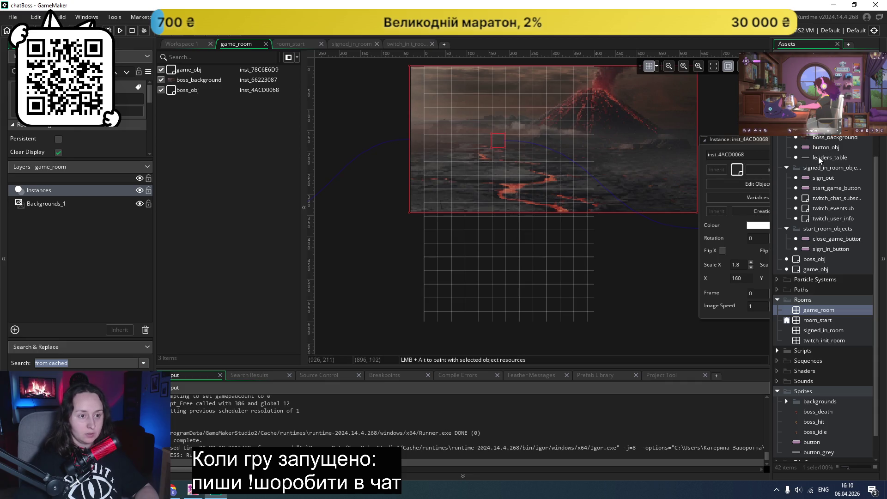
pyautogui.moveTo(819, 157)
pyautogui.mouseDown()
pyautogui.moveTo(467, 244)
pyautogui.moveTo(431, 211)
pyautogui.mouseUp()
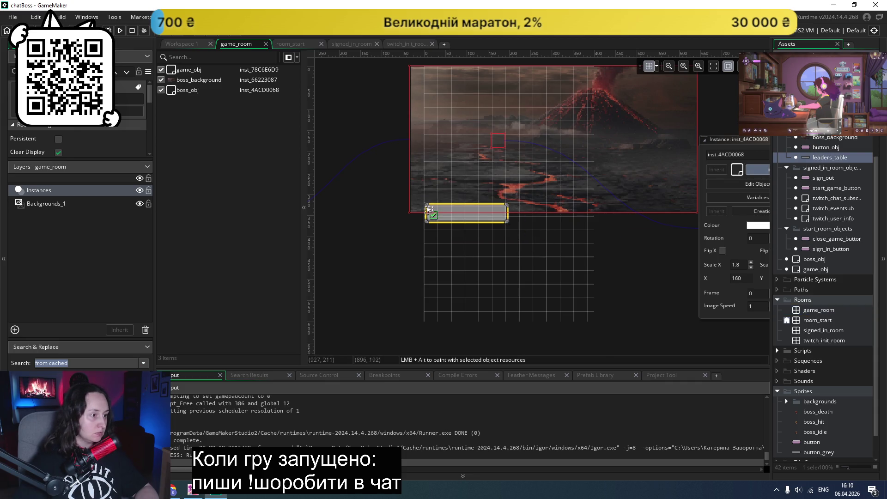
pyautogui.click(506, 224)
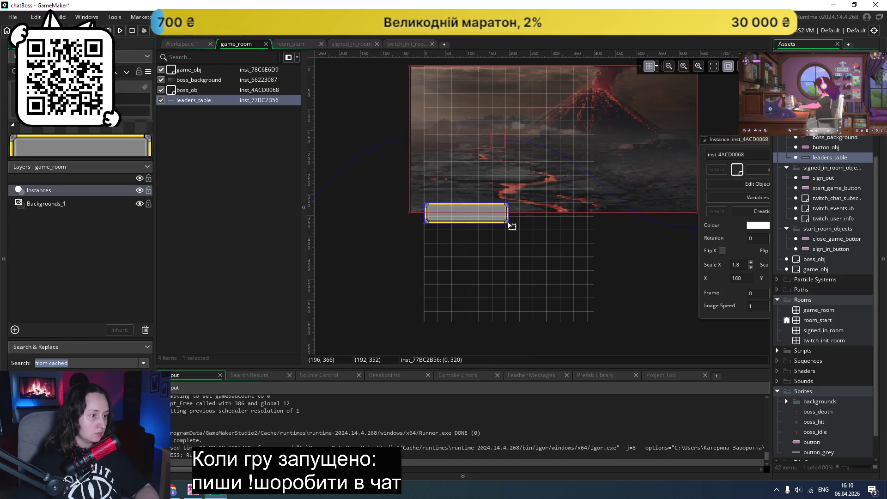
pyautogui.moveTo(506, 224)
pyautogui.mouseDown()
pyautogui.moveTo(516, 238)
pyautogui.moveTo(493, 311)
pyautogui.mouseUp()
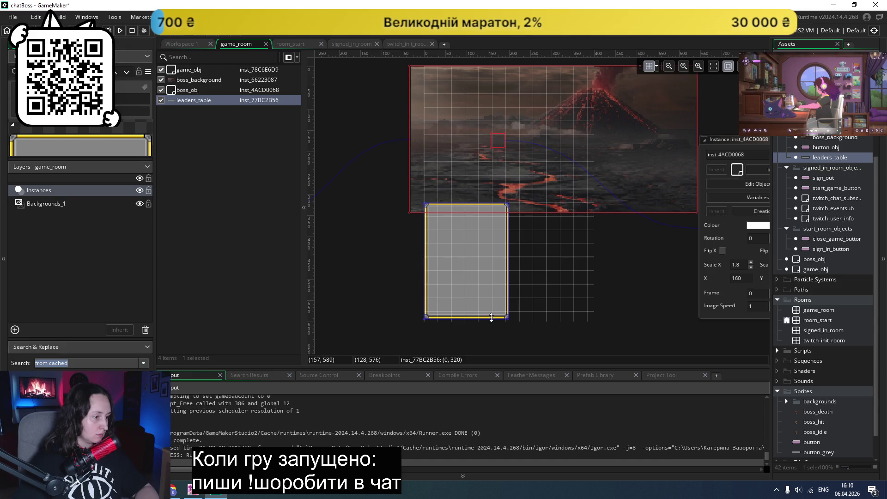
pyautogui.moveTo(507, 269); pyautogui.dragTo(591, 268)
pyautogui.click(638, 265)
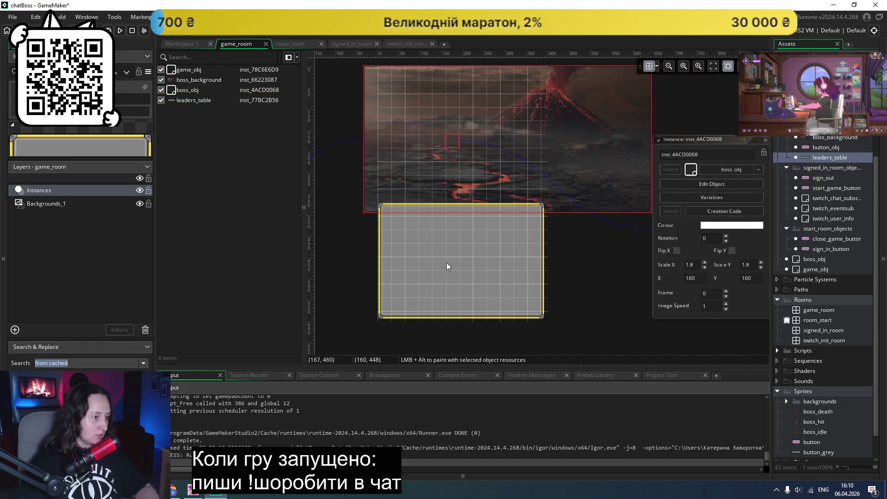
# - Trim the extra decimals from the boss instance's horizontal scale
pyautogui.click(694, 265)
pyautogui.write('5')
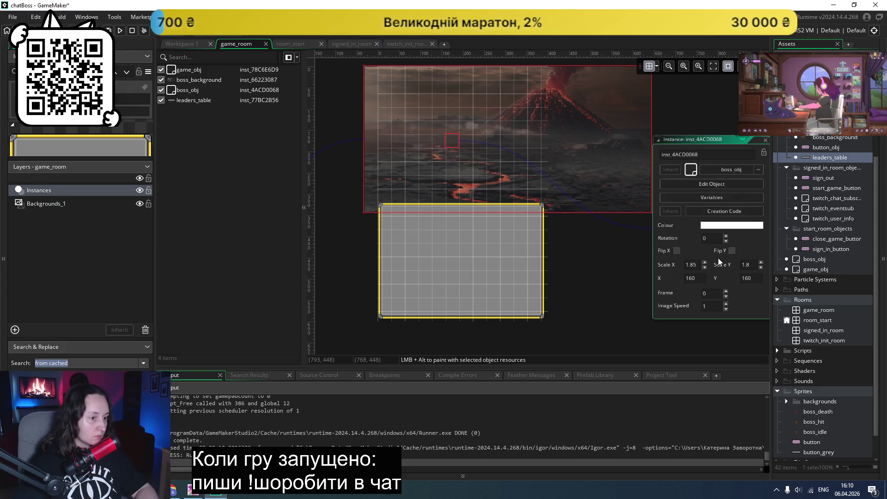
pyautogui.click(694, 264)
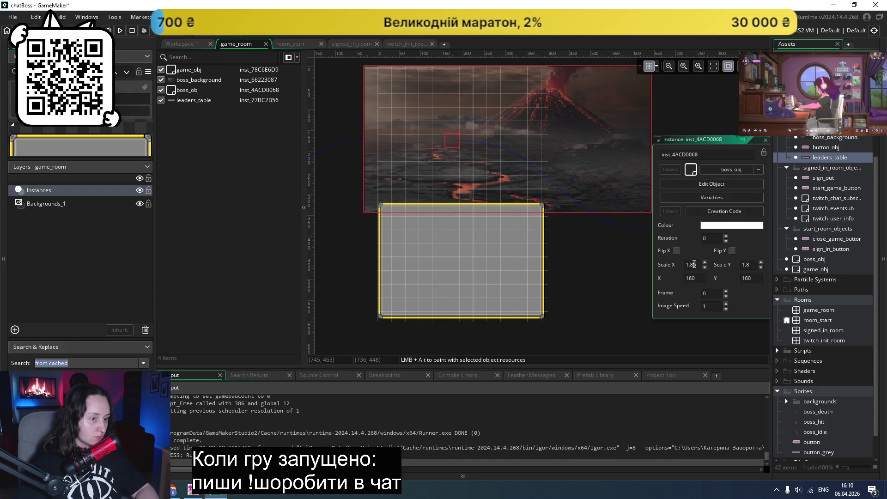
pyautogui.press('BackSpace')
pyautogui.press('BackSpace')
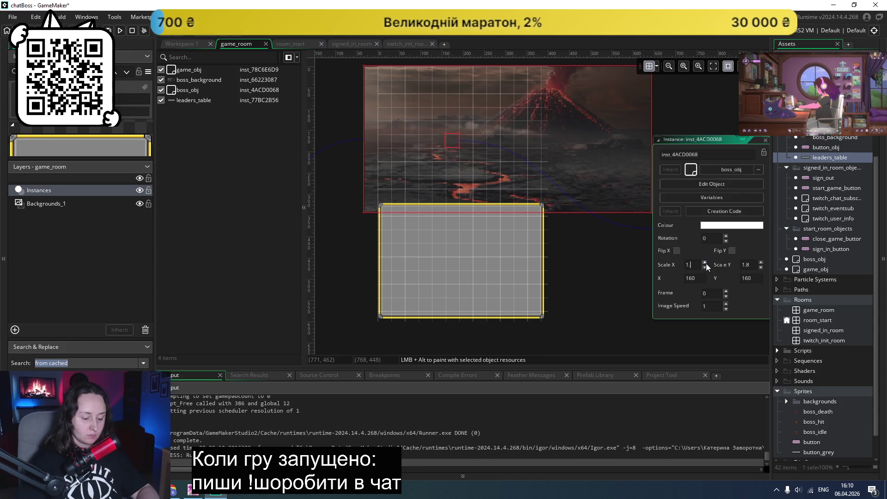
pyautogui.write('.9')
# - Set the leaders_table instance's Scale X to 2 in its properties
pyautogui.click(539, 249)
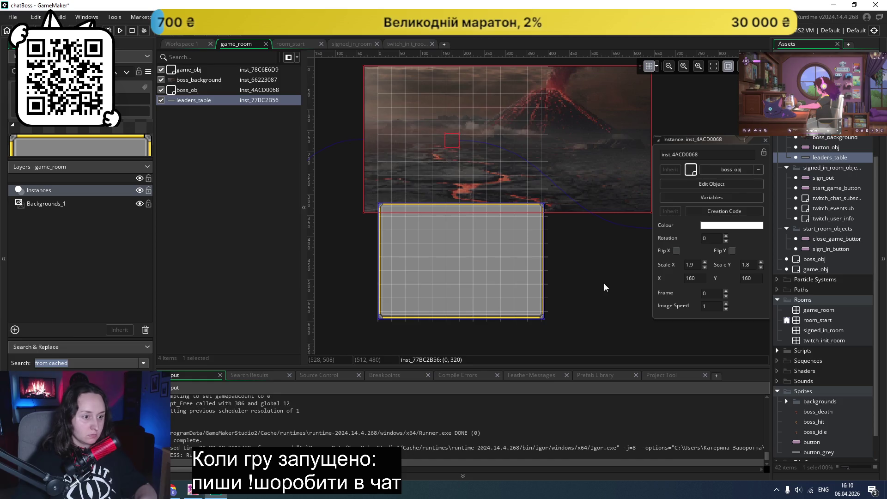
pyautogui.doubleClick(501, 280)
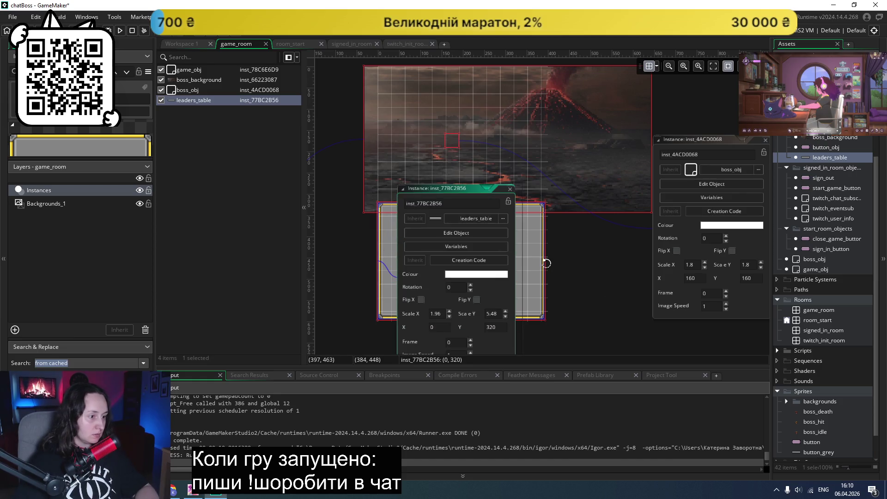
pyautogui.moveTo(450, 188); pyautogui.dragTo(653, 162)
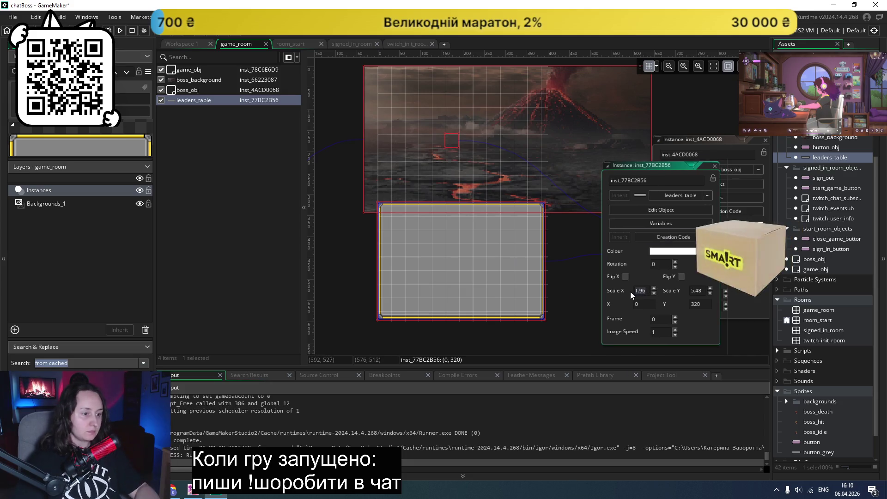
pyautogui.write('2')
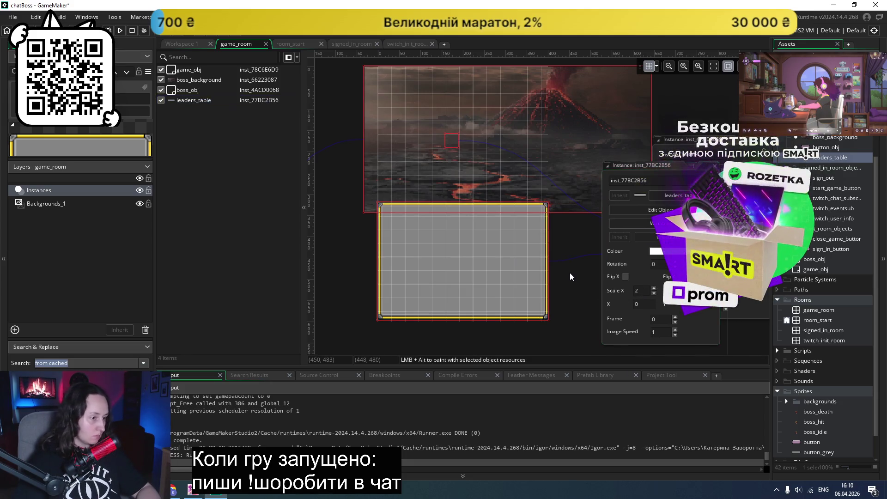
pyautogui.scroll(2, 462, 265)
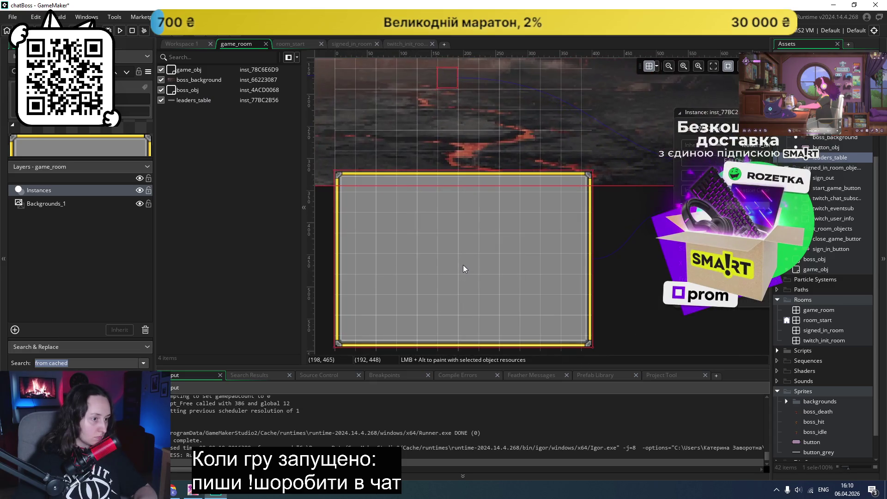
pyautogui.scroll(-2, 484, 269)
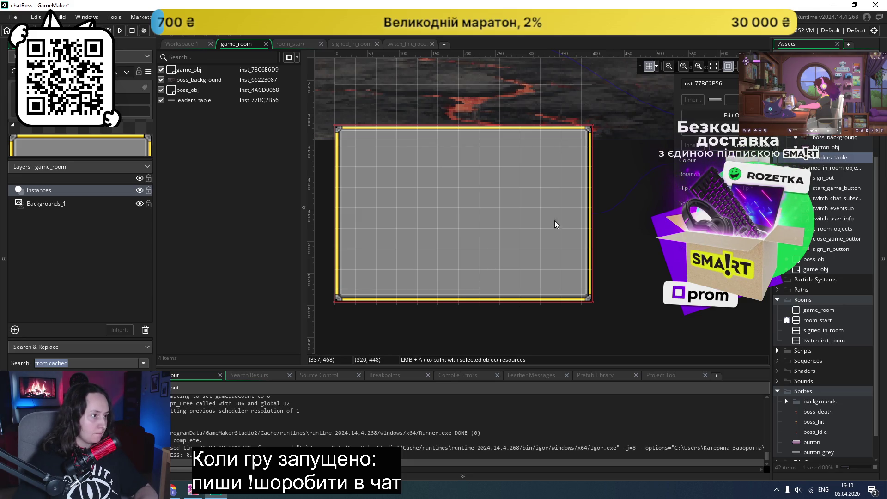
pyautogui.scroll(-1, 644, 206)
pyautogui.scroll(-1, 645, 205)
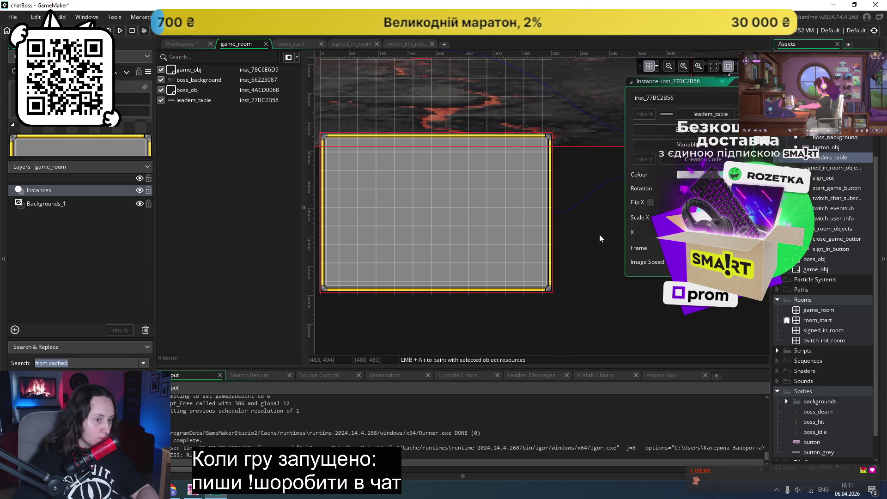
pyautogui.click(459, 235)
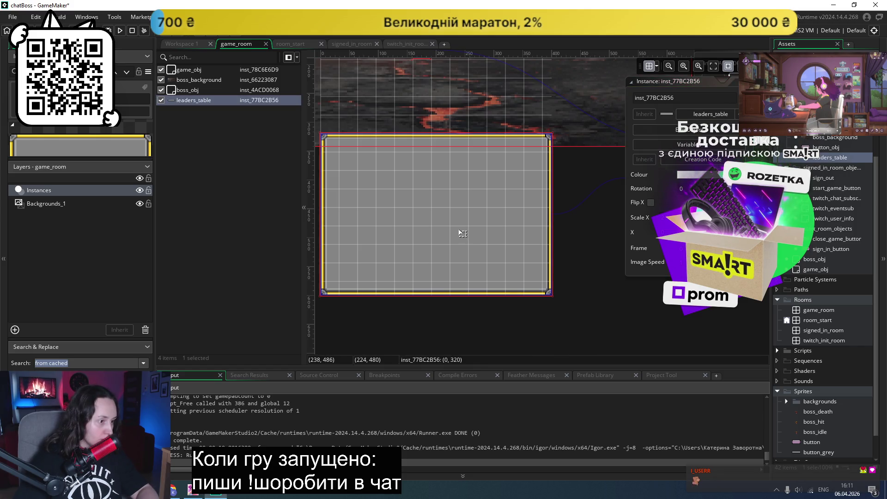
pyautogui.click(120, 31)
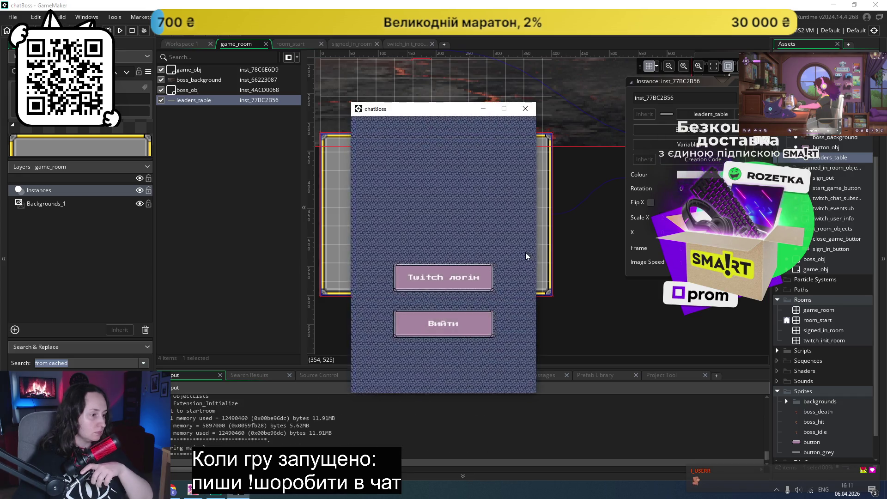
pyautogui.click(447, 259)
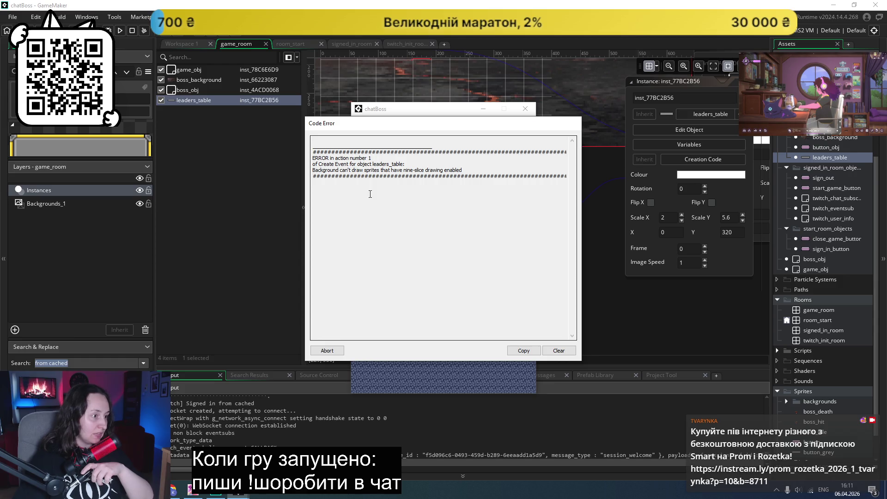
pyautogui.click(337, 352)
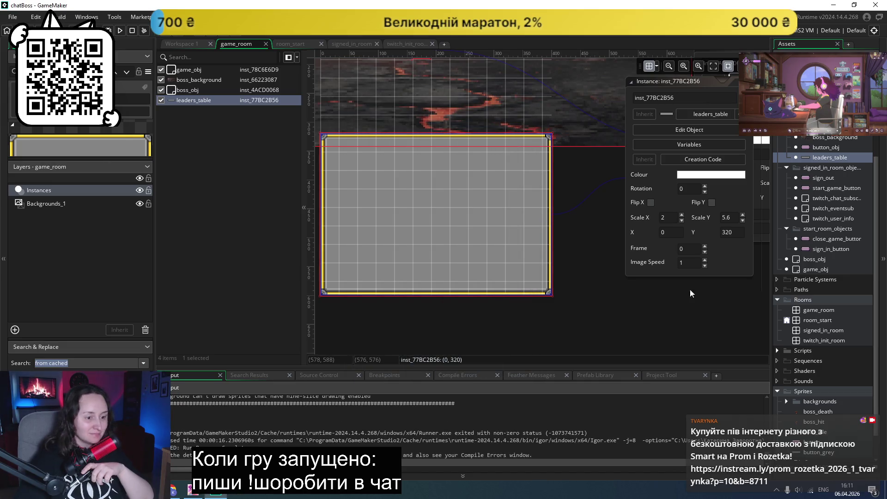
pyautogui.scroll(-3, 813, 370)
pyautogui.doubleClick(805, 423)
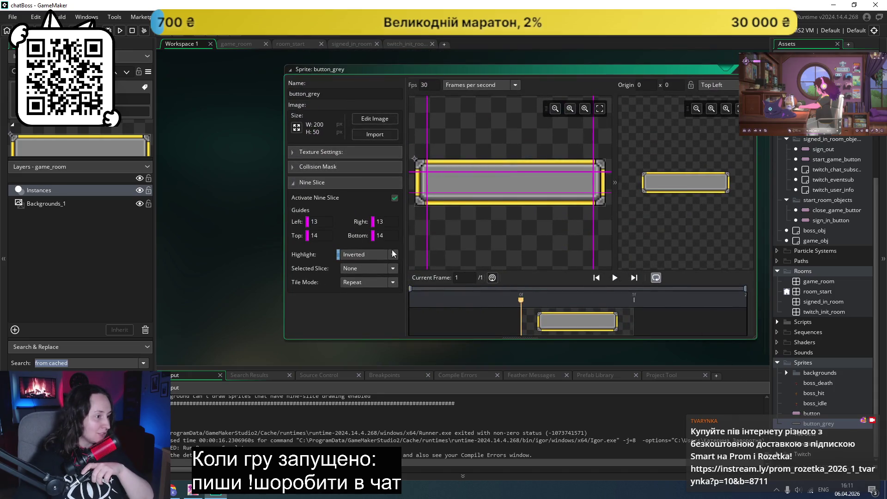
# - Review the leaders_table and boss_background objects in their editors
pyautogui.scroll(-5, 520, 208)
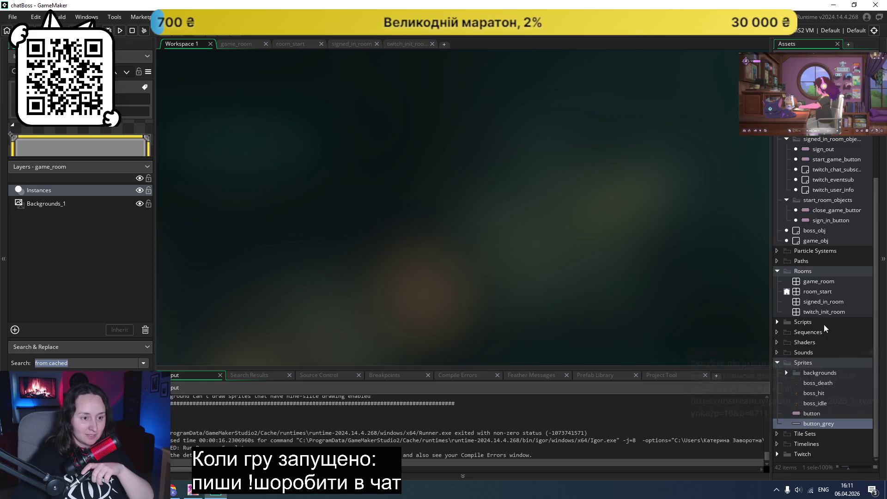
pyautogui.scroll(2, 826, 229)
pyautogui.scroll(1, 826, 229)
pyautogui.doubleClick(821, 166)
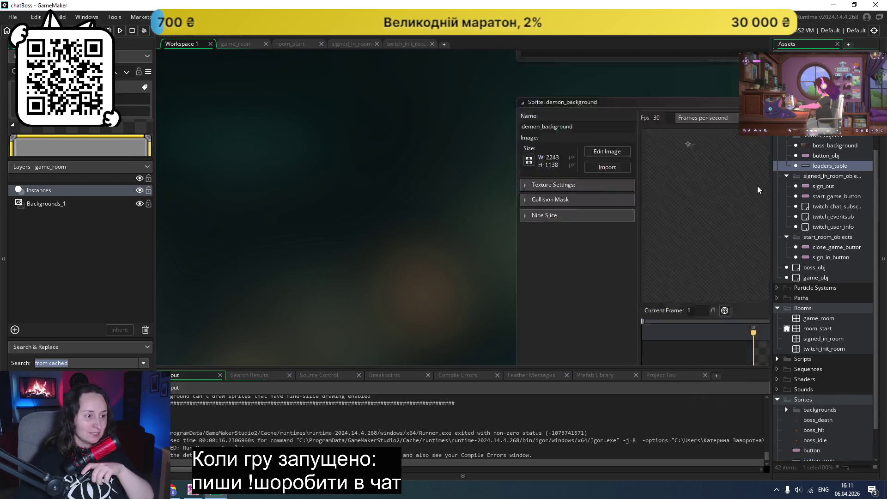
pyautogui.keyDown('ctrl'); pyautogui.scroll(-1, 628, 259); pyautogui.keyUp('ctrl')
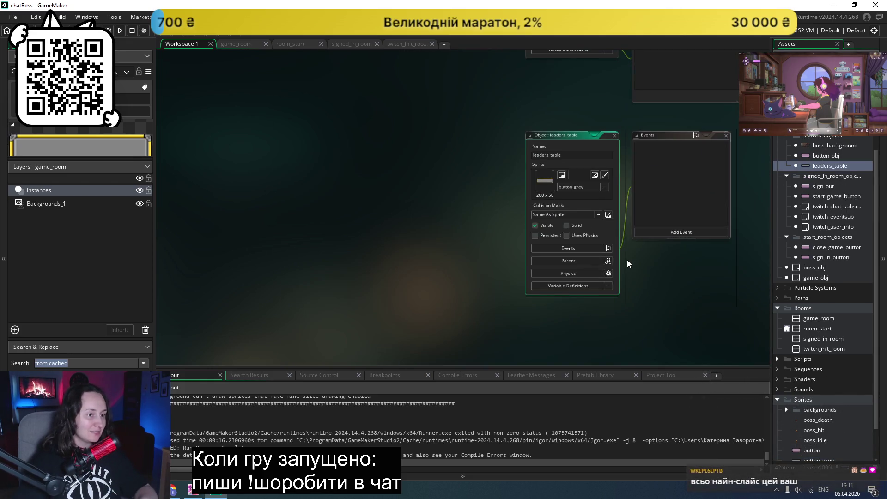
pyautogui.hscroll(-1, 624, 260)
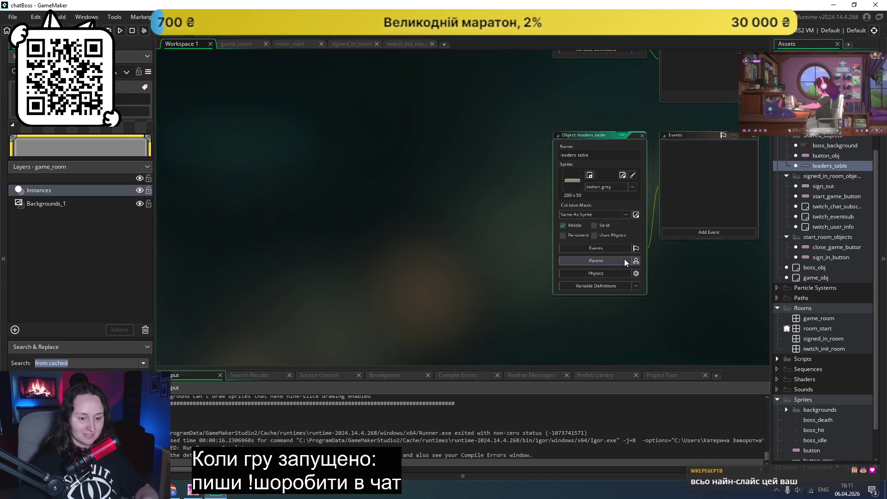
pyautogui.keyDown('ctrl'); pyautogui.scroll(2, 624, 260); pyautogui.keyUp('ctrl')
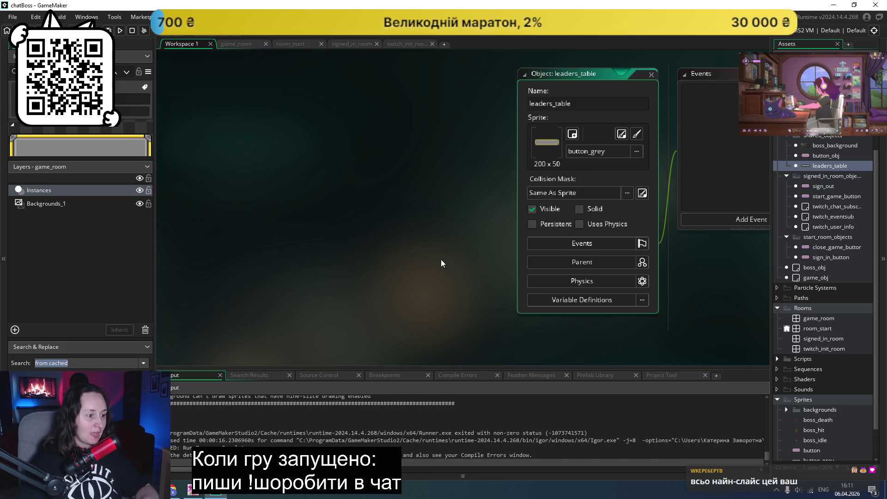
pyautogui.keyDown('ctrl'); pyautogui.scroll(-2, 440, 259); pyautogui.keyUp('ctrl')
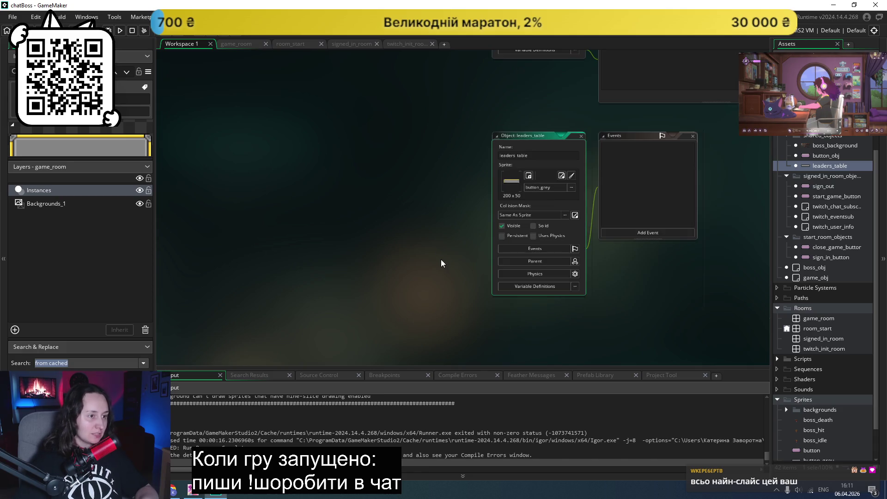
pyautogui.doubleClick(835, 146)
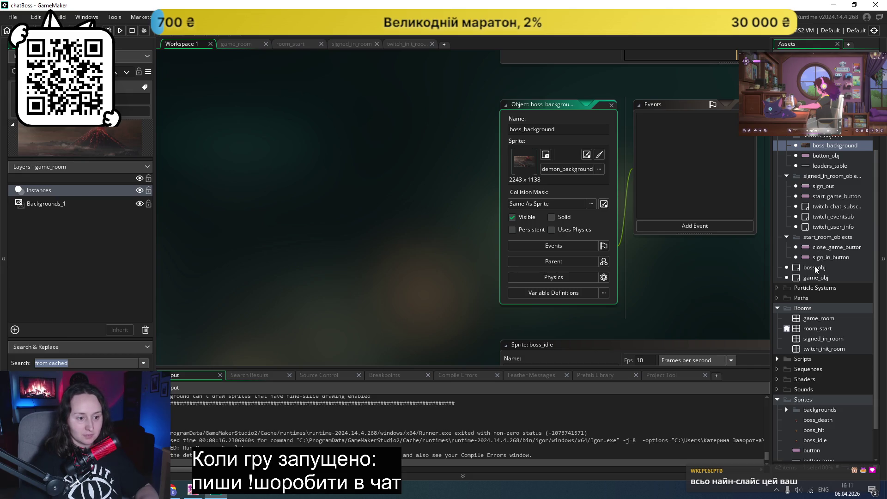
# - Reopen the leaders_table object and the game_room room
pyautogui.click(833, 165)
pyautogui.doubleClick(833, 165)
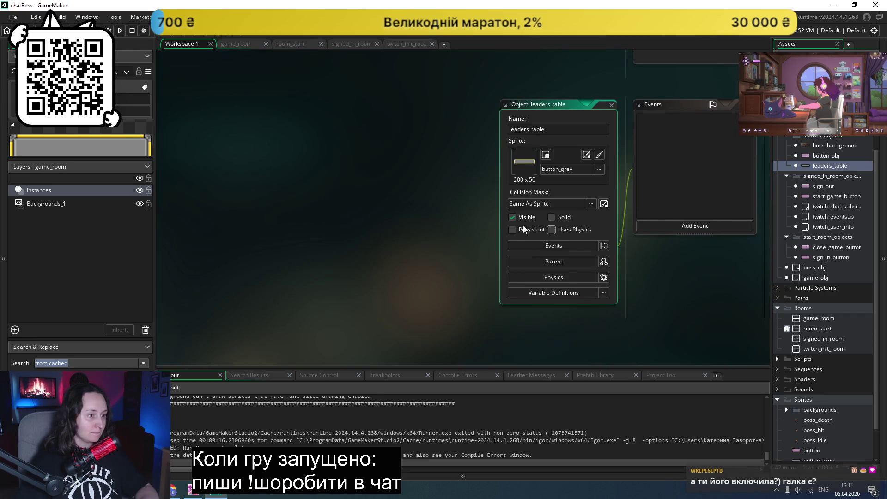
pyautogui.scroll(3, 391, 232)
pyautogui.scroll(-5, 391, 231)
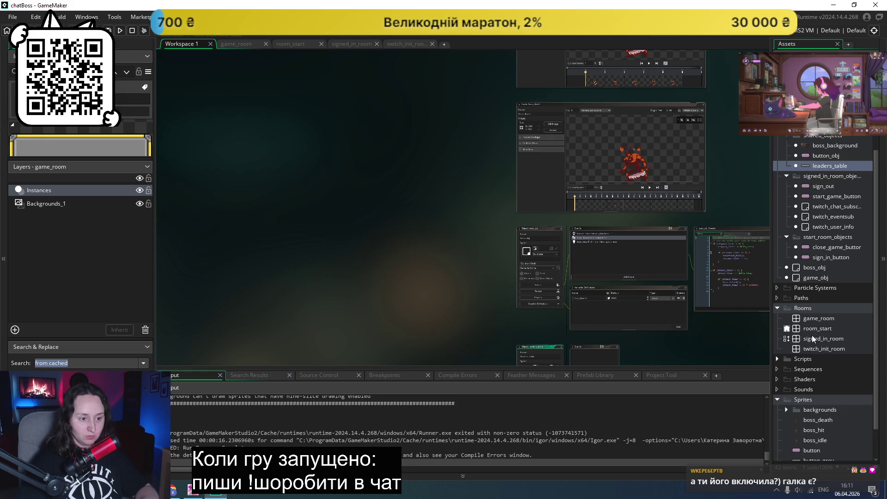
pyautogui.doubleClick(816, 319)
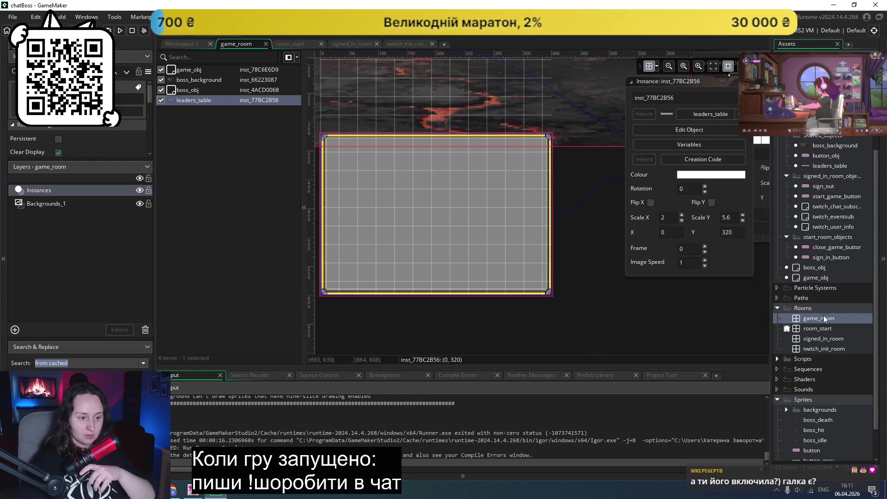
pyautogui.scroll(-2, 830, 426)
# - Set button_grey's nine-slice Centre slice to Stretch tile mode and run the game again
pyautogui.doubleClick(818, 422)
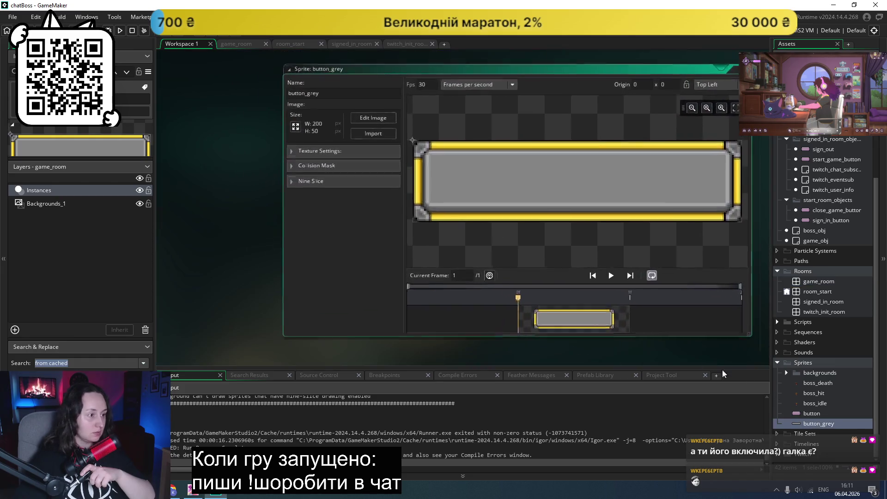
pyautogui.click(293, 184)
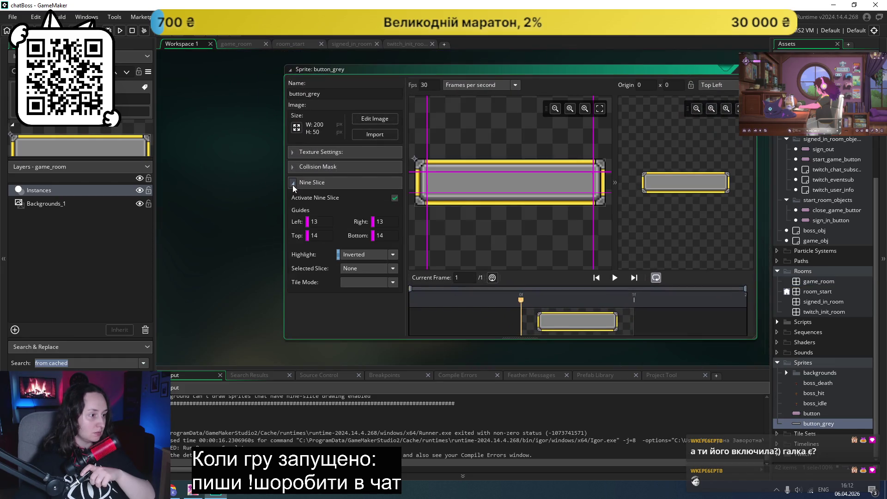
pyautogui.click(393, 281)
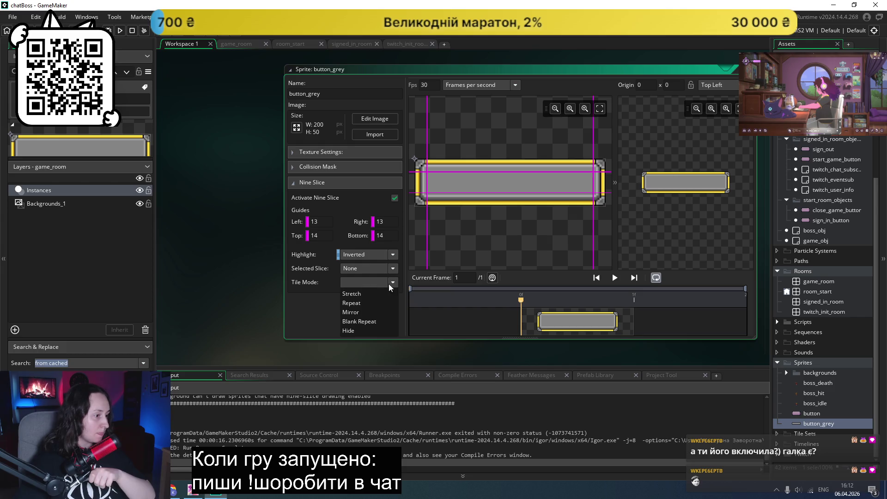
pyautogui.click(370, 300)
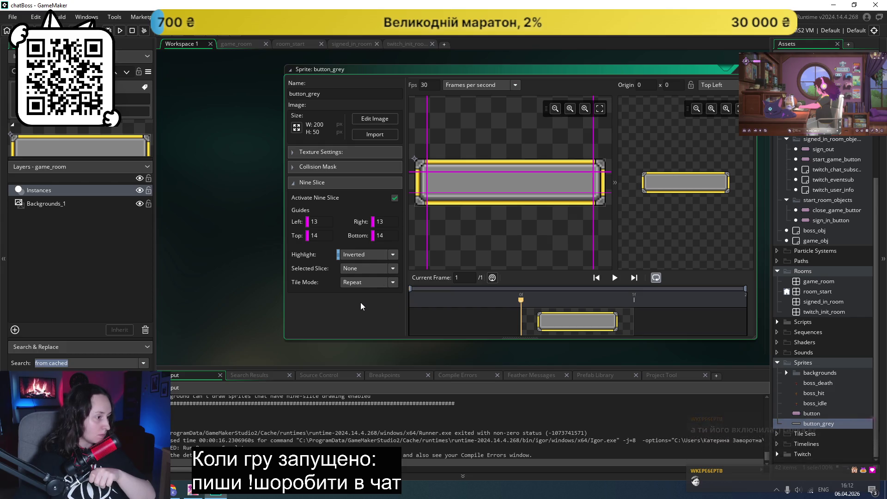
pyautogui.click(364, 268)
pyautogui.click(351, 326)
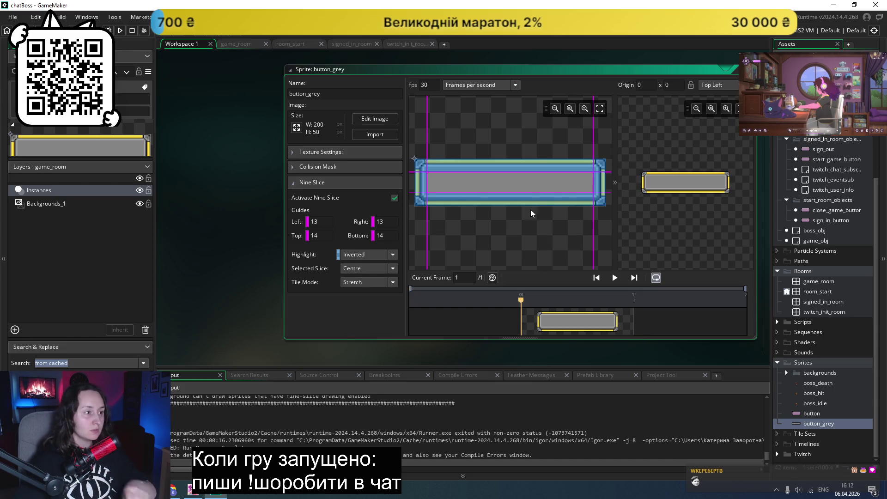
pyautogui.click(120, 30)
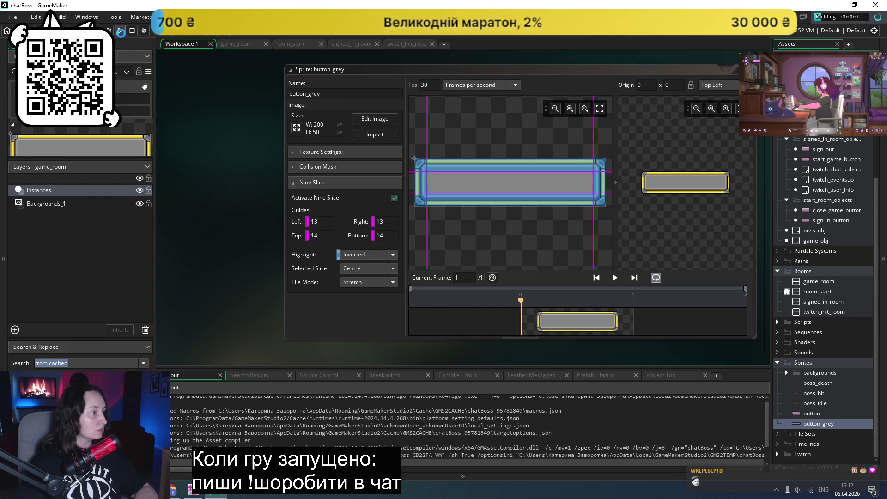
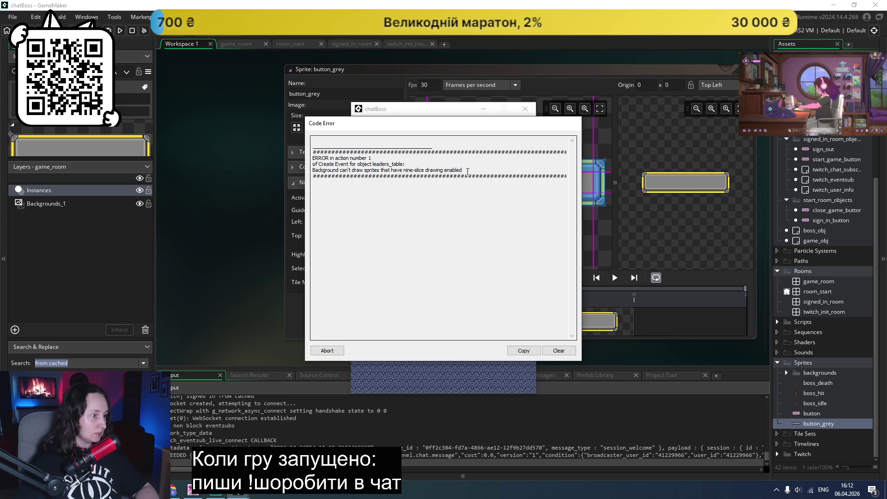
# - Copy the 'backgrounds can't draw nine-slice sprites' error line and switch to the browser
pyautogui.moveTo(468, 171); pyautogui.dragTo(311, 169)
pyautogui.hotkey('ctrl', 'c')
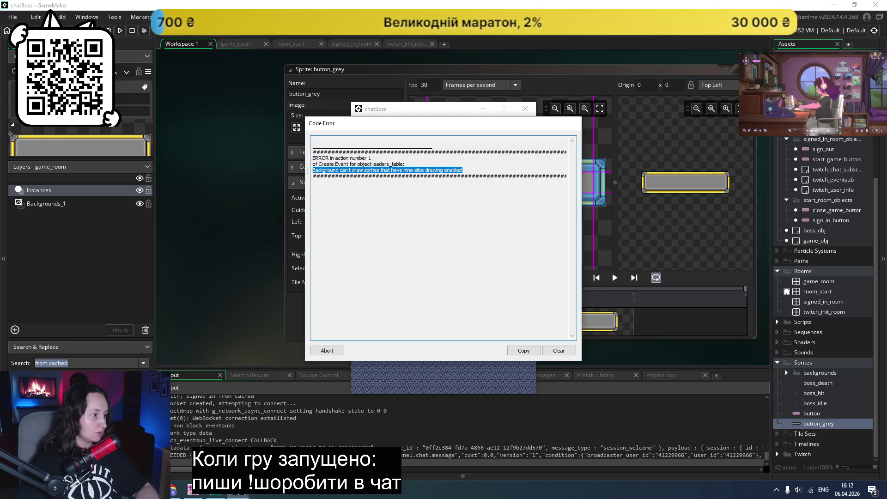
pyautogui.click(193, 490)
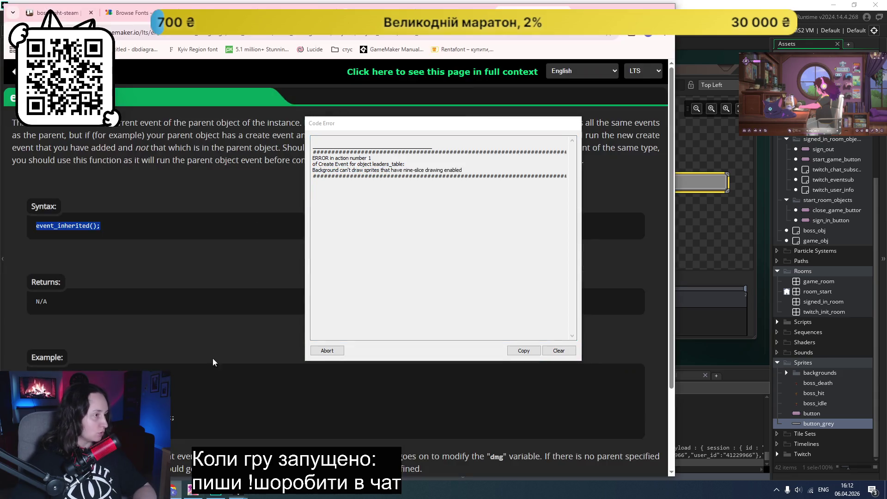
# - Search the web for the copied nine-slice error and open the Nine-slice Error forum result
pyautogui.hotkey('alt', 'Left')
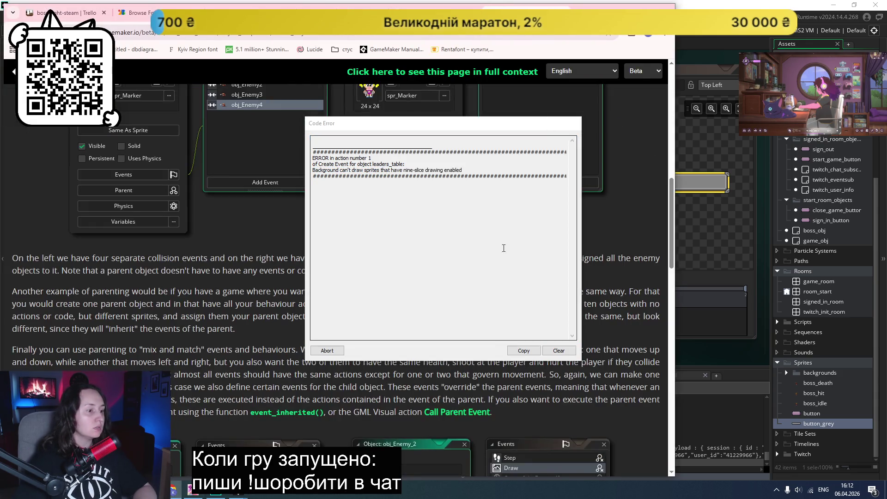
pyautogui.click(326, 350)
pyautogui.hotkey('ctrl', 'l')
pyautogui.hotkey('ctrl', 'v')
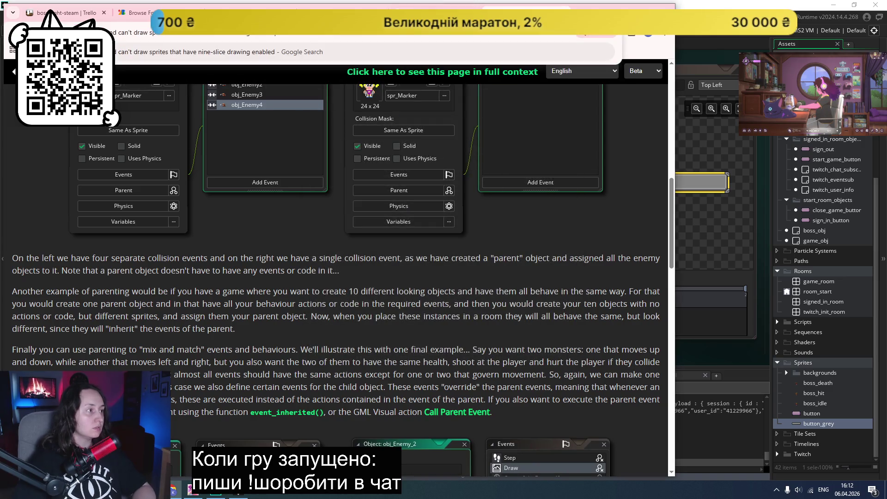
pyautogui.press('Return')
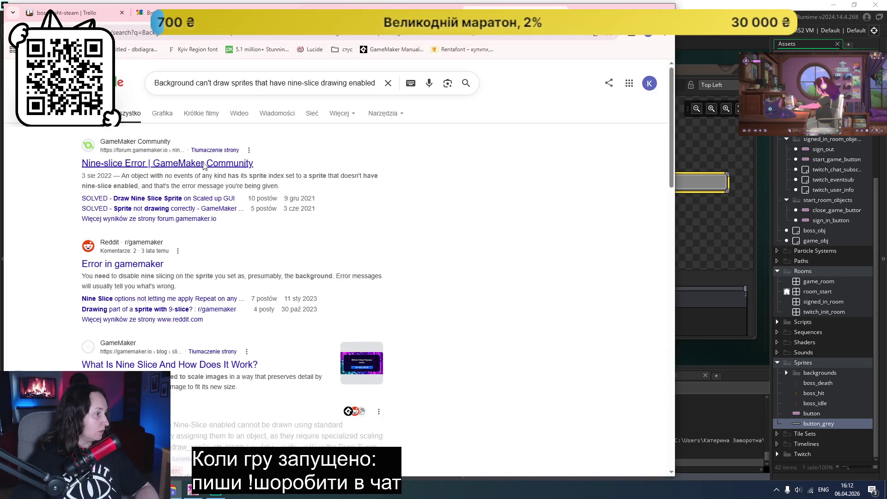
pyautogui.middleClick(204, 164)
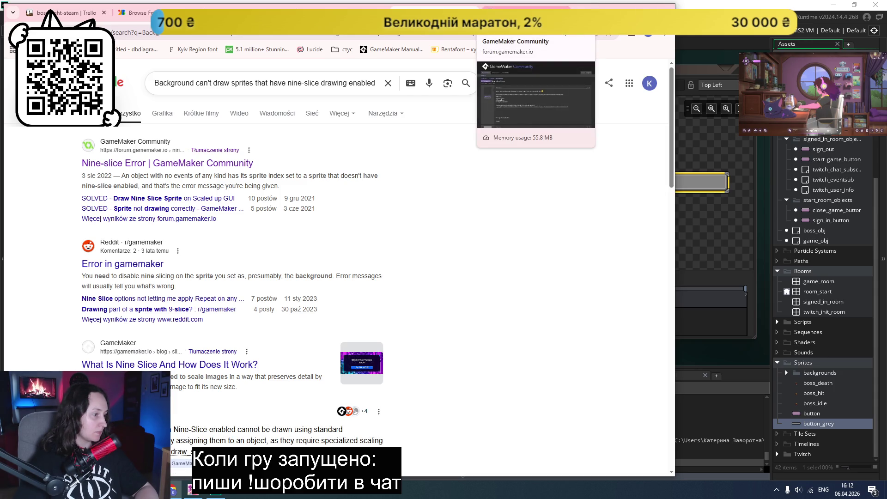
# - Read through the Nine-slice Error forum thread, then minimize the browser
pyautogui.click(526, 12)
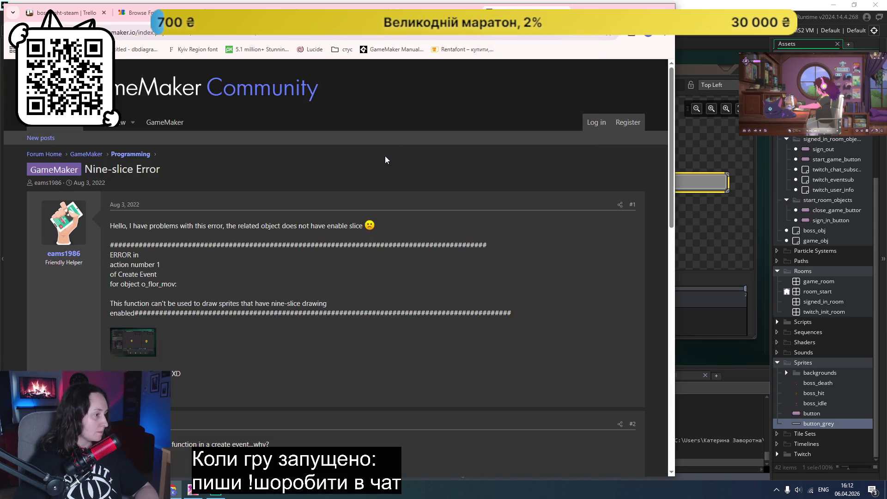
pyautogui.scroll(-1, 385, 157)
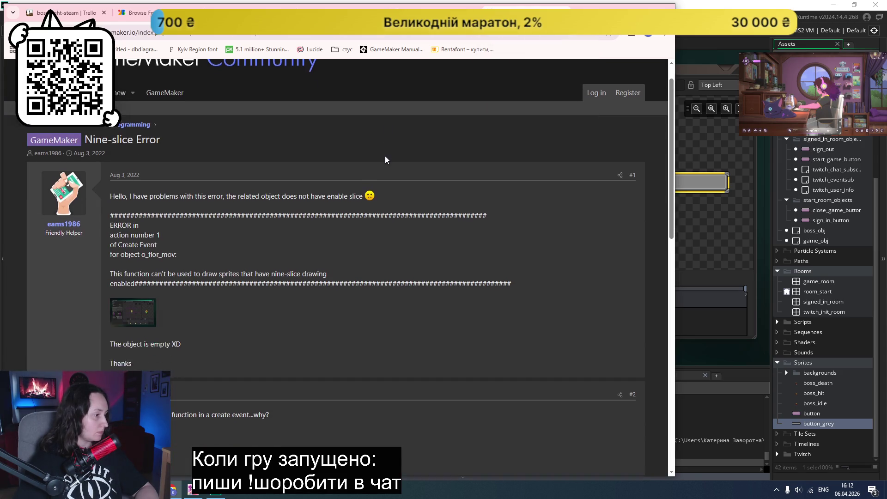
pyautogui.scroll(-3, 385, 159)
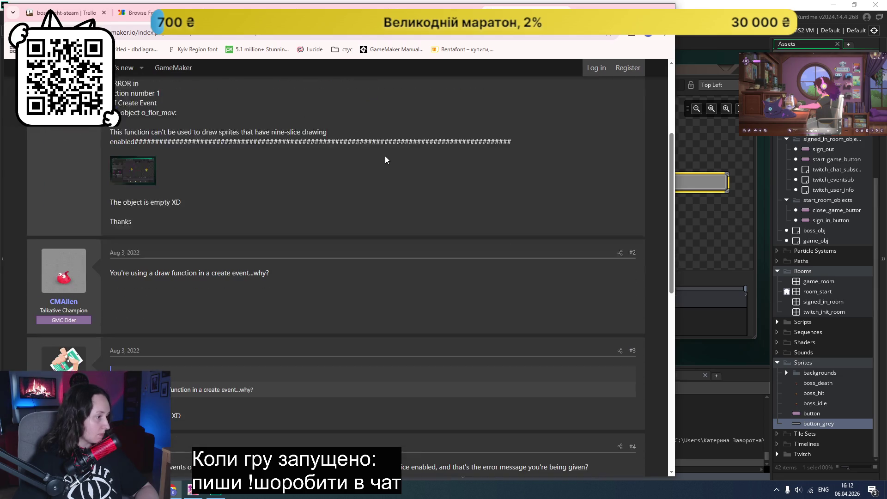
pyautogui.scroll(-2, 386, 159)
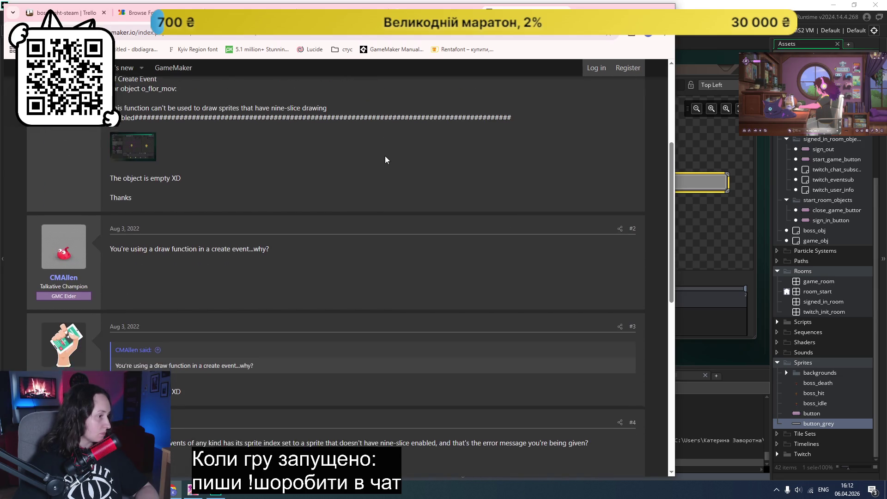
pyautogui.scroll(-1, 386, 159)
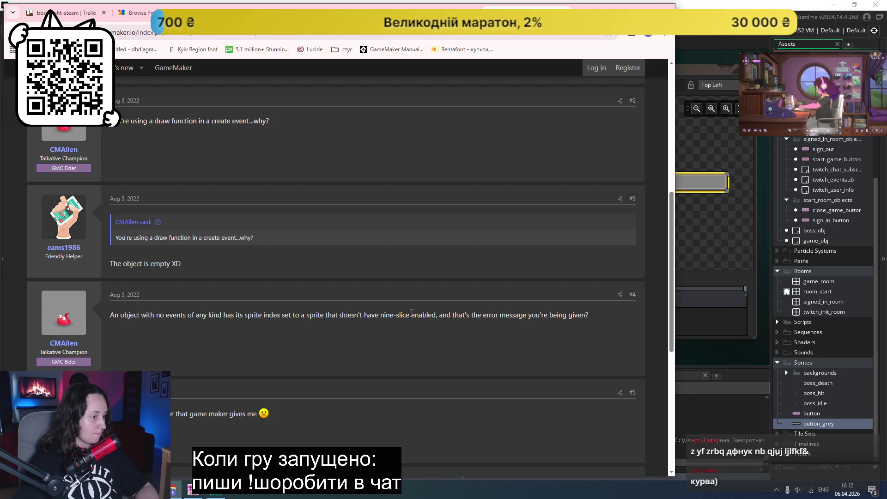
pyautogui.scroll(-3, 411, 313)
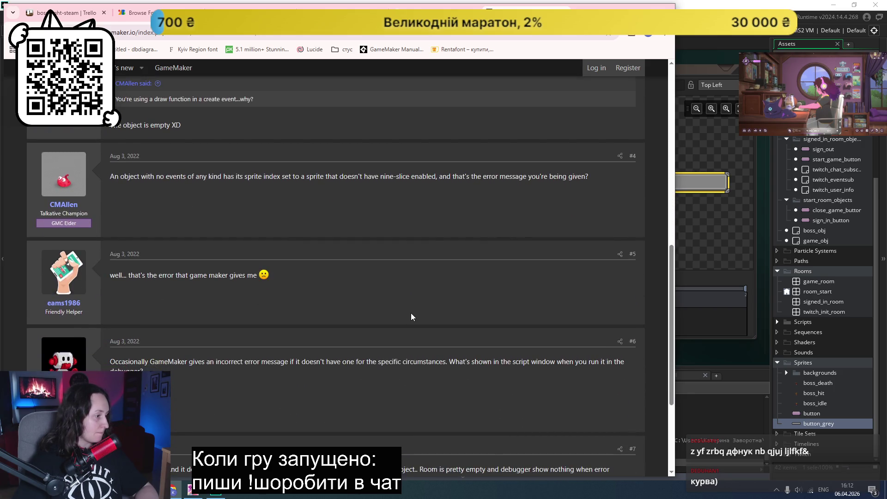
pyautogui.scroll(-3, 411, 313)
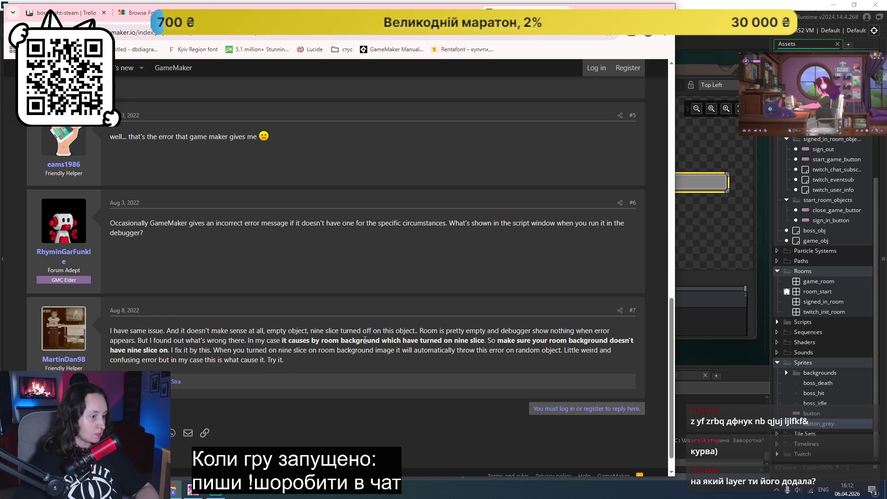
pyautogui.click(625, 5)
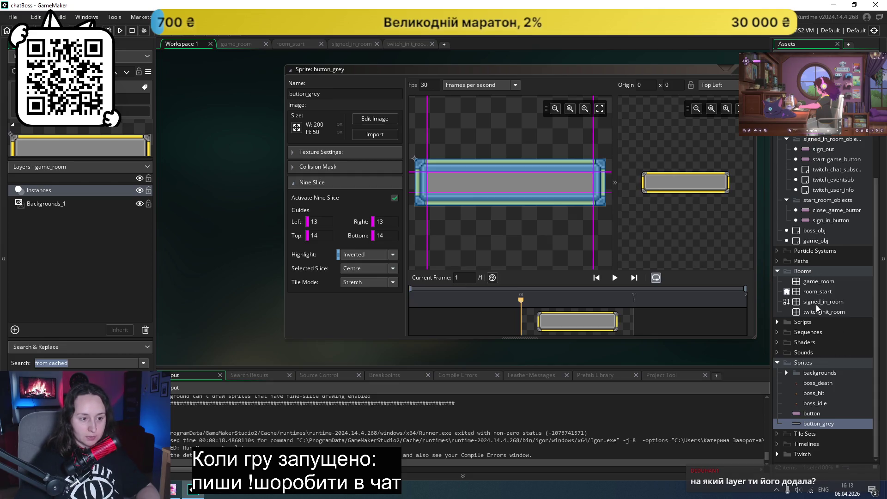
# - With nine slice off on button_grey, run the game into the boss fight without error and close it
pyautogui.doubleClick(817, 282)
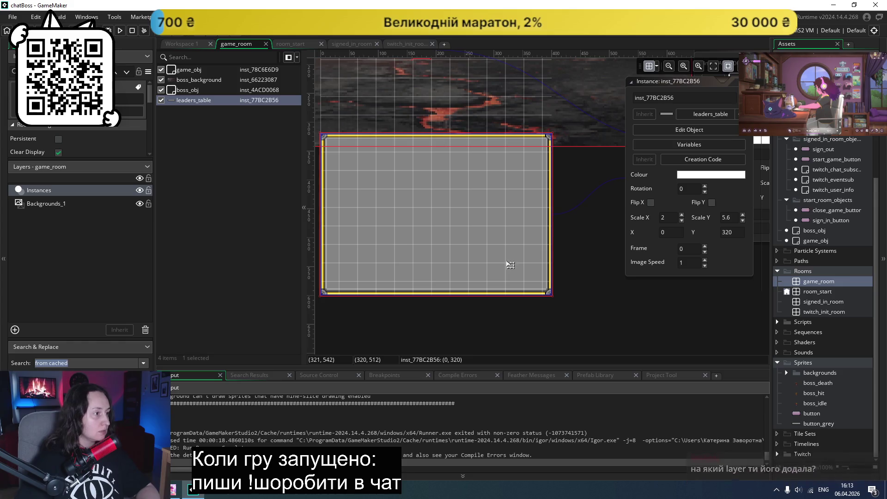
pyautogui.doubleClick(813, 423)
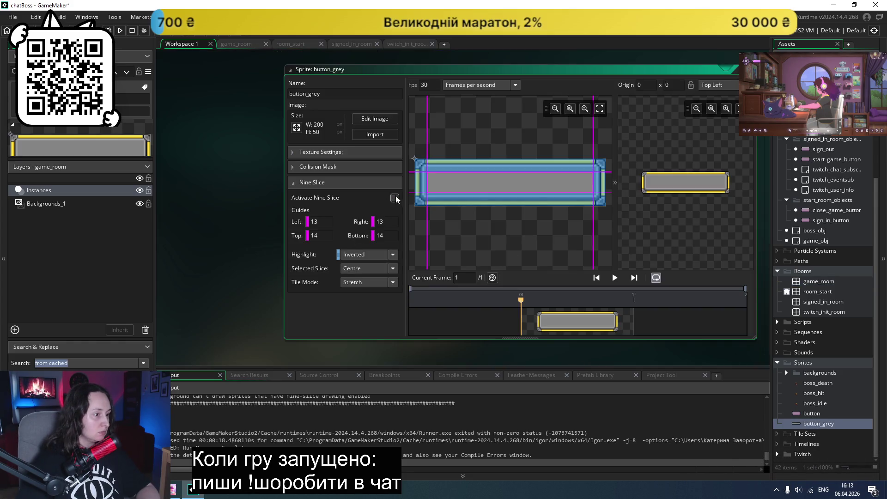
pyautogui.click(120, 31)
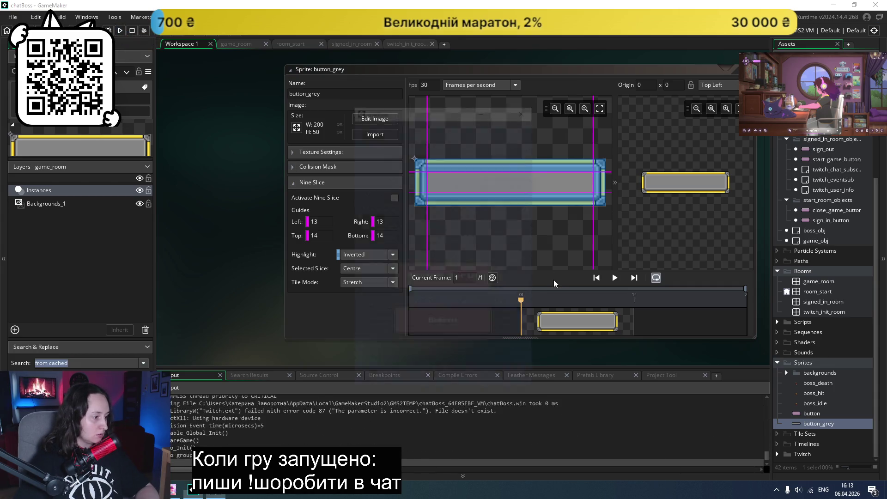
pyautogui.click(463, 263)
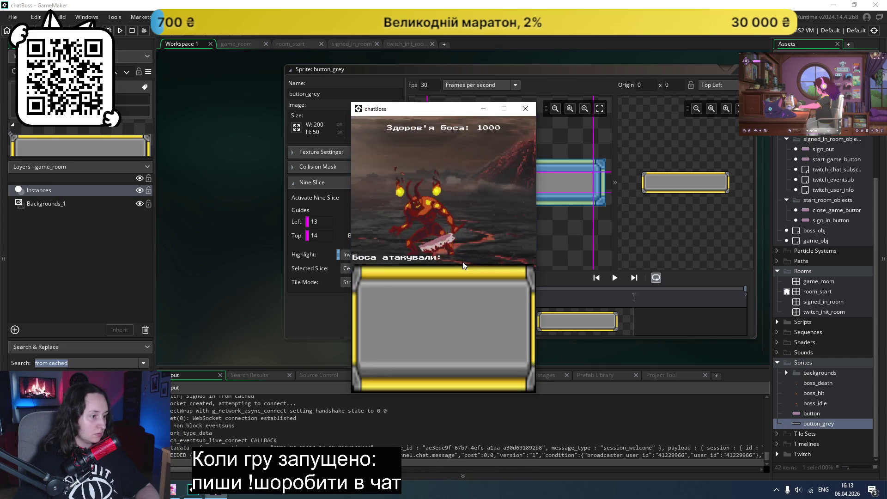
pyautogui.click(526, 111)
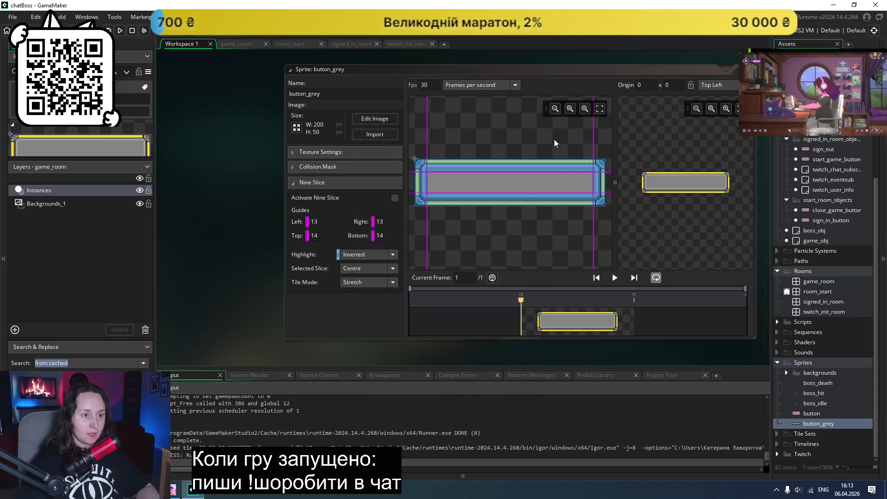
pyautogui.doubleClick(815, 425)
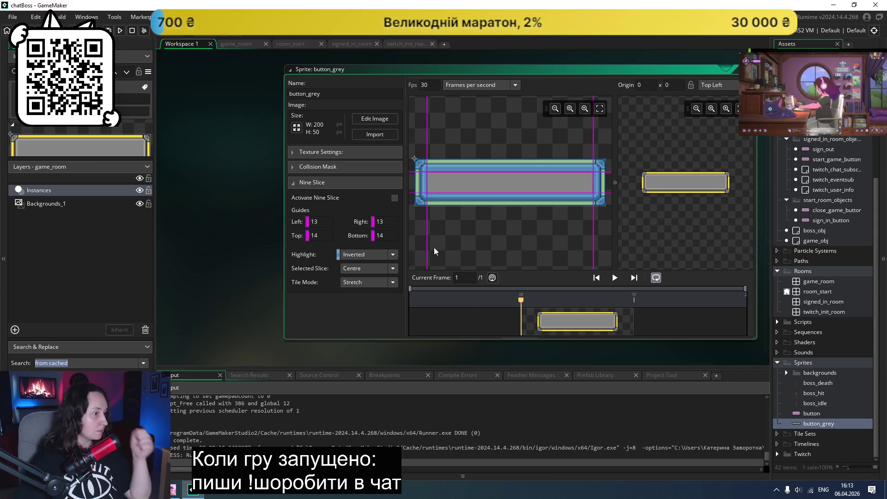
# - Re-enable nine slice on button_grey and add an empty Create event to leaders_table
pyautogui.click(394, 198)
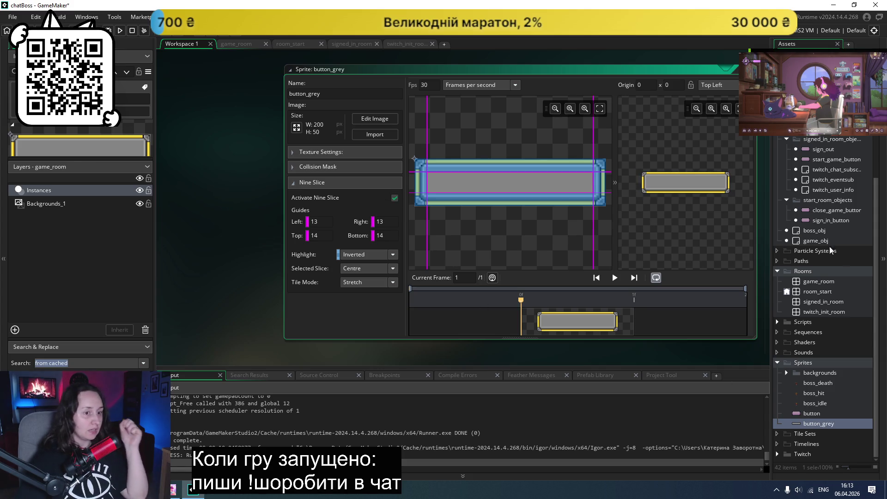
pyautogui.scroll(3, 855, 257)
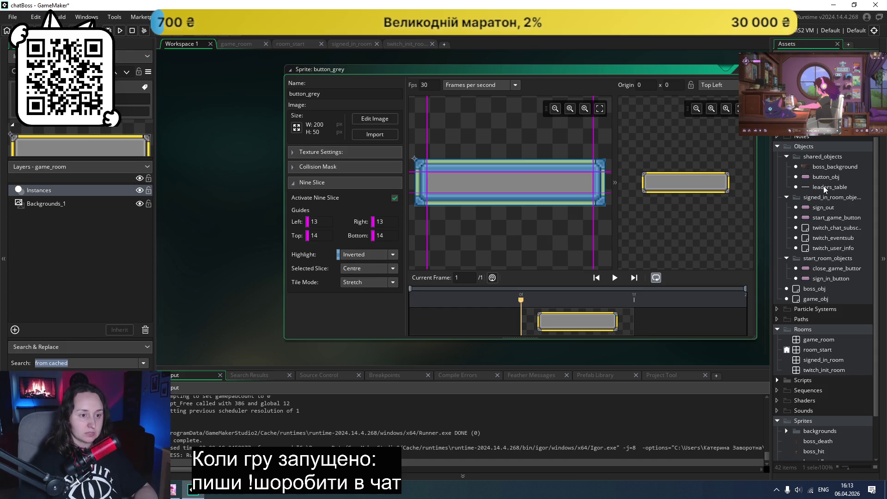
pyautogui.doubleClick(825, 187)
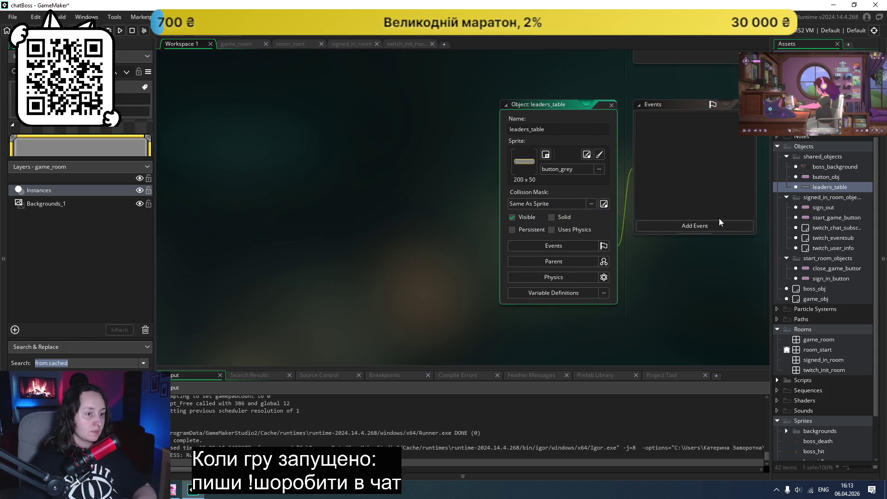
pyautogui.click(701, 227)
pyautogui.click(722, 236)
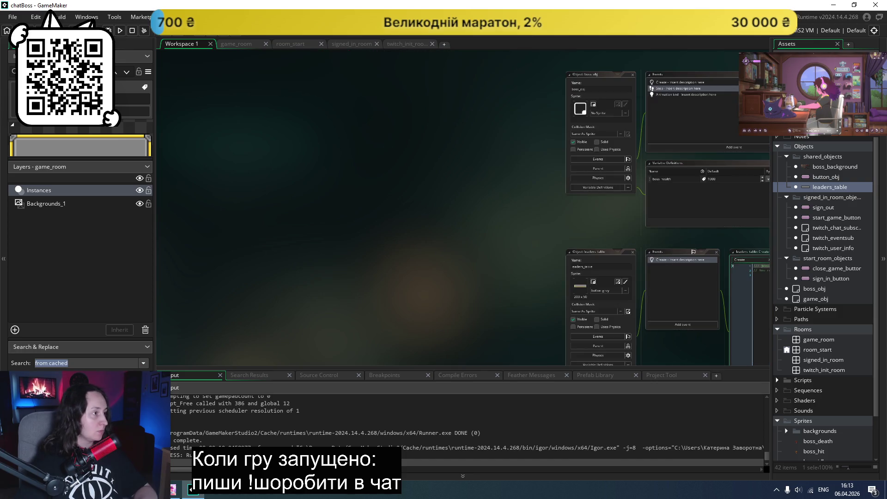
# - Run the game again and abort at the recurring nine-slice Code Error
pyautogui.click(119, 30)
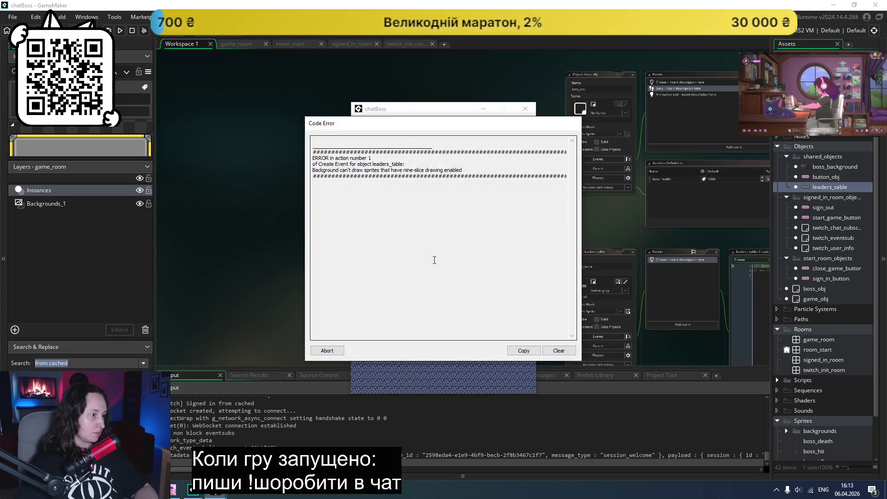
pyautogui.click(327, 350)
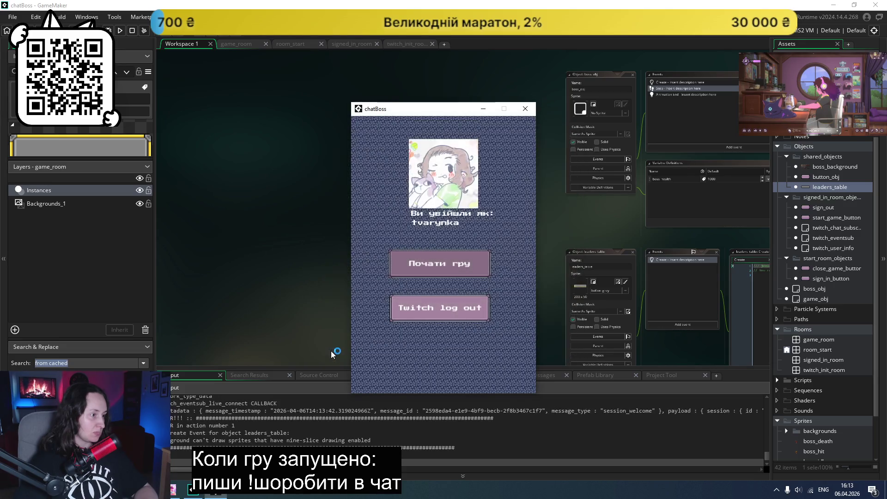
pyautogui.scroll(-3, 515, 250)
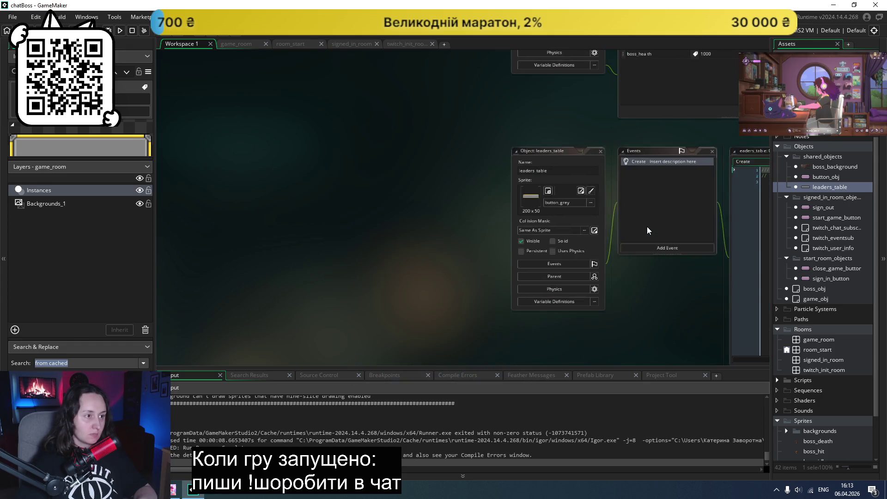
# - Inspect the draw_sprite_ext call in button_obj's Draw GUI code
pyautogui.doubleClick(825, 176)
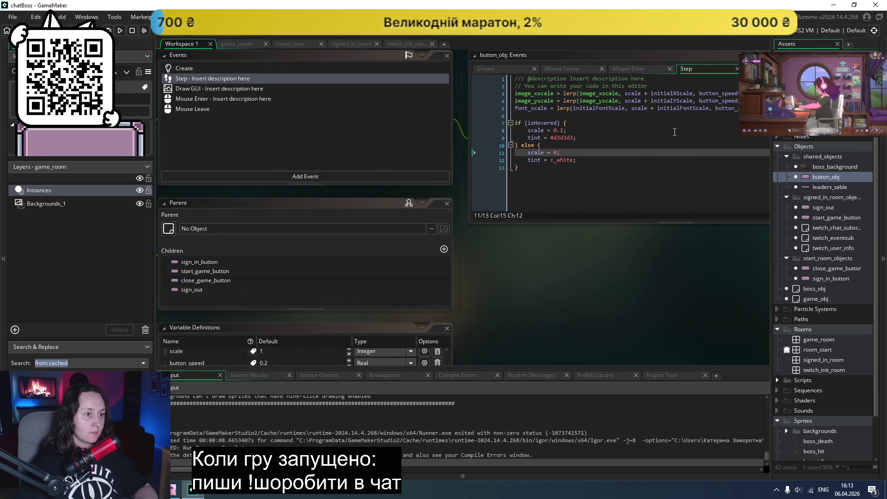
pyautogui.click(711, 70)
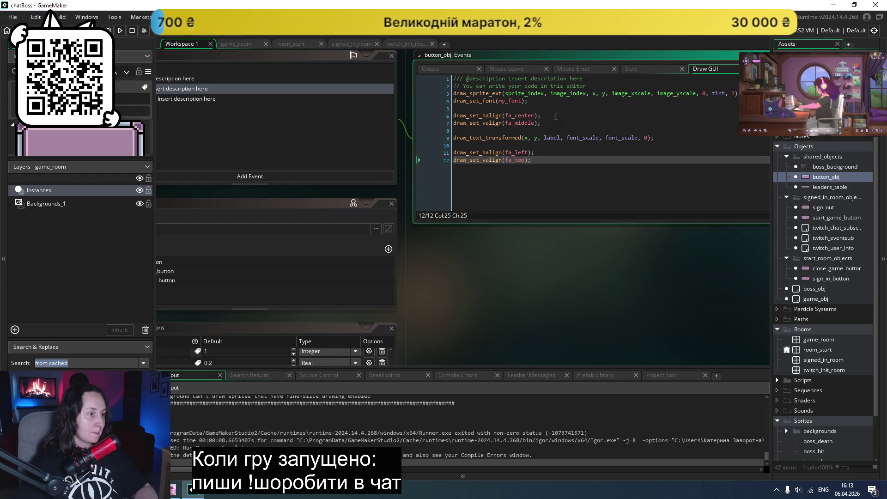
pyautogui.click(447, 96)
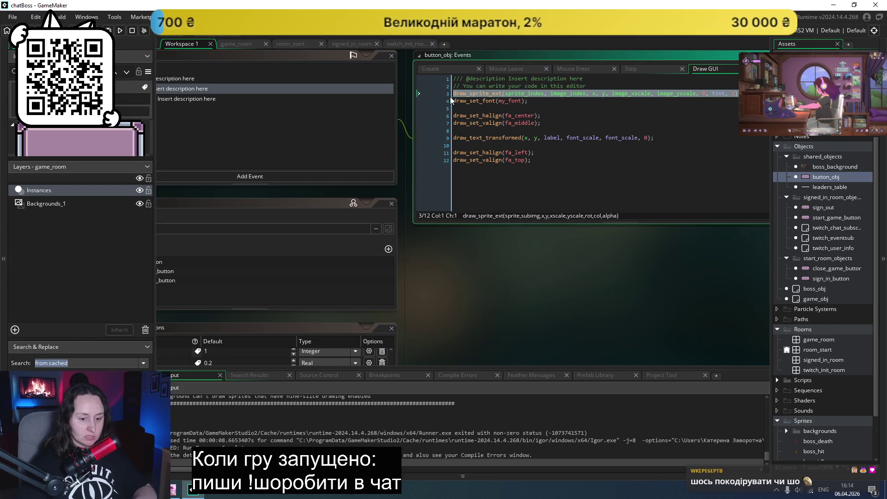
# - Give leaders_table a Draw GUI event with the pasted draw_sprite_ext call tinted c_white, then run
pyautogui.doubleClick(824, 186)
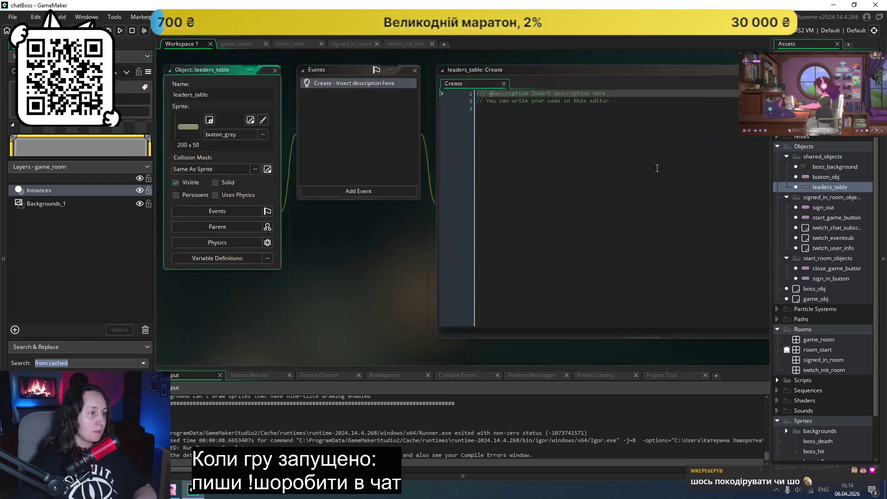
pyautogui.click(359, 191)
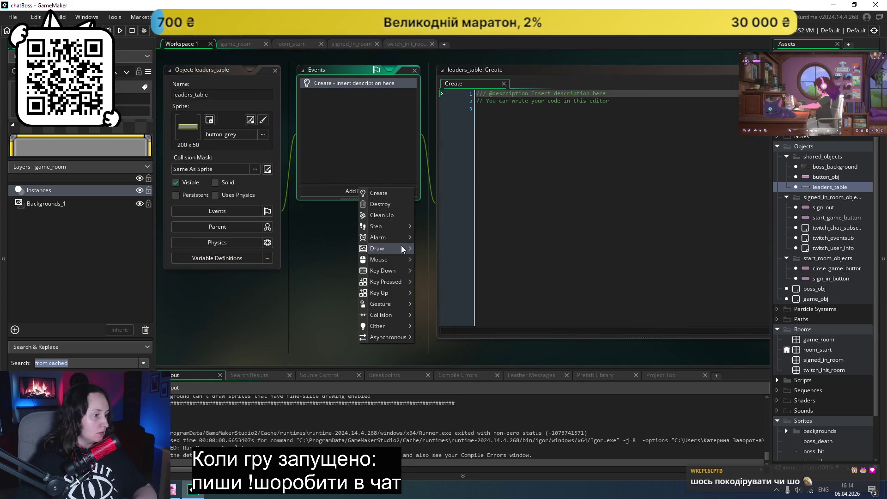
pyautogui.moveTo(392, 260)
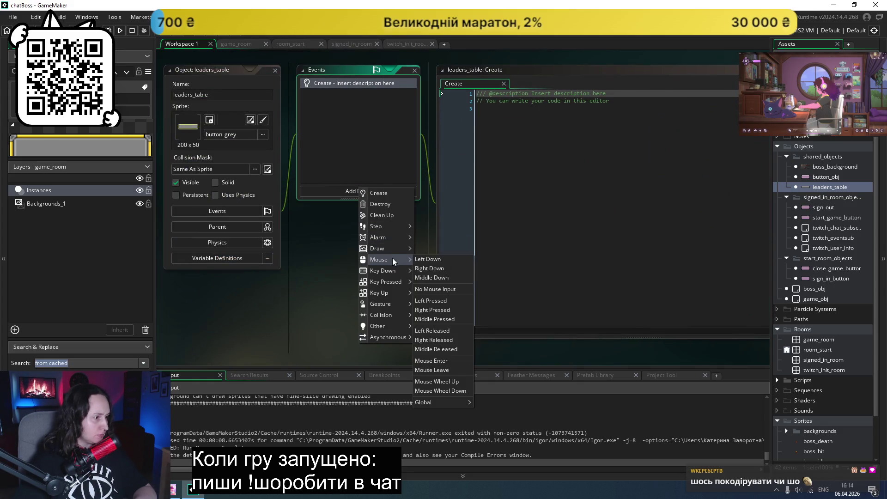
pyautogui.click(448, 258)
pyautogui.write('draw_sprite_ext(sprite_index, image_index, x, y, image_xscale, image_yscale, 0, tint, 1);')
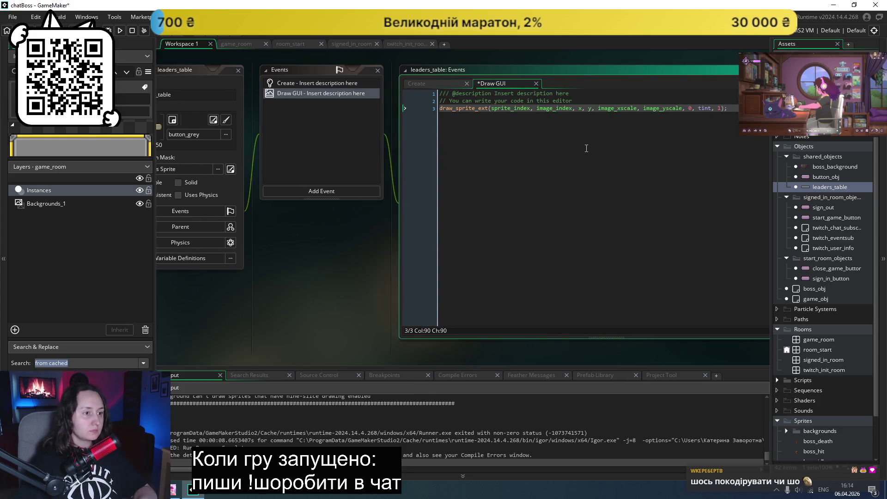
pyautogui.moveTo(587, 108)
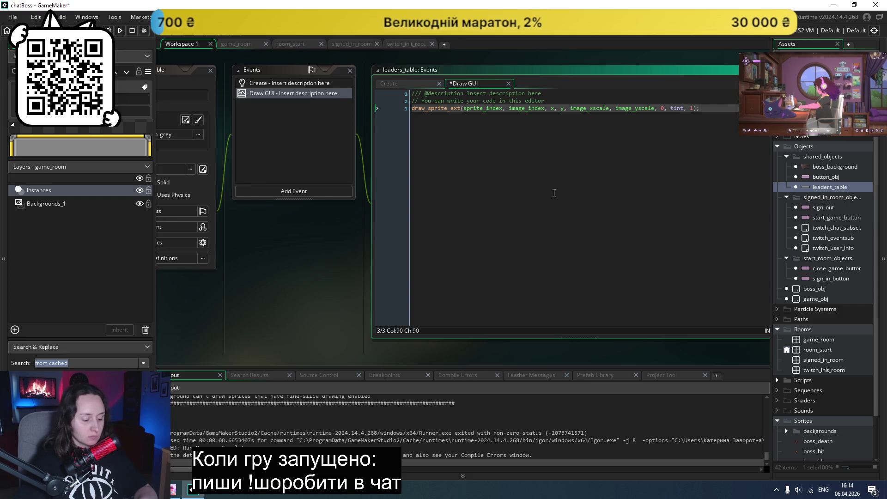
pyautogui.doubleClick(676, 107)
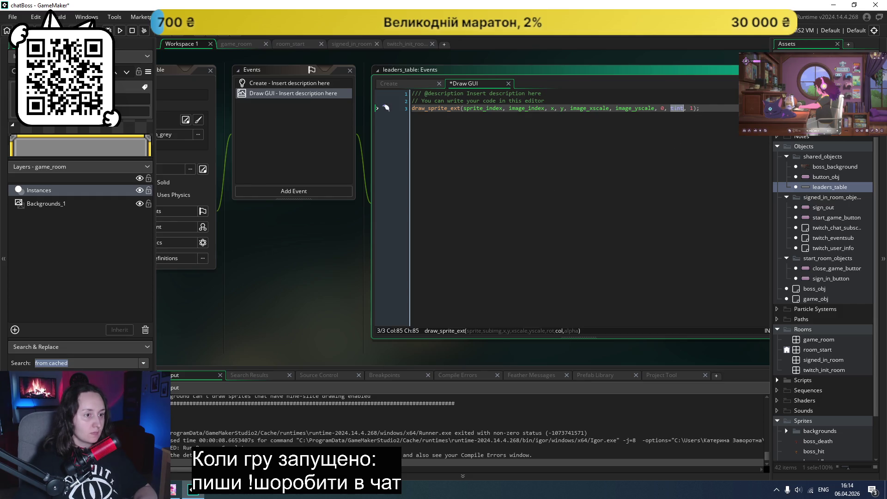
pyautogui.write('c_')
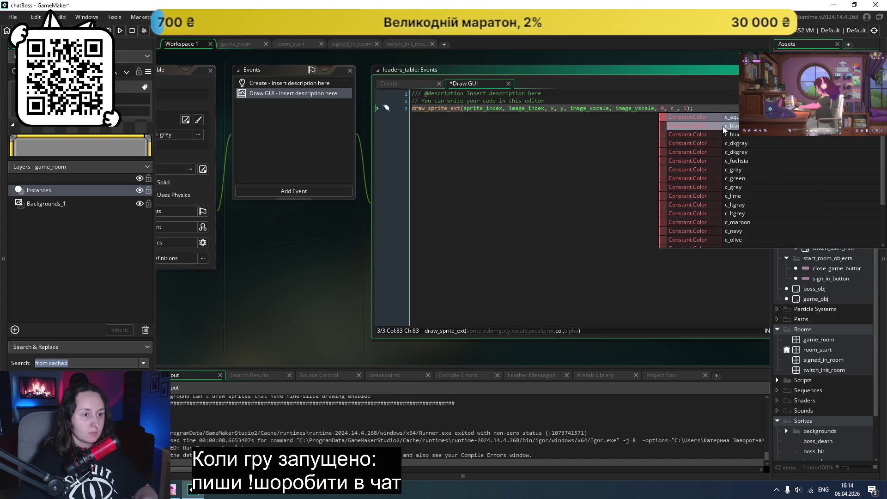
pyautogui.write('wh')
pyautogui.press('Return')
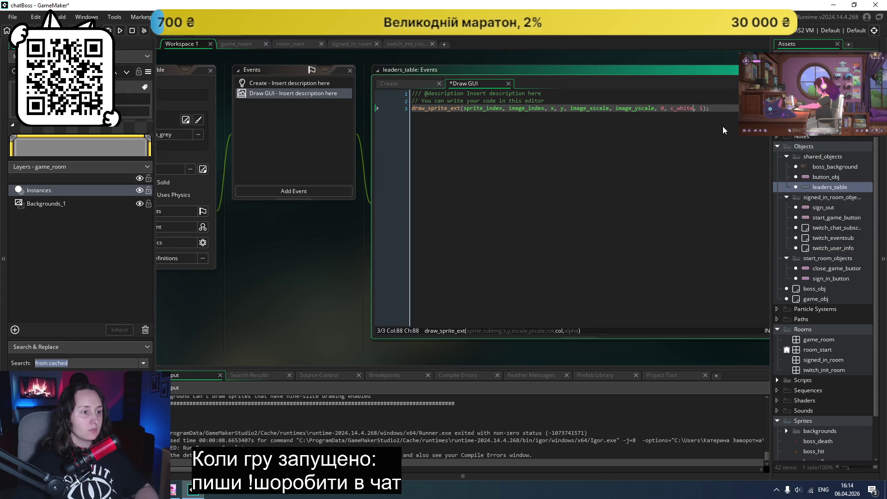
pyautogui.press('F5')
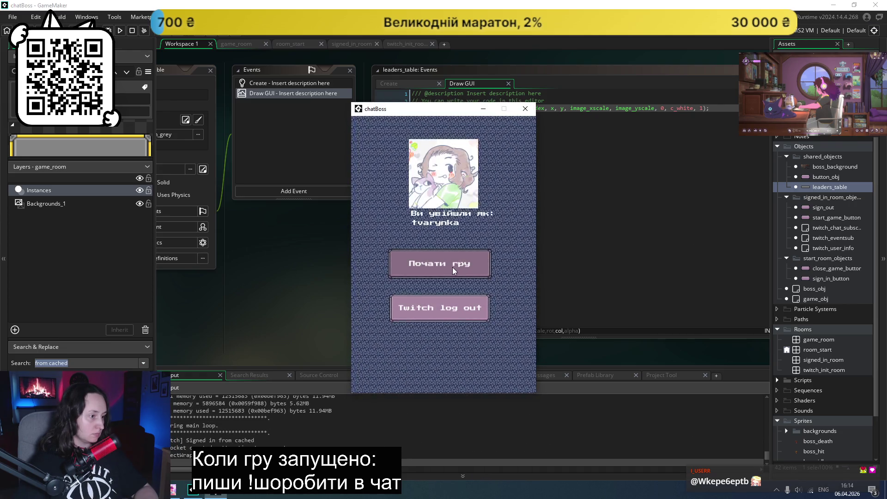
# - Start the game, dismiss the nine-slice Code Error, and close the game window
pyautogui.click(453, 270)
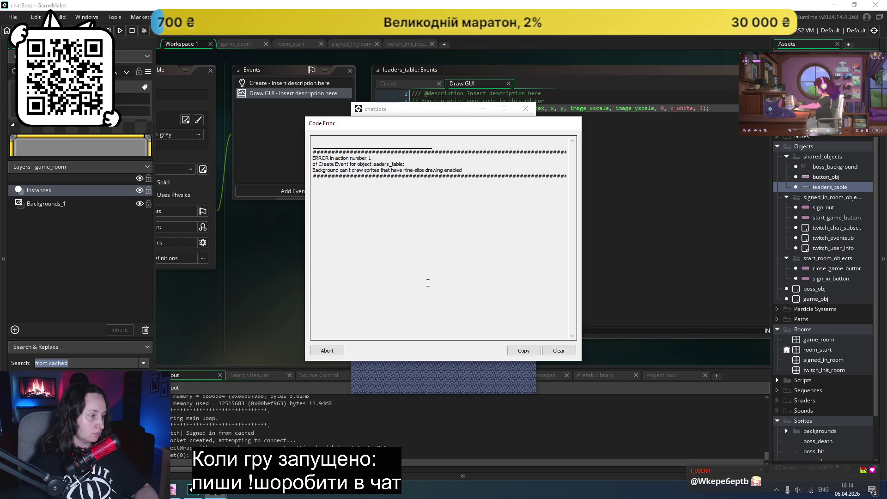
pyautogui.click(327, 350)
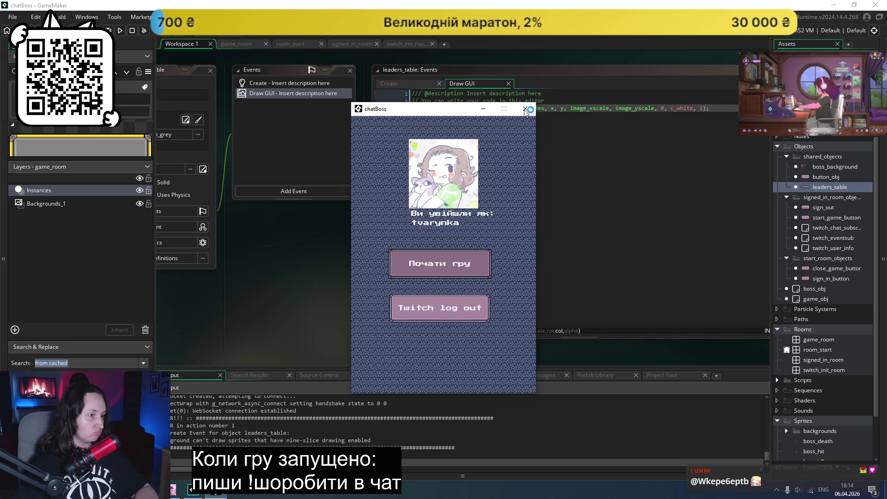
pyautogui.click(525, 109)
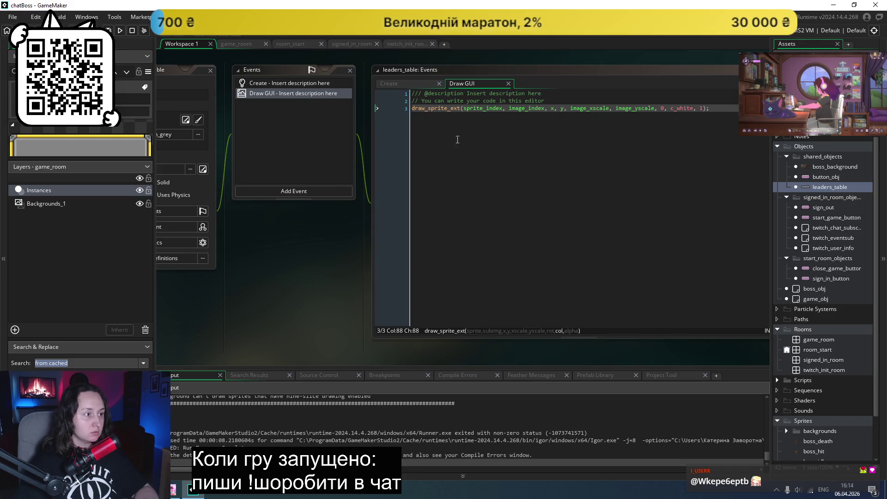
pyautogui.click(388, 84)
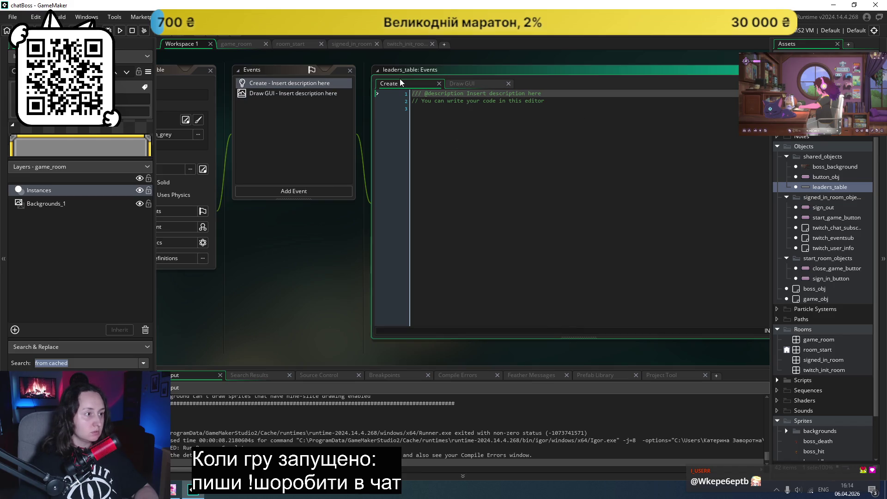
# - Review button_obj's Create and Draw GUI code for comparison
pyautogui.doubleClick(832, 178)
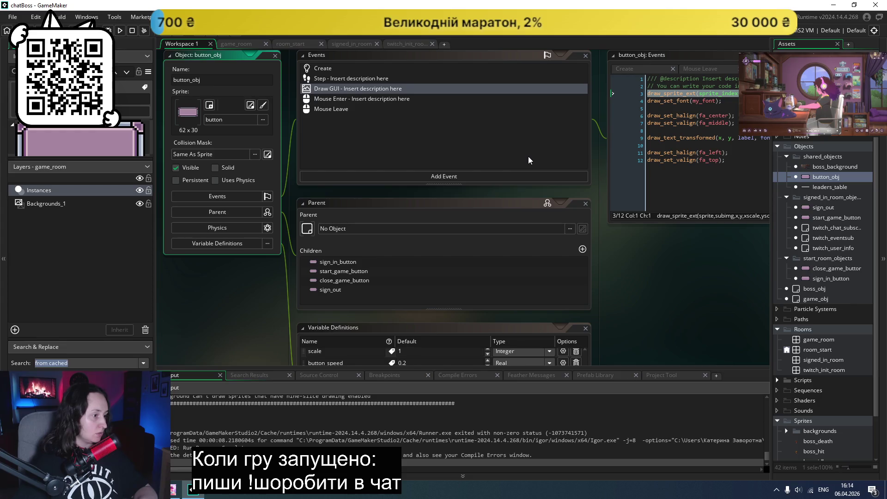
pyautogui.scroll(-2, 528, 156)
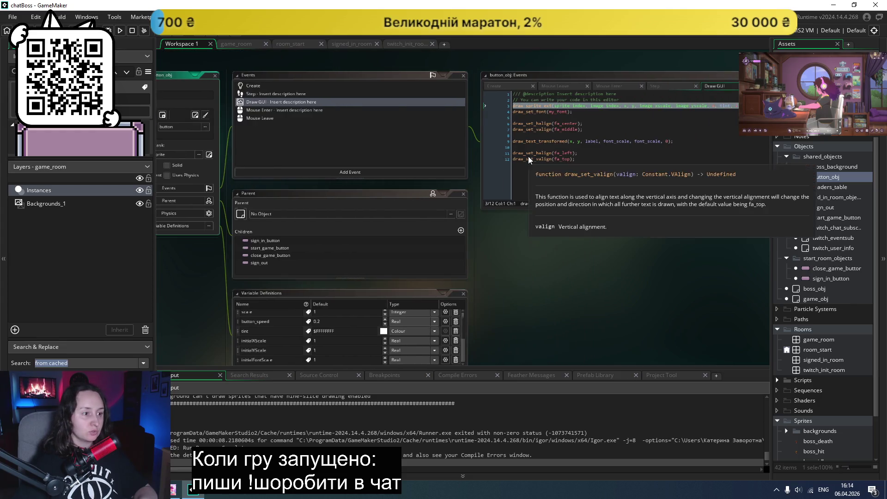
pyautogui.scroll(2, 528, 157)
pyautogui.click(357, 67)
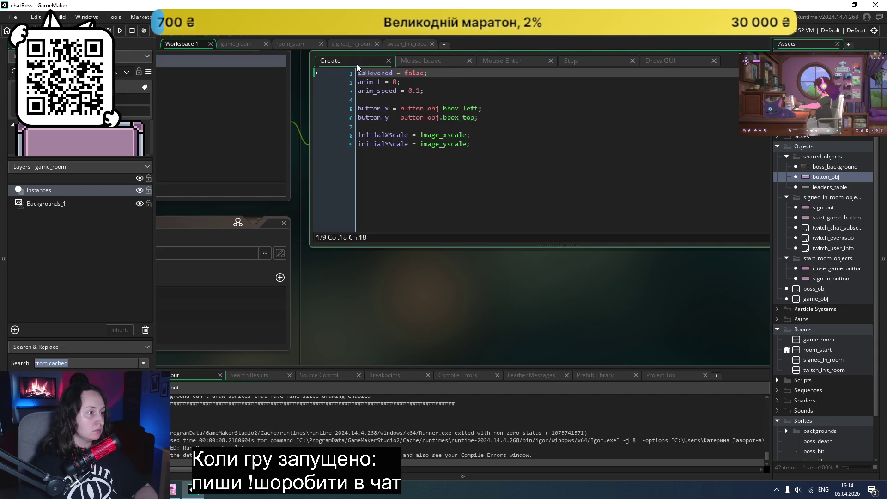
pyautogui.click(608, 149)
pyautogui.scroll(-1, 607, 150)
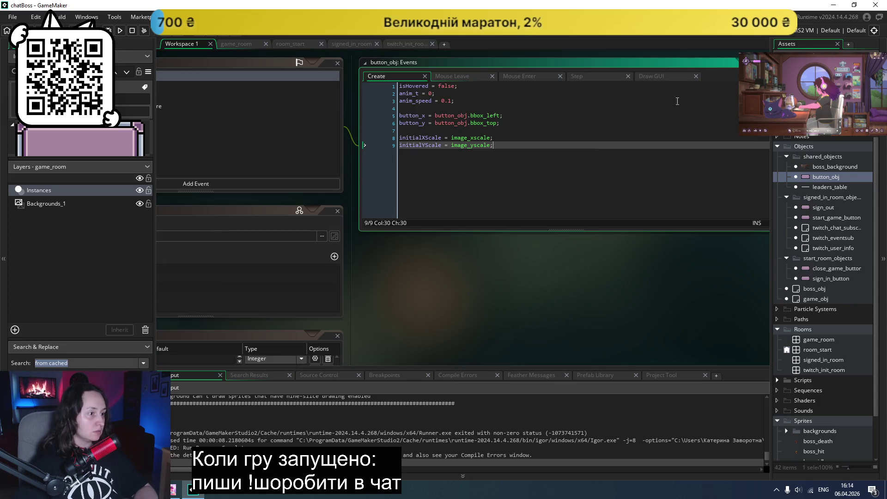
pyautogui.click(648, 77)
pyautogui.click(608, 120)
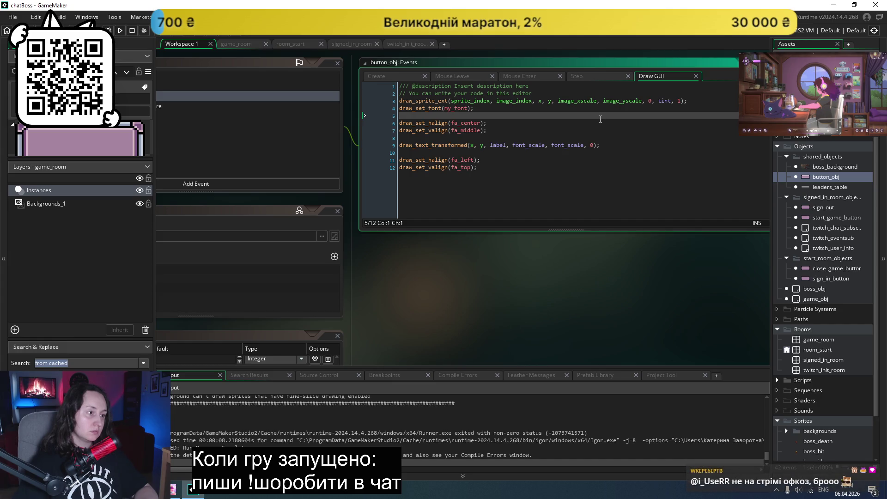
pyautogui.doubleClick(827, 228)
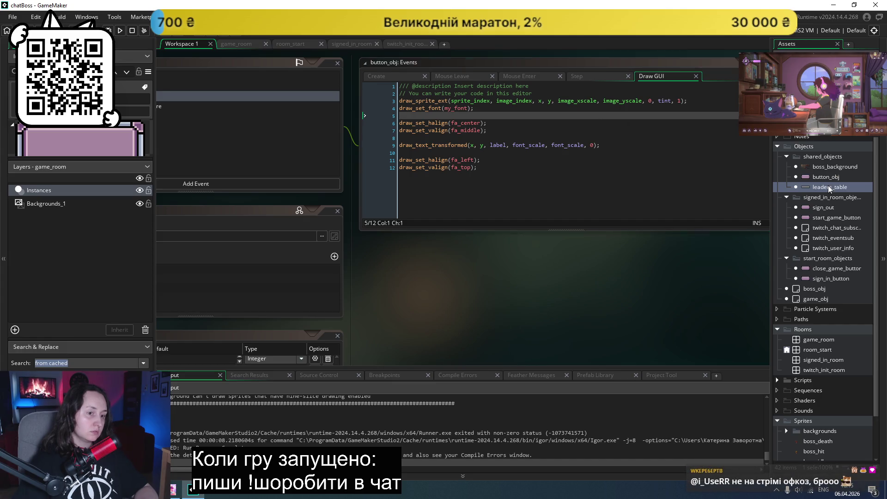
# - Leave only leaders_table's Draw GUI code open, then bring the browser to the front
pyautogui.doubleClick(829, 186)
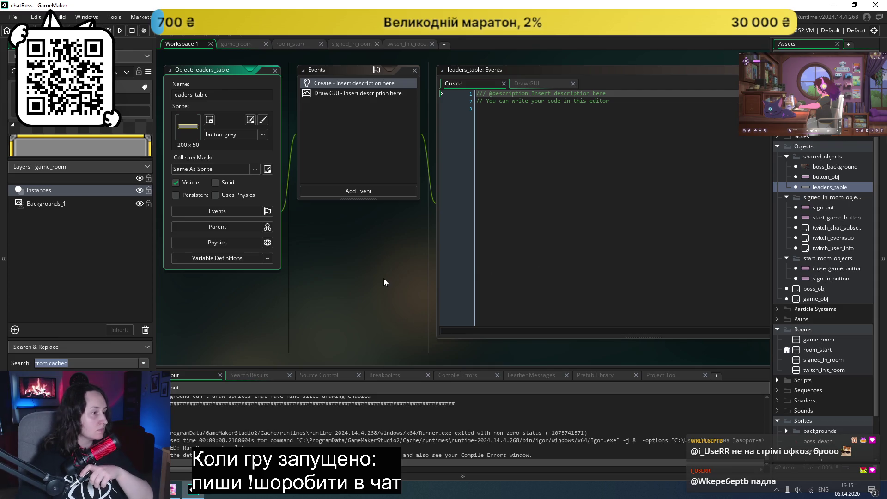
pyautogui.click(531, 84)
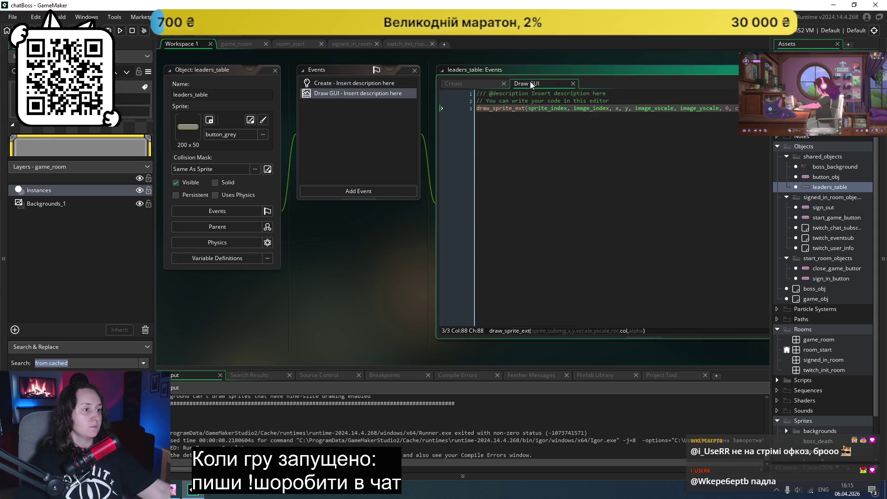
pyautogui.click(504, 84)
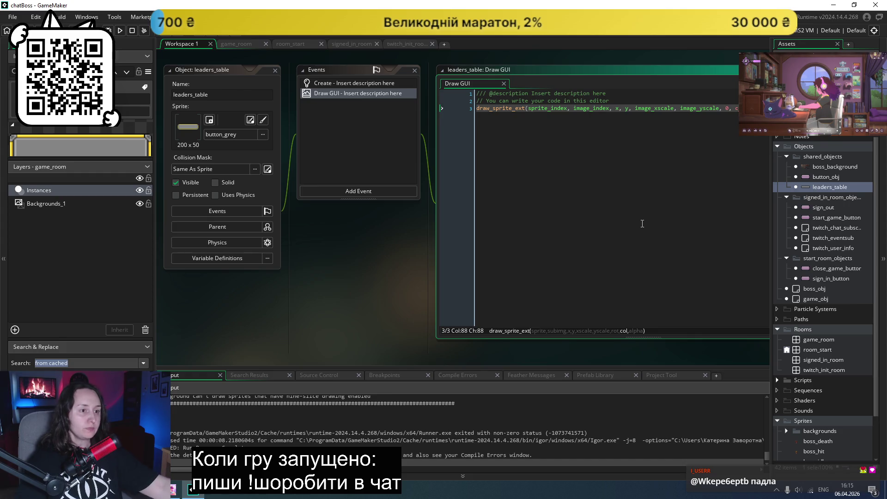
pyautogui.doubleClick(653, 107)
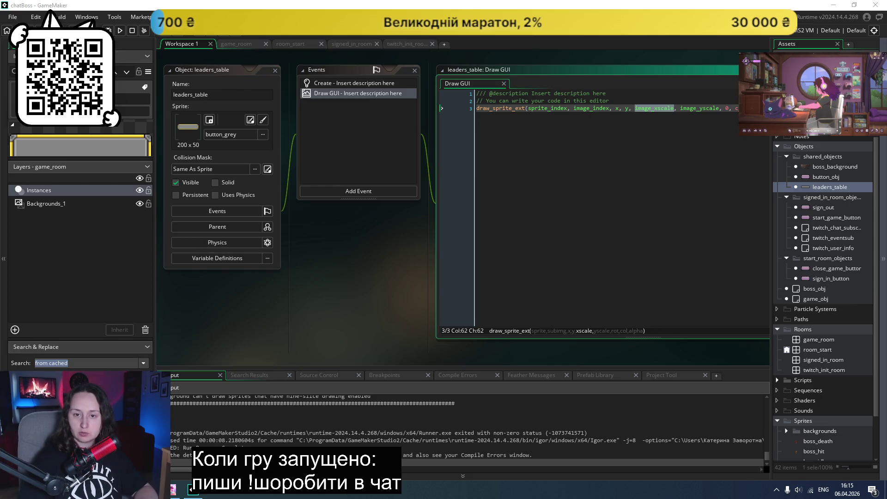
pyautogui.click(215, 490)
pyautogui.rightClick(337, 13)
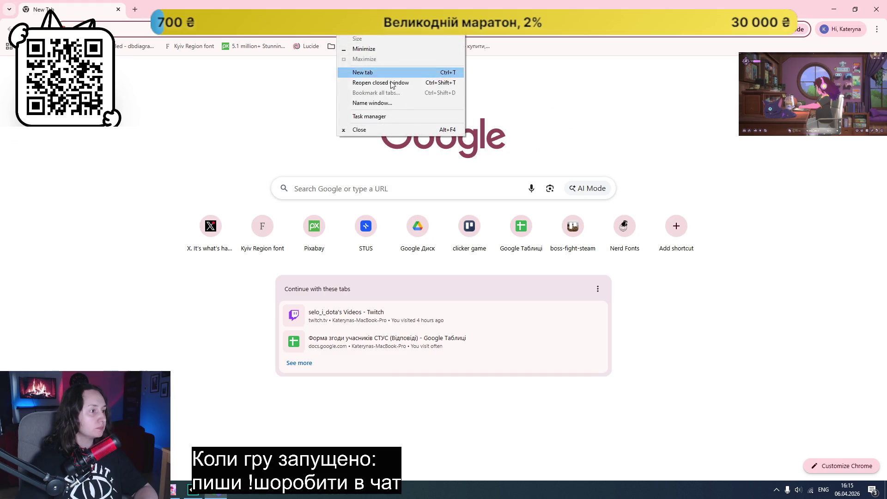
# - Reopen the closed forum window, read the reply blaming nine-slice room backgrounds, and return to GameMaker
pyautogui.click(391, 84)
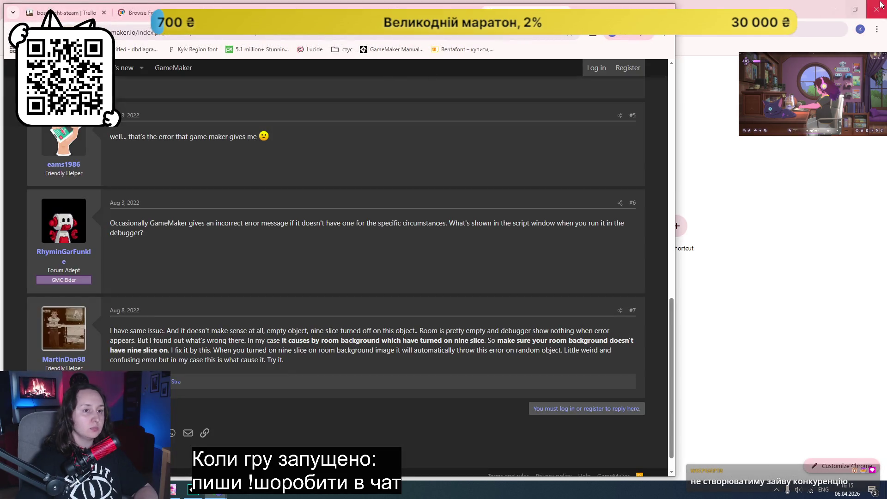
pyautogui.click(881, 4)
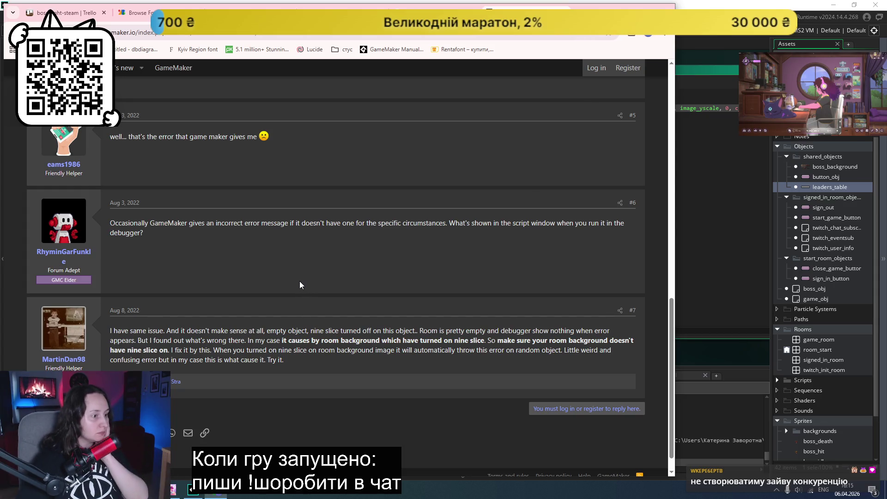
pyautogui.scroll(-1, 298, 284)
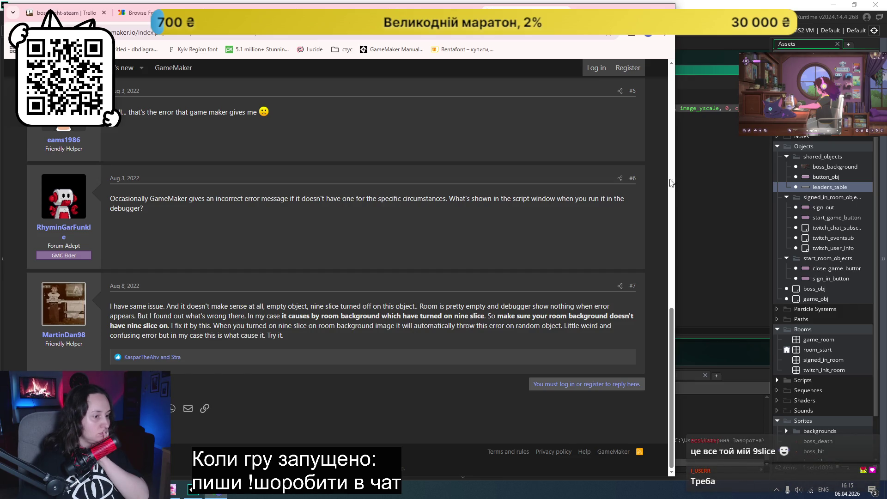
pyautogui.click(701, 167)
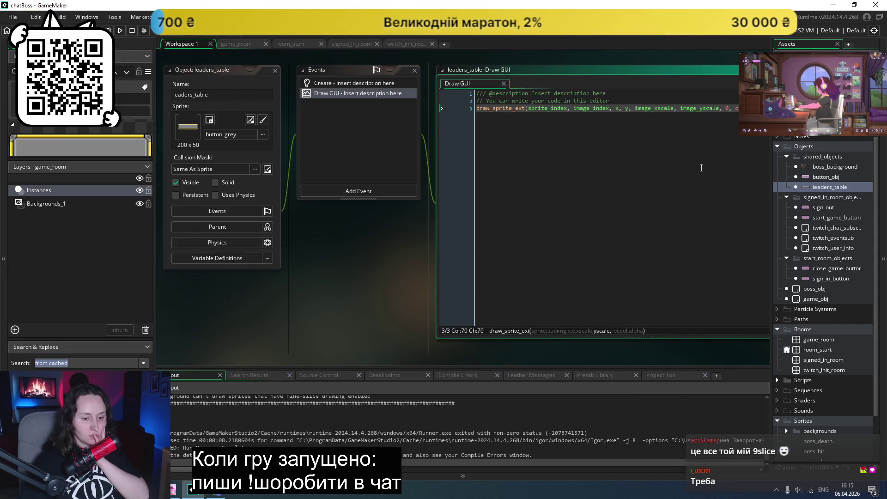
# - Select the leaders_table instance in game_room's Instances layer
pyautogui.click(63, 206)
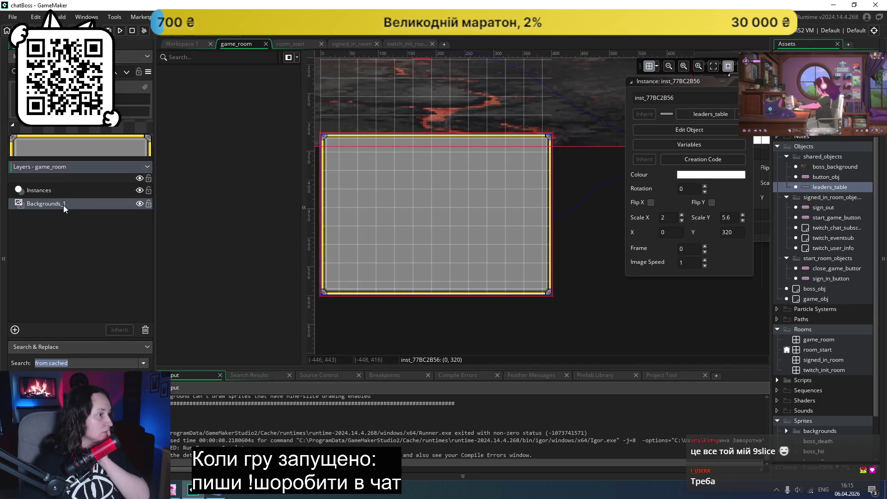
pyautogui.scroll(3, 351, 188)
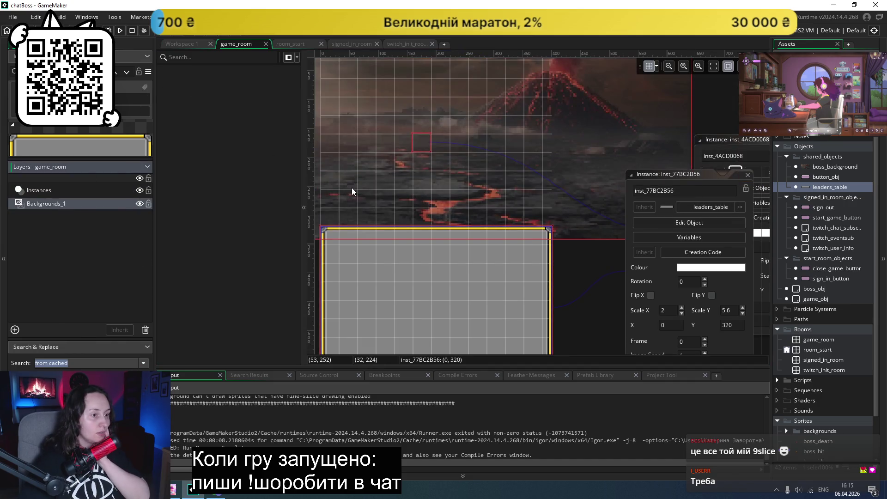
pyautogui.click(64, 189)
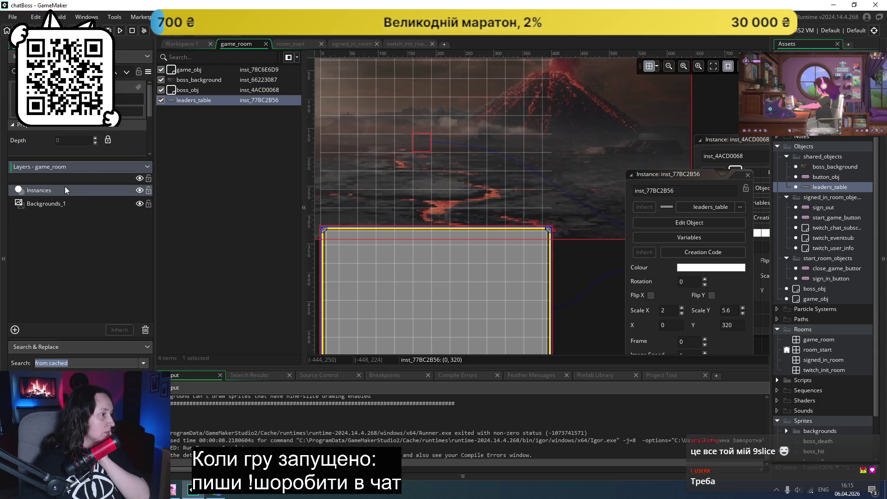
pyautogui.click(198, 102)
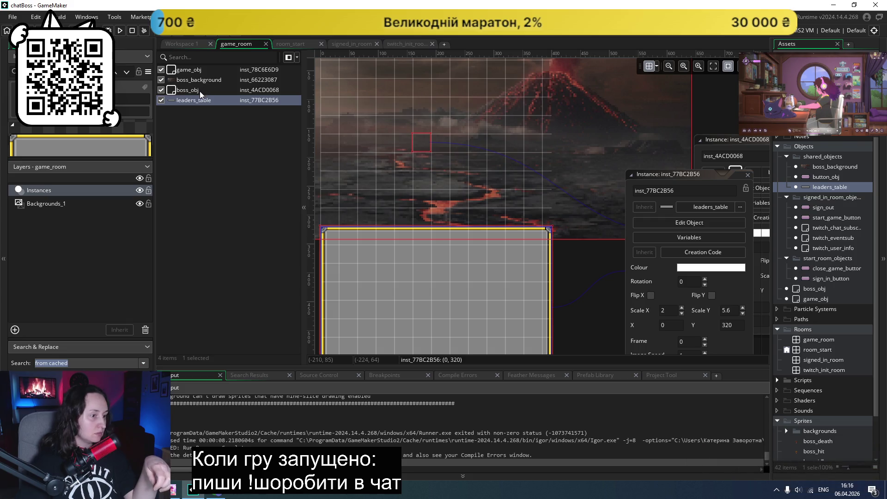
pyautogui.scroll(-3, 422, 153)
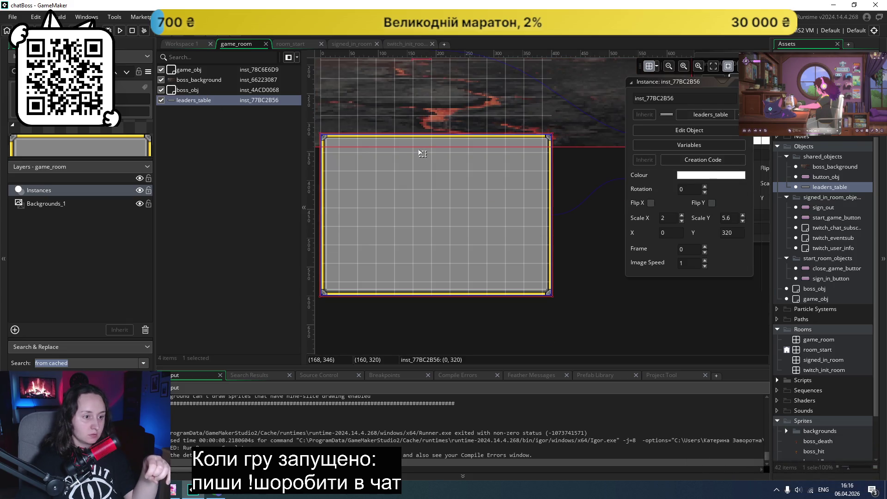
pyautogui.scroll(2, 423, 154)
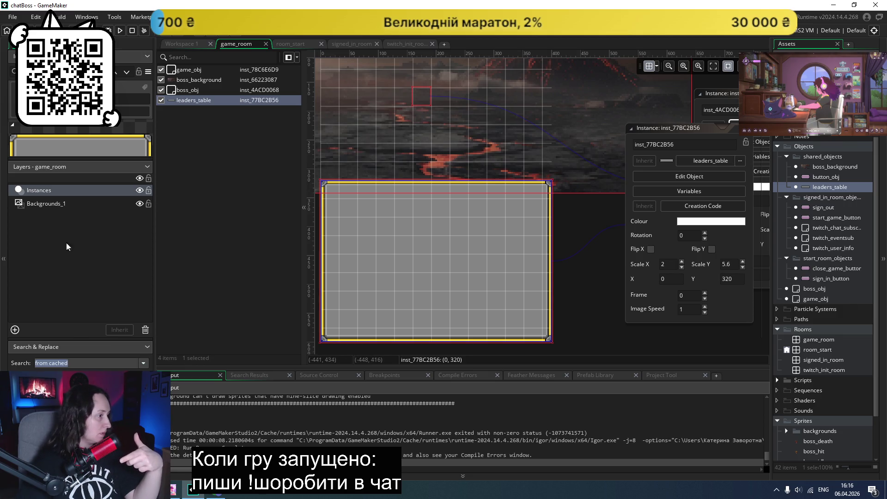
# - Delete the leaders_table instance from game_room, declining a new instance layer
pyautogui.click(51, 204)
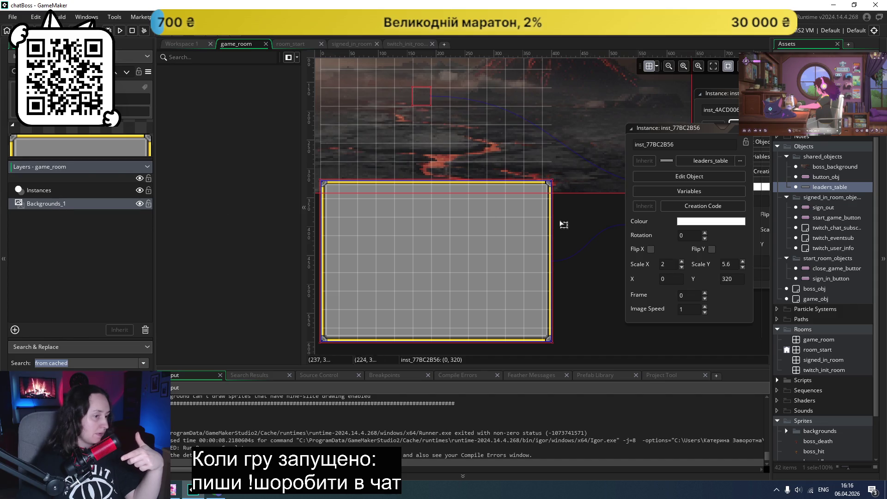
pyautogui.moveTo(819, 186)
pyautogui.mouseDown()
pyautogui.moveTo(224, 173)
pyautogui.moveTo(424, 201)
pyautogui.mouseUp()
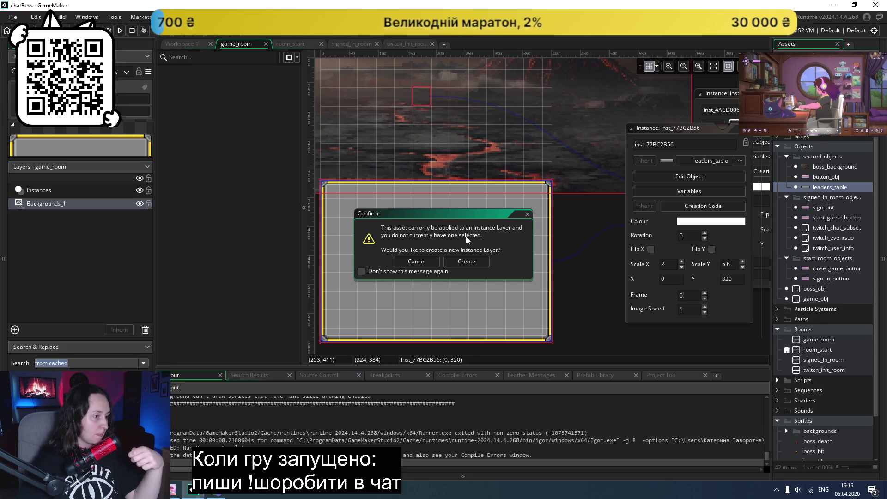
pyautogui.click(430, 262)
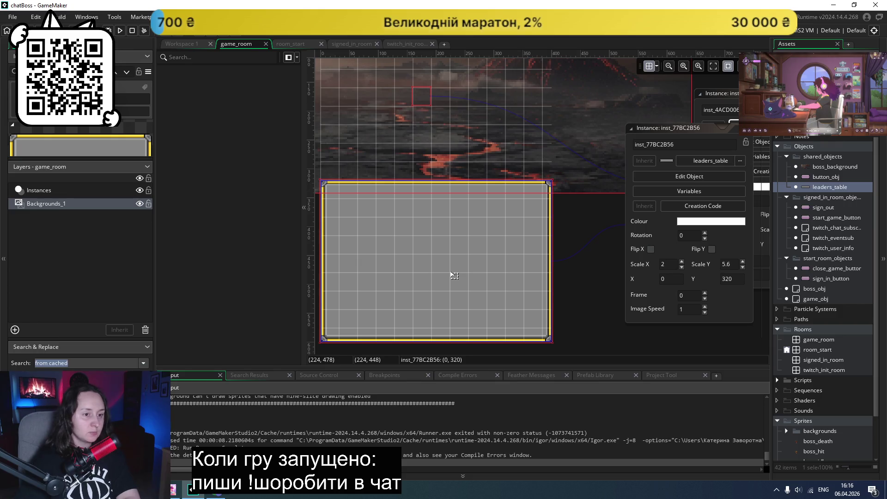
pyautogui.press('Delete')
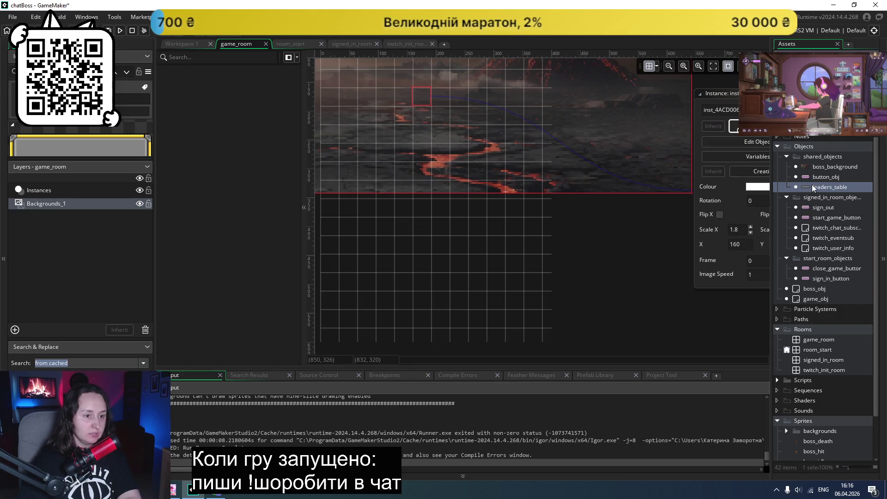
# - Delete the leaders_table object from the project
pyautogui.press('Delete')
pyautogui.click(467, 262)
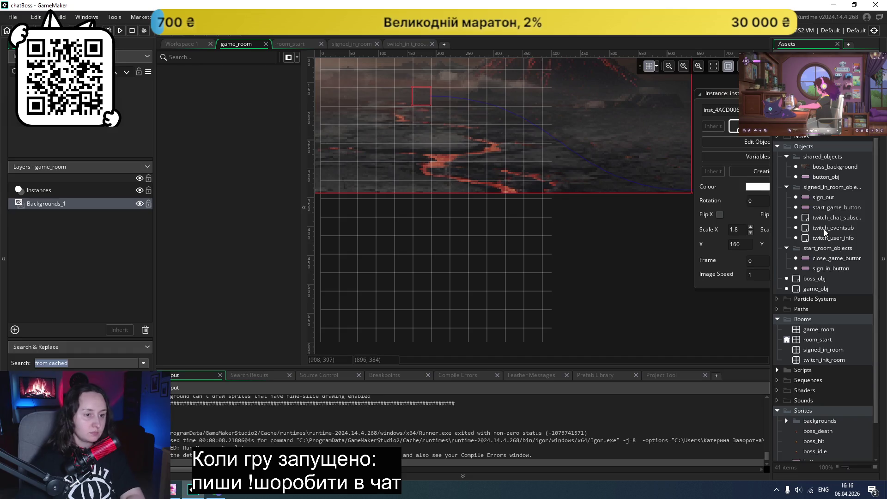
pyautogui.scroll(-2, 826, 229)
# - Place the button_grey sprite in game_room on a new Assets_1 asset layer
pyautogui.moveTo(813, 425); pyautogui.dragTo(416, 247)
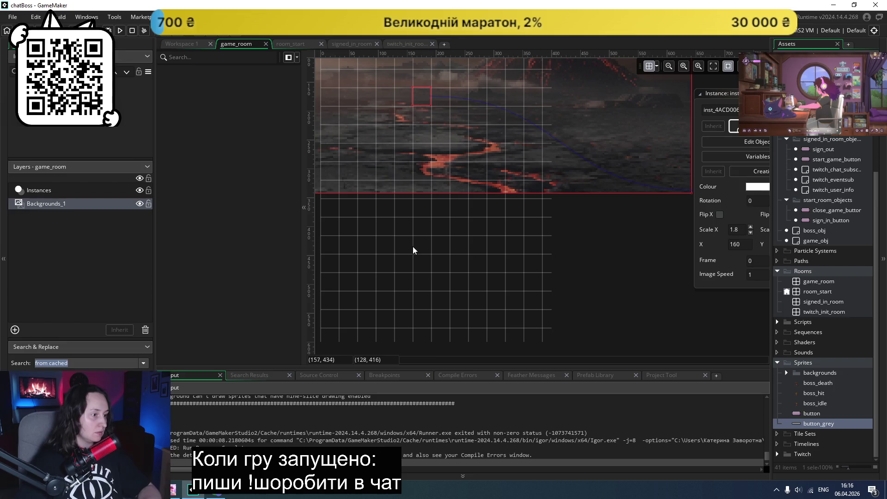
pyautogui.click(43, 191)
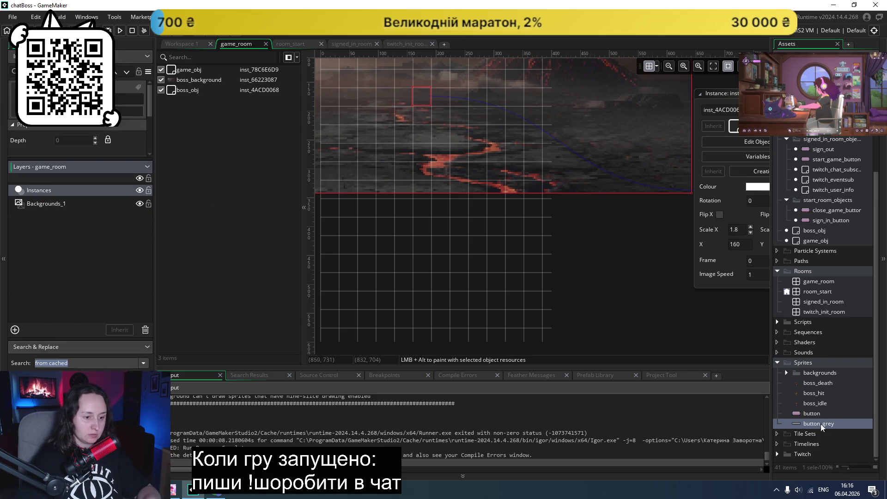
pyautogui.moveTo(801, 422)
pyautogui.mouseDown()
pyautogui.moveTo(416, 212)
pyautogui.moveTo(403, 185)
pyautogui.mouseUp()
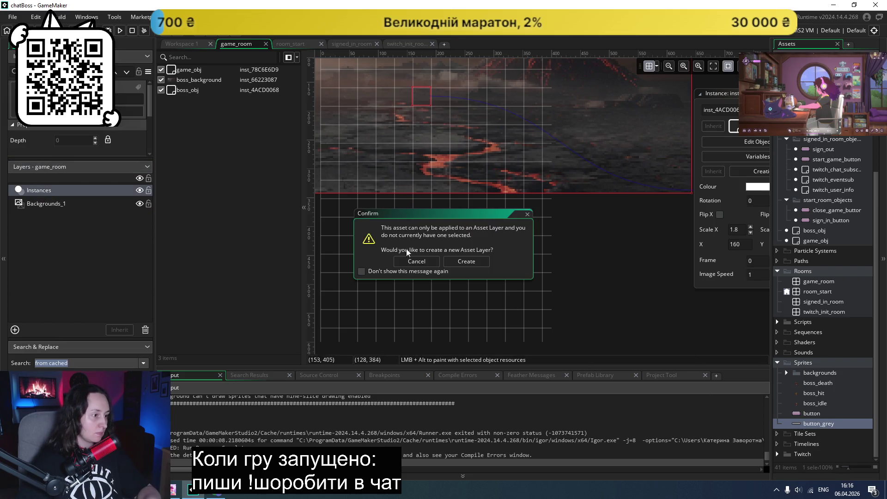
pyautogui.click(475, 262)
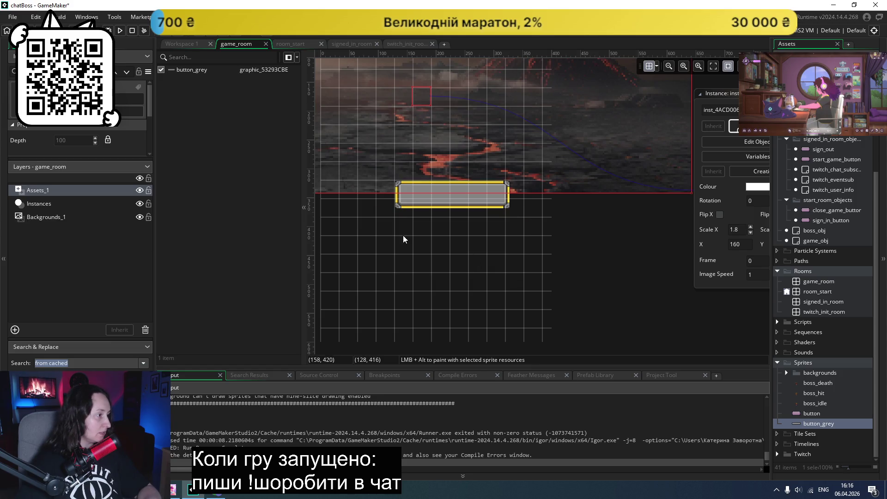
# - Position the button_grey graphic at 0, 320
pyautogui.click(447, 198)
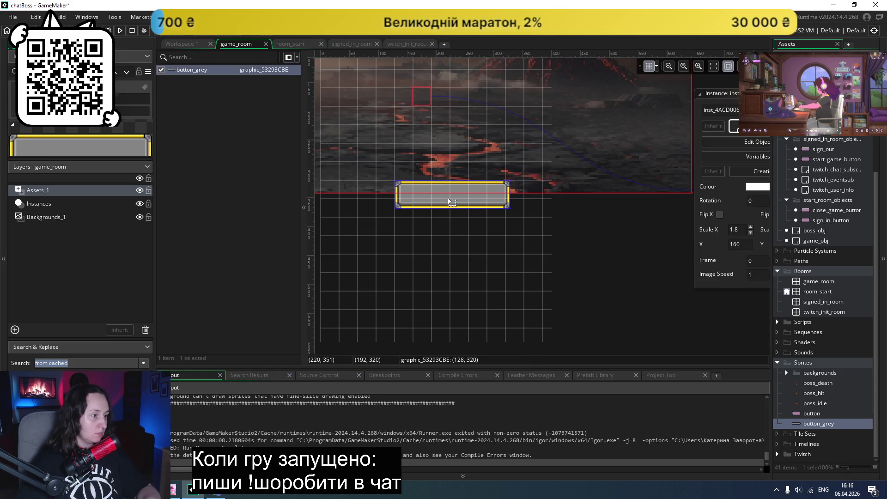
pyautogui.scroll(-2, 564, 226)
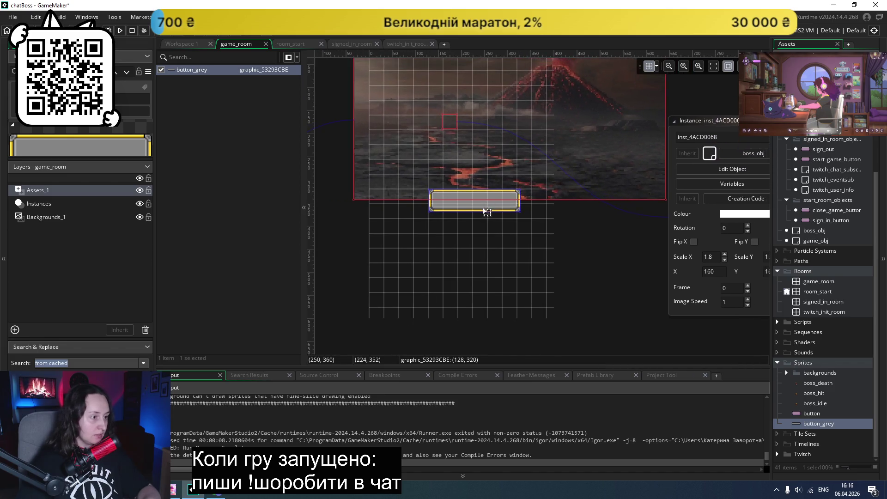
pyautogui.moveTo(469, 202); pyautogui.dragTo(406, 201)
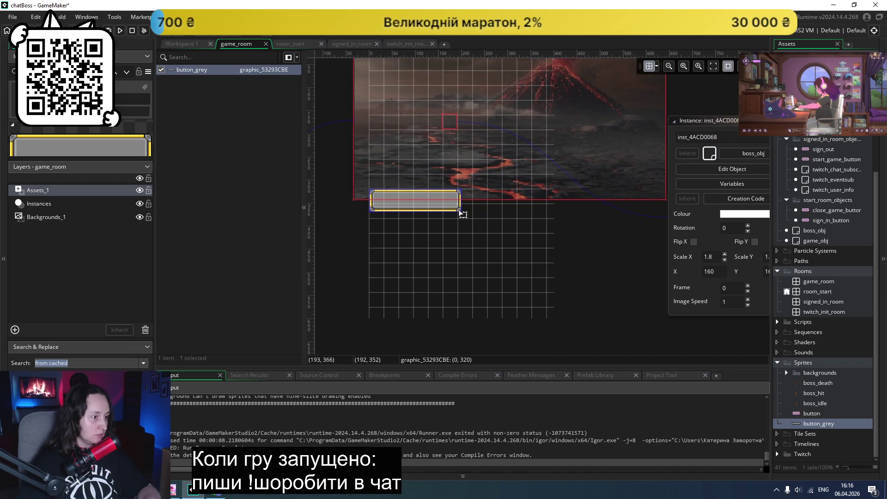
pyautogui.moveTo(462, 213)
pyautogui.mouseDown()
pyautogui.moveTo(461, 231)
pyautogui.moveTo(446, 216)
pyautogui.moveTo(456, 218)
pyautogui.mouseUp()
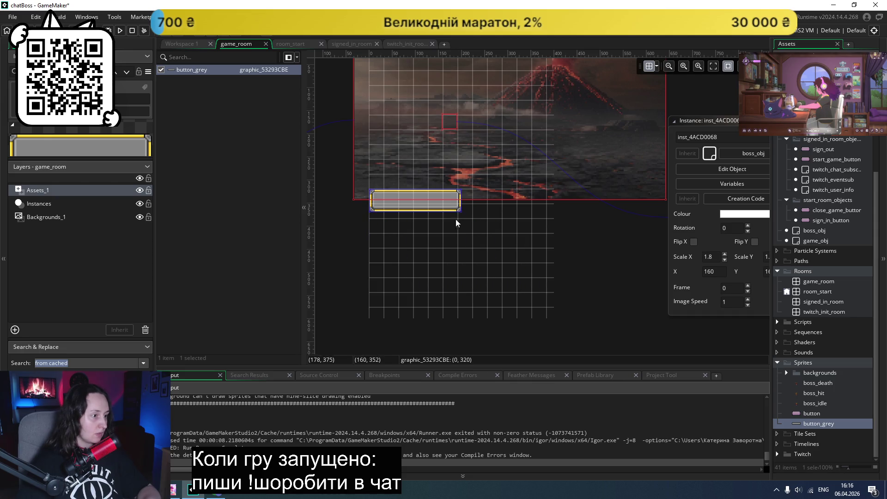
pyautogui.click(460, 219)
pyautogui.click(451, 214)
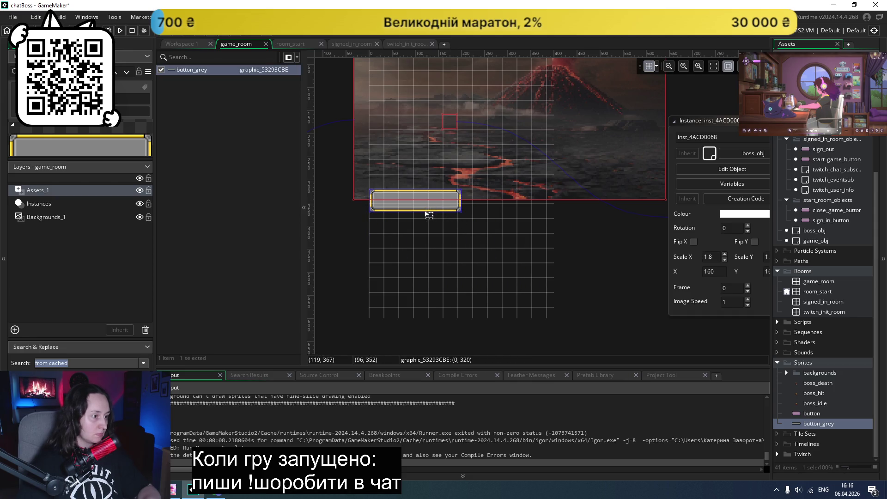
pyautogui.moveTo(420, 213)
pyautogui.mouseDown()
pyautogui.moveTo(418, 224)
pyautogui.moveTo(418, 207)
pyautogui.mouseUp()
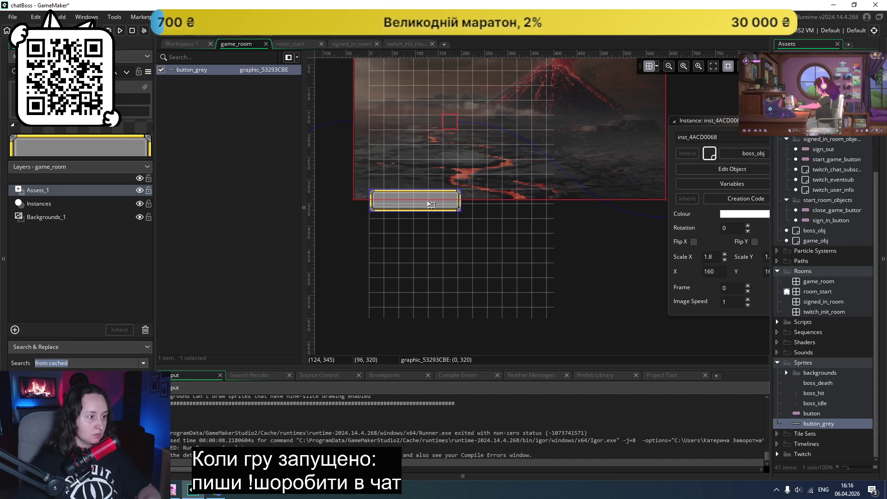
# - Try horizontal scales of 5, then 3, on the button_grey graphic's properties
pyautogui.doubleClick(433, 204)
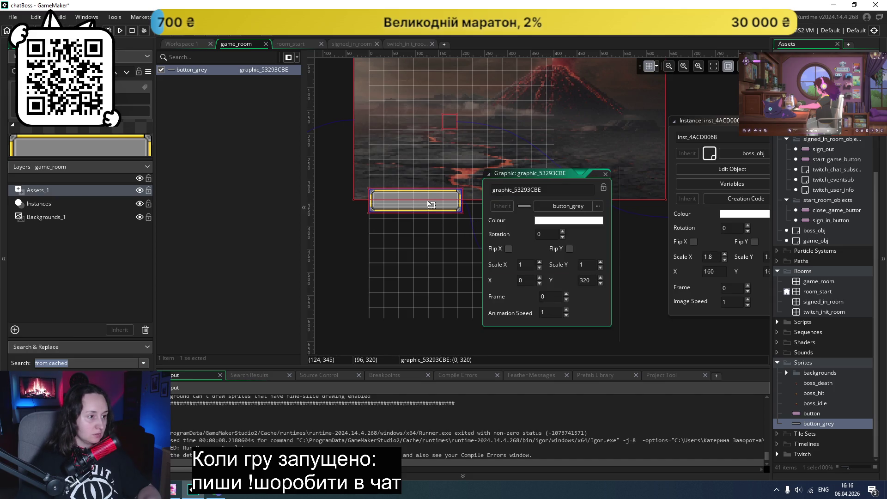
pyautogui.doubleClick(529, 264)
pyautogui.write('5')
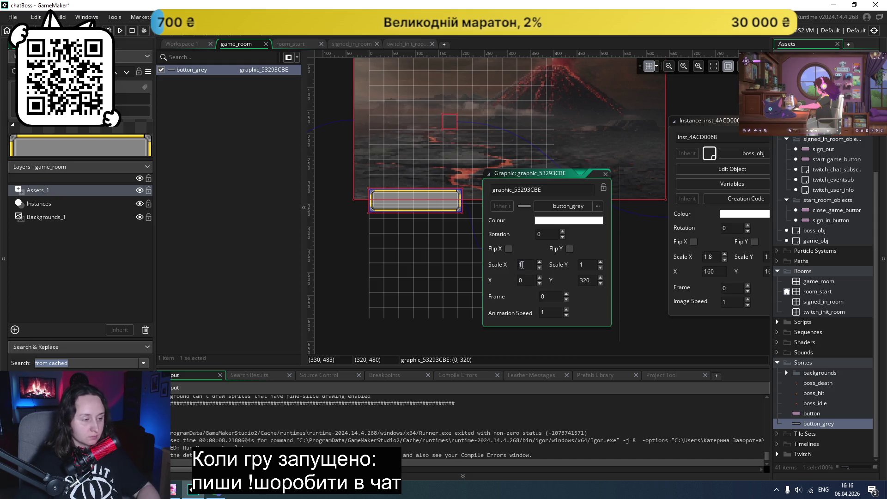
pyautogui.press('Return')
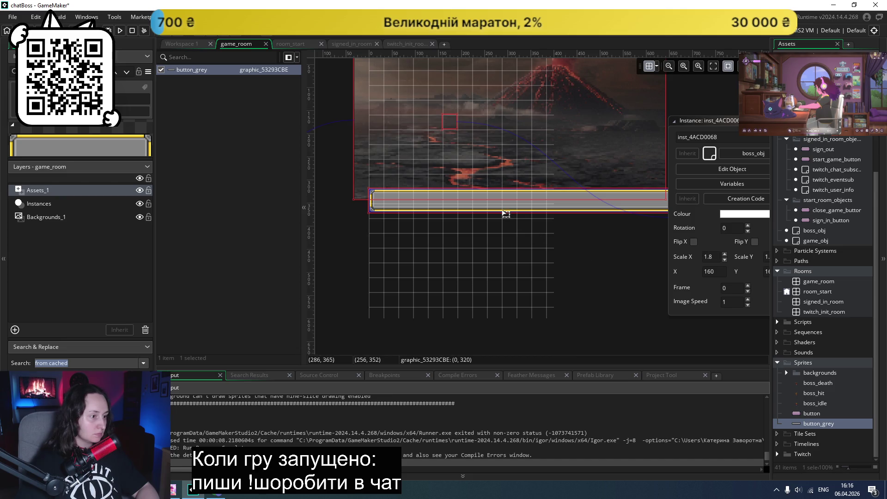
pyautogui.hscroll(3, 526, 225)
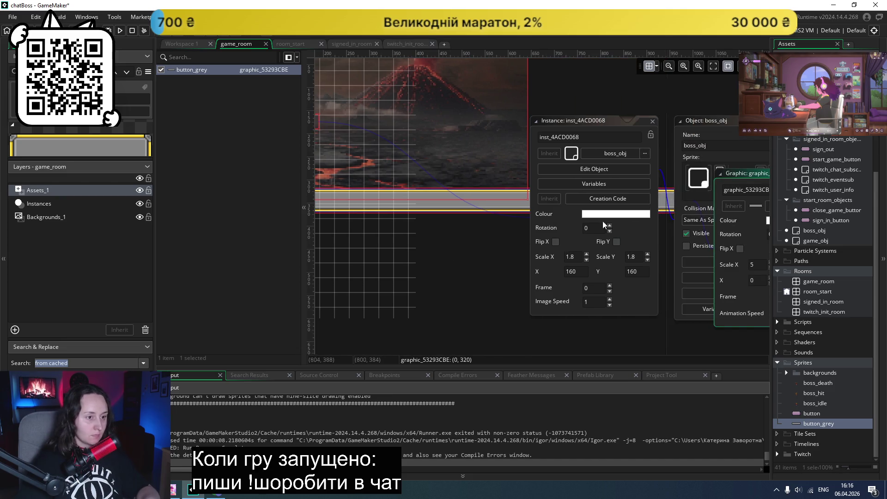
pyautogui.moveTo(745, 179); pyautogui.dragTo(461, 257)
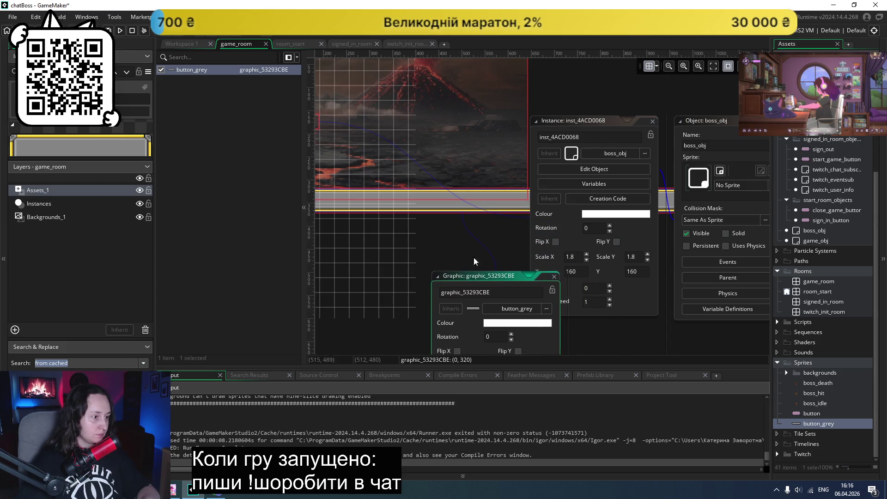
pyautogui.scroll(-3, 473, 257)
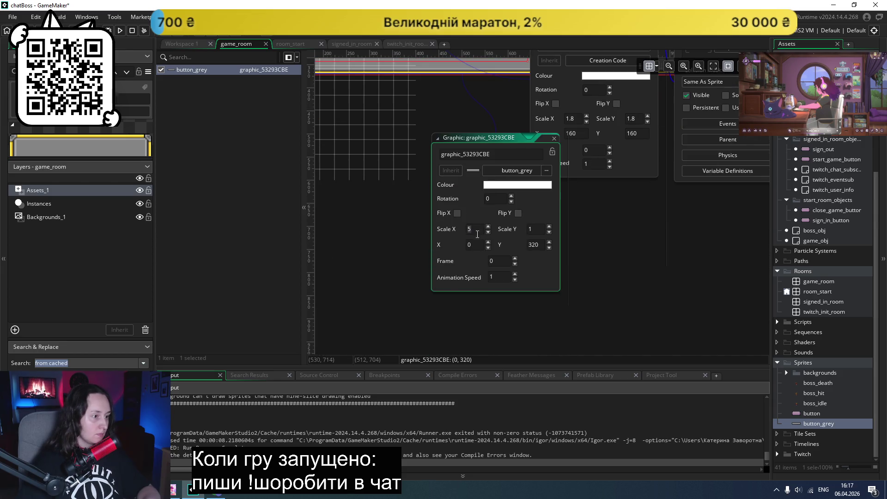
pyautogui.write('3')
pyautogui.press('Return')
pyautogui.scroll(2, 409, 244)
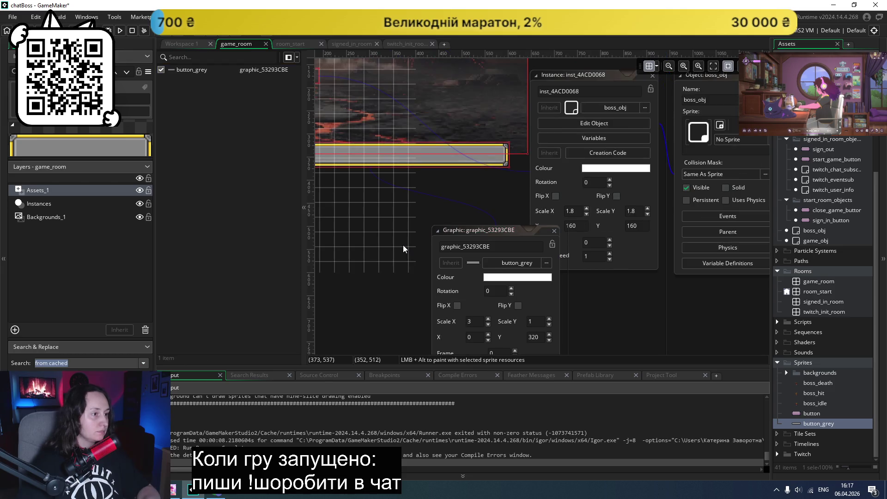
# - Set button_grey's Scale X and Scale Y to 2, then run the game
pyautogui.doubleClick(480, 320)
pyautogui.write('2')
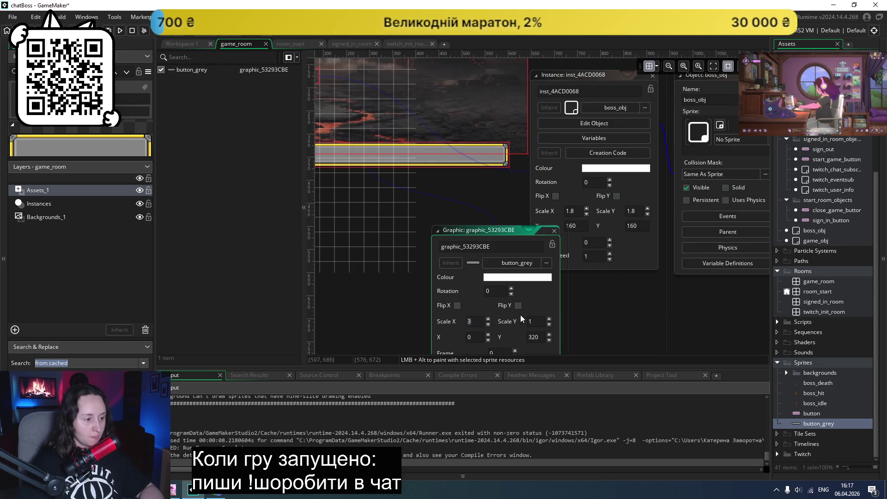
pyautogui.press('Tab')
pyautogui.write('2')
pyautogui.press('Return')
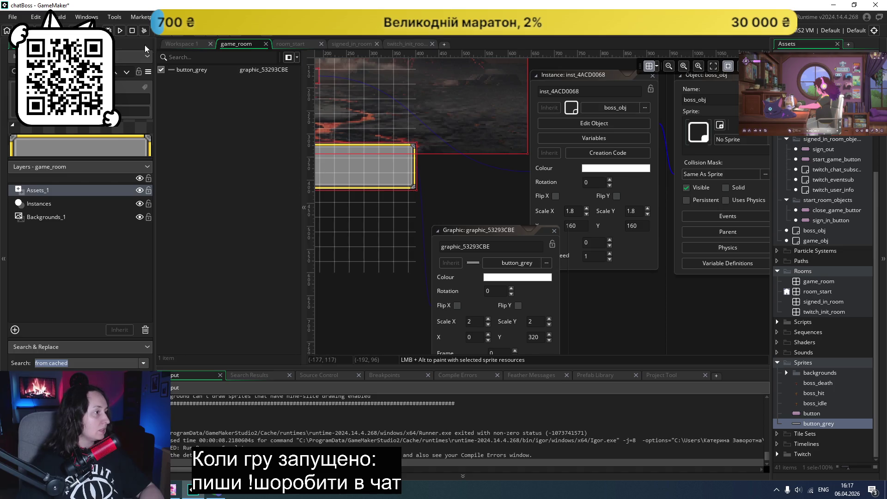
pyautogui.click(120, 30)
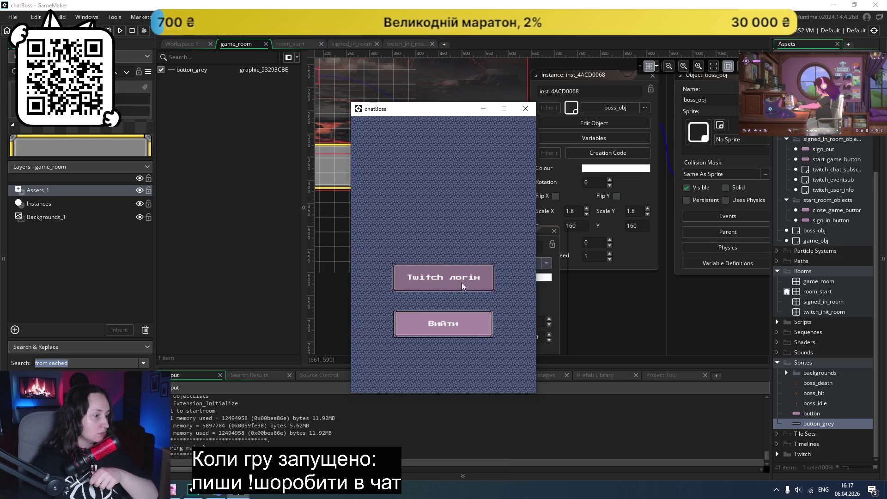
# - Log in with Twitch, start the game, and abort at the boss_background nine-slice error
pyautogui.click(467, 283)
pyautogui.click(465, 274)
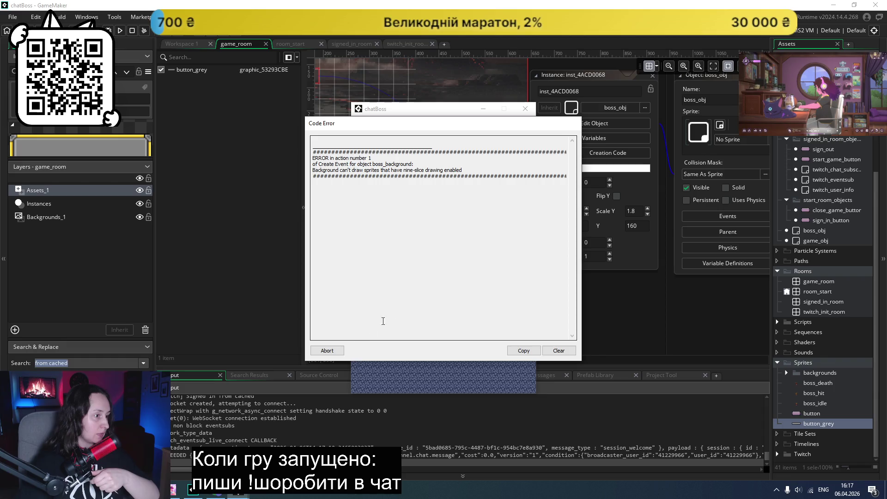
pyautogui.click(338, 352)
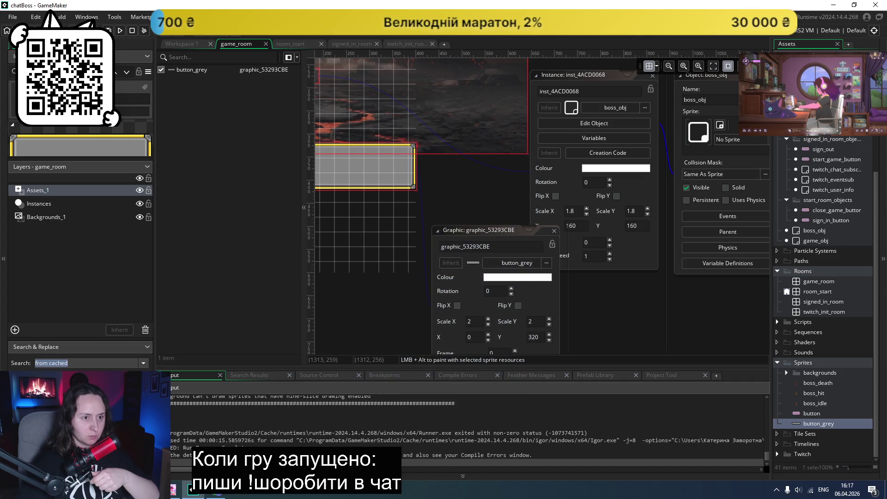
# - Check the boss_background object, then delete the button_grey graphic from game_room
pyautogui.click(180, 44)
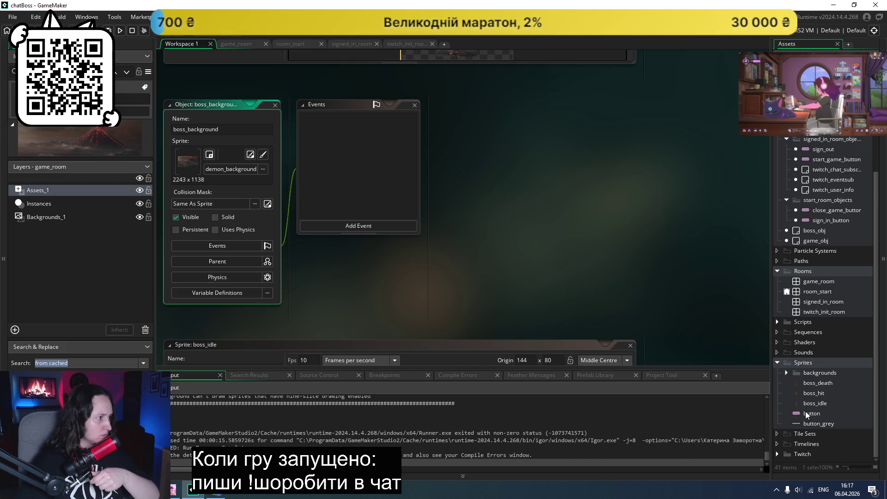
pyautogui.click(236, 44)
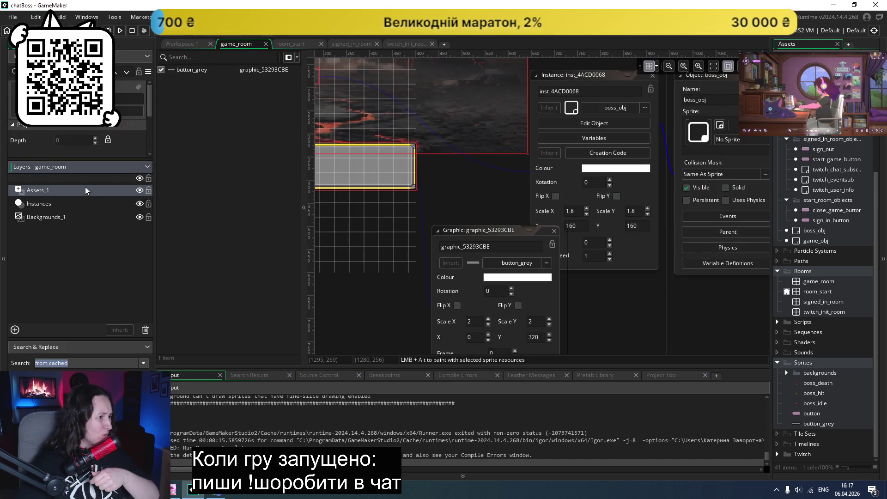
pyautogui.click(214, 72)
pyautogui.press('Delete')
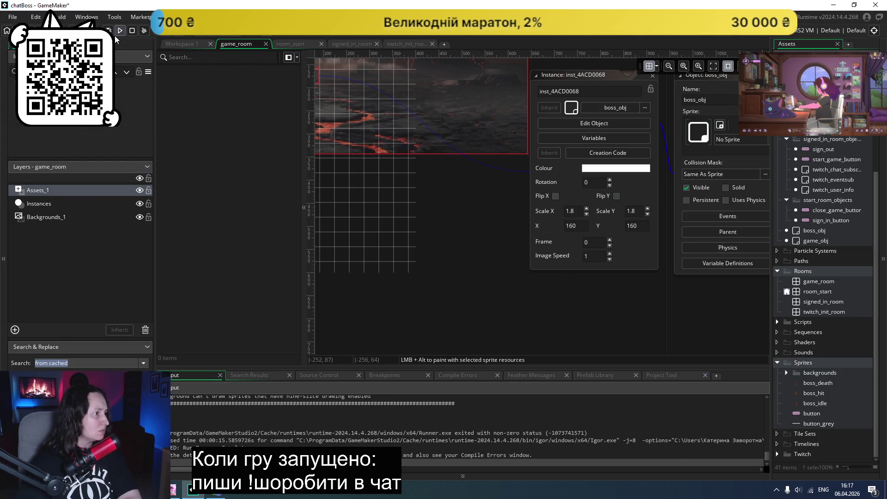